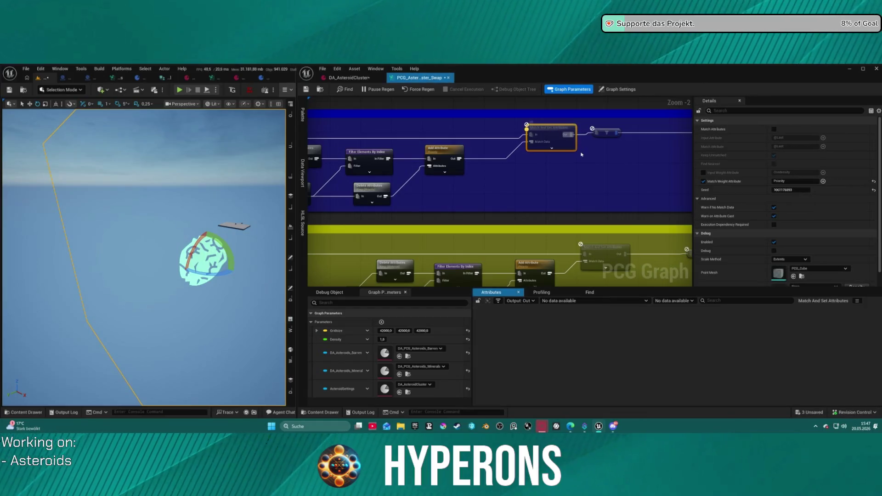
Step: Inspect the rightmost node's settings and the graph's own settings
scroll(563, 162, "down", 10)
scroll(578, 219, "up", 8)
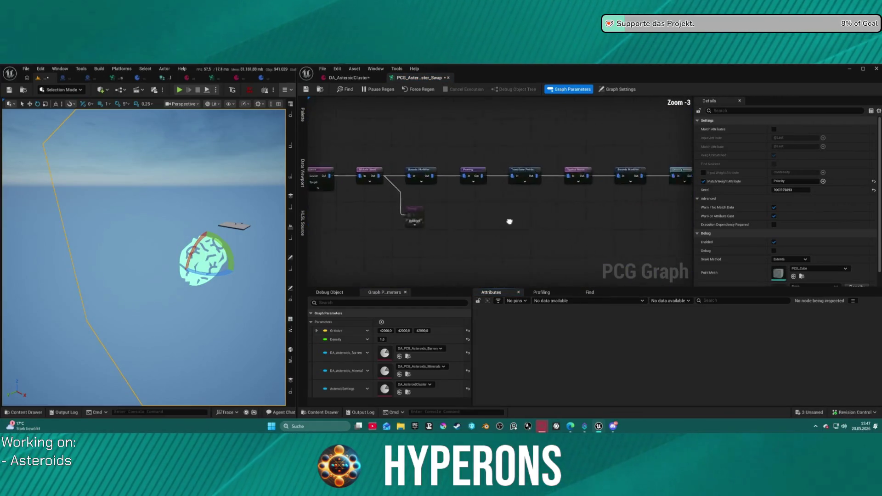
scroll(597, 216, "up", 2)
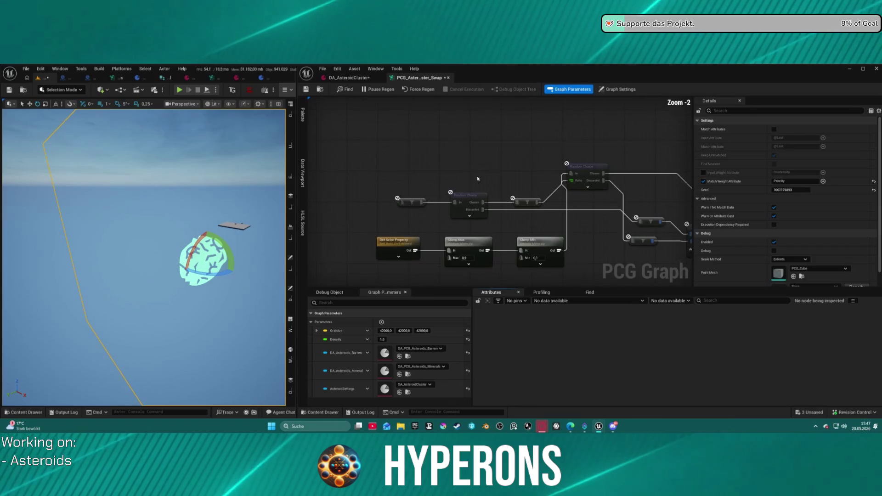
left_click(642, 227)
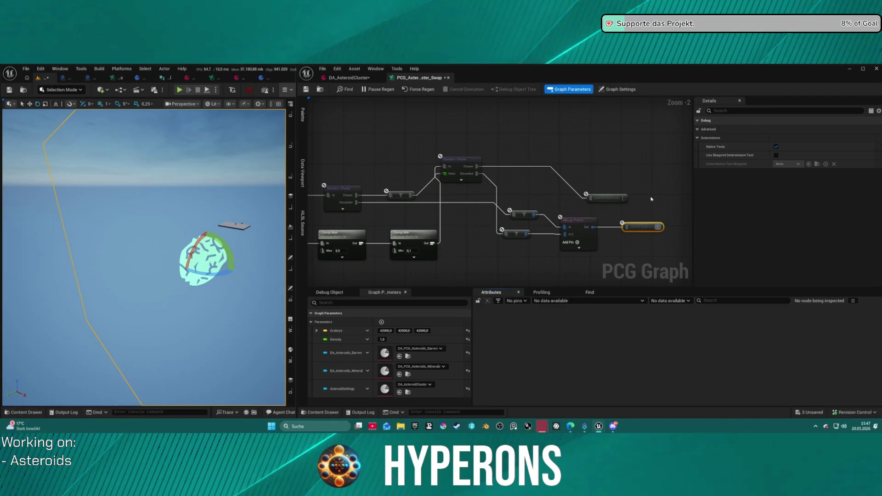
left_click(658, 220)
Step: Paste a Barren Asteroids node after the filter, fed by the PCGSub Asteroids output
left_click(639, 225)
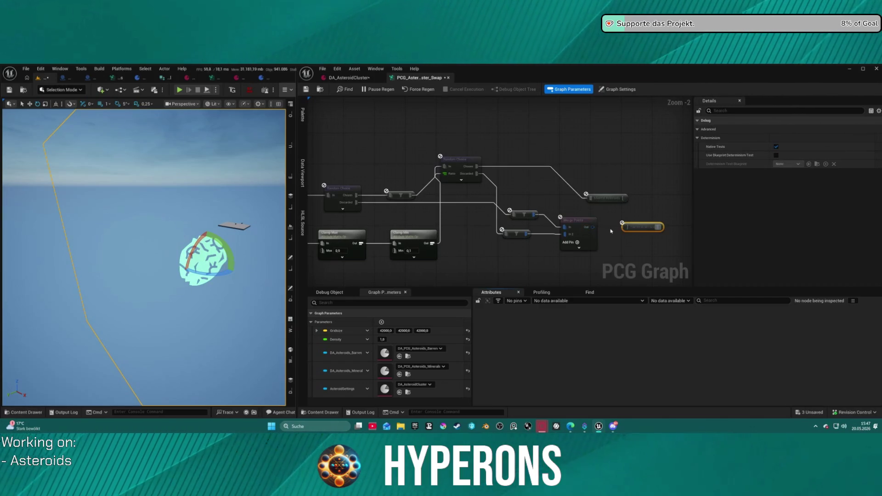
key("ctrl+v")
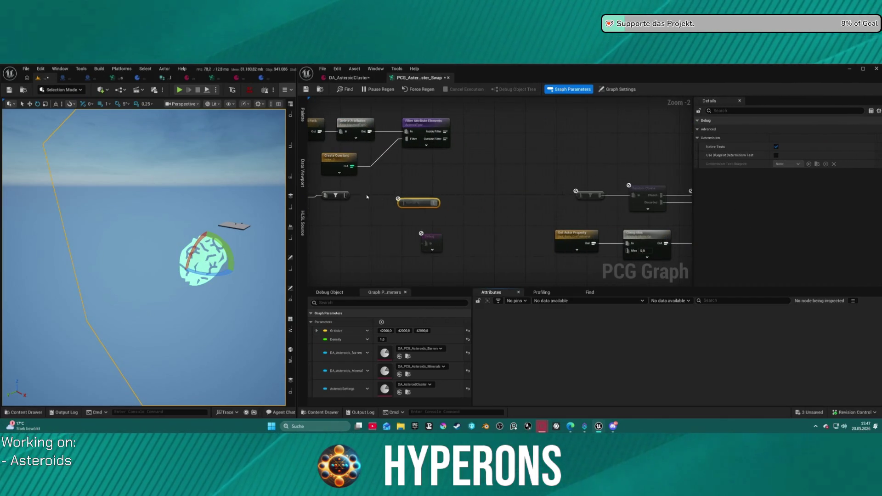
left_click_drag(400, 196, 479, 190)
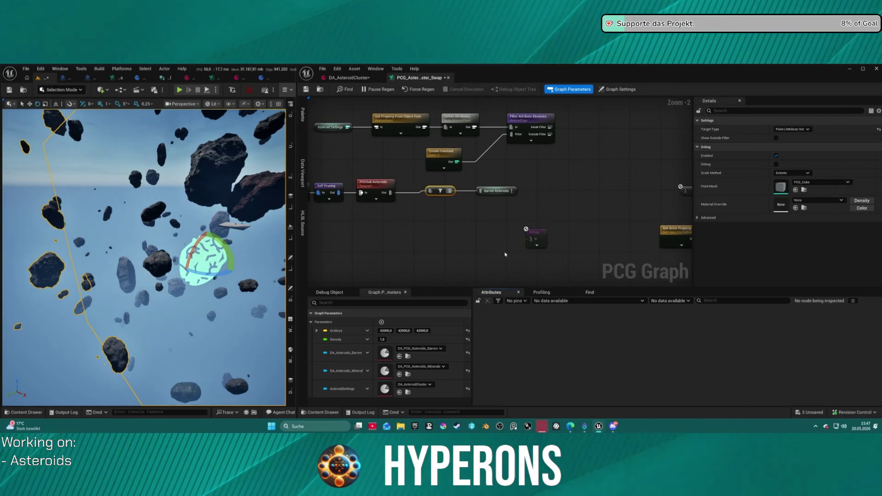
left_click_drag(230, 199, 181, 173)
left_click(496, 192)
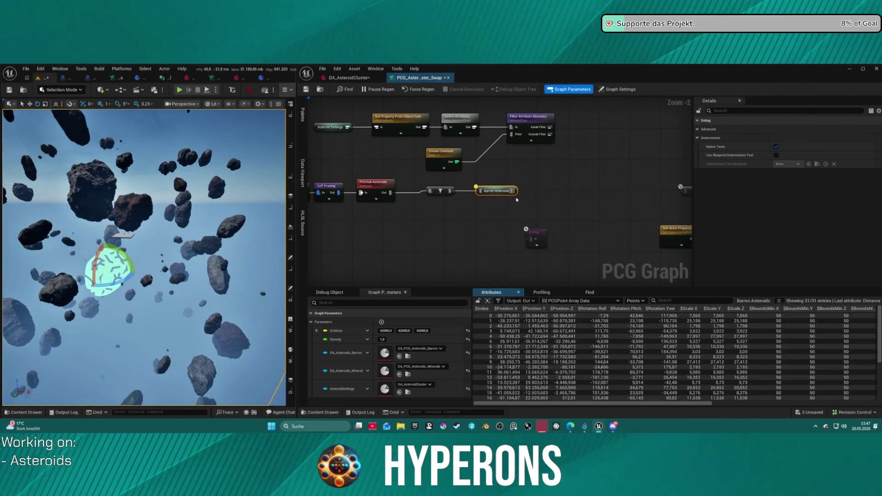
left_click(530, 176)
scroll(531, 176, "down", 10)
scroll(531, 176, "up", 12)
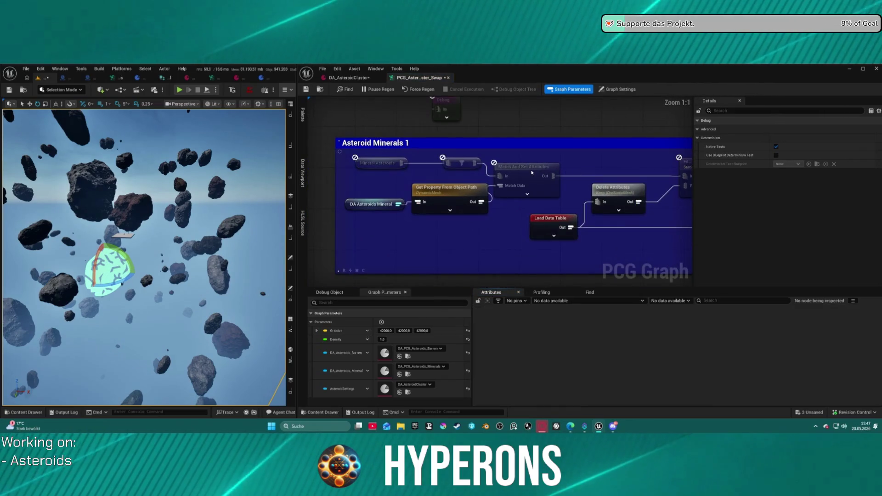
left_click(538, 169)
left_click(474, 167)
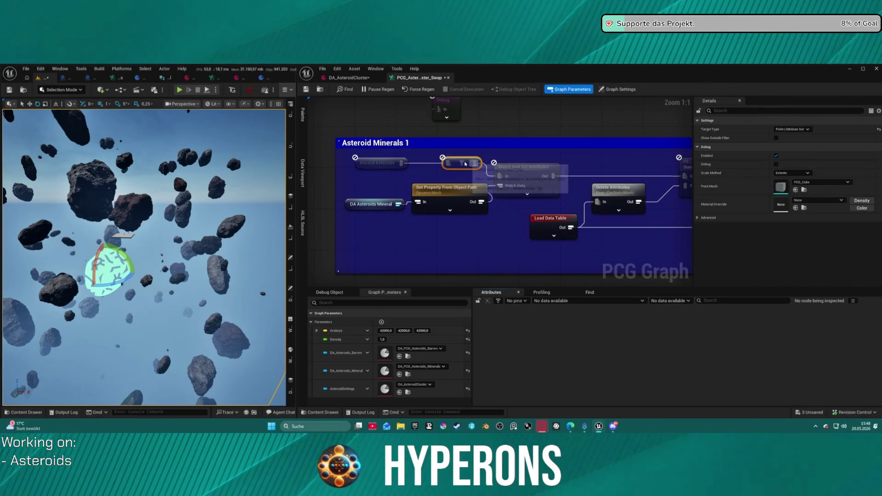
scroll(400, 155, "down", 12)
scroll(401, 155, "up", 12)
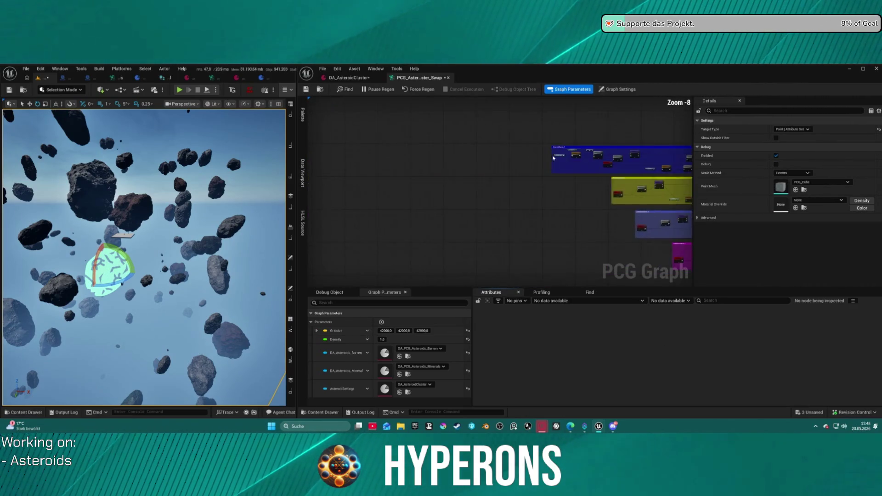
left_click(434, 147)
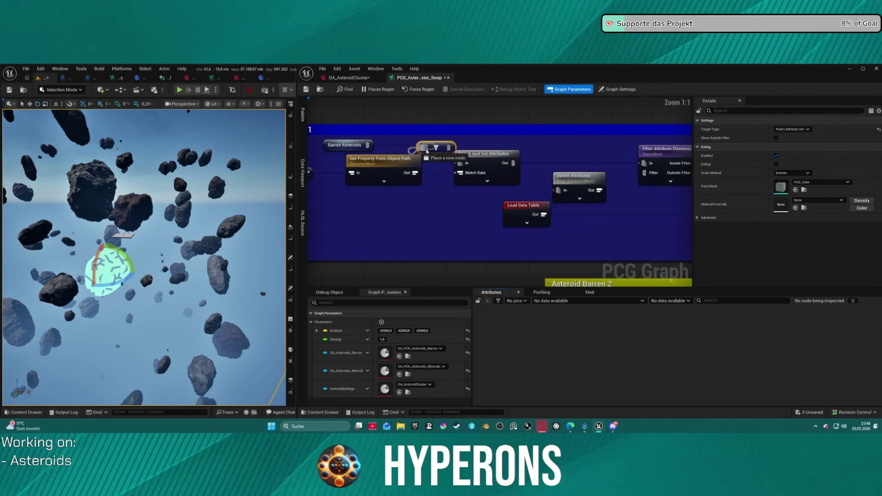
Step: Inspect the Asteroid Barren 1 filter's point data with the $Seed column widened
key("a")
left_click_drag(695, 403, 866, 402)
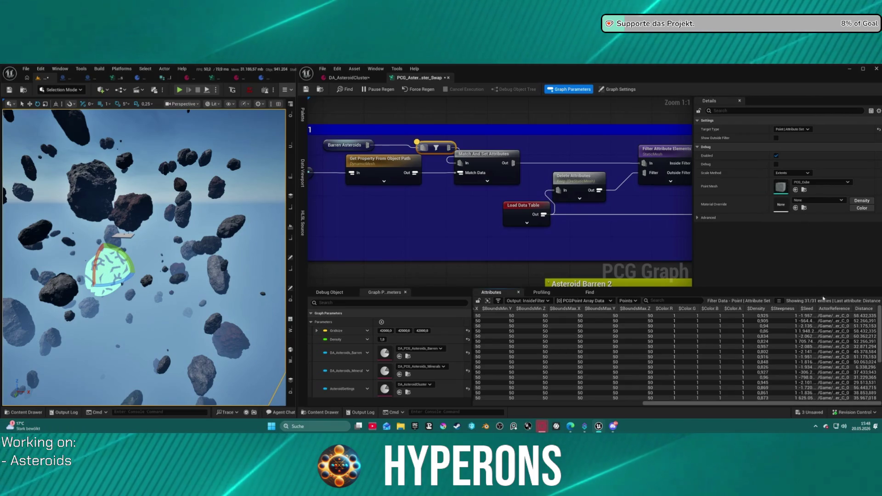
left_click_drag(816, 308, 791, 310)
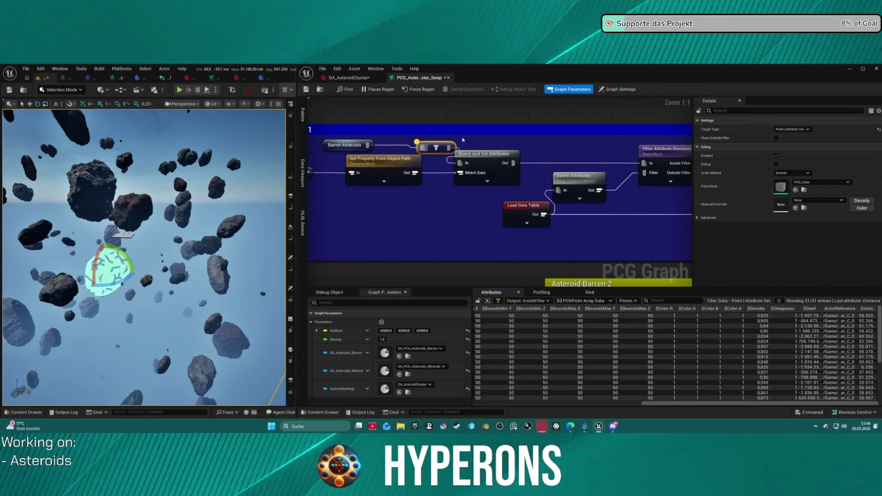
Step: Inspect the Filter Attribute Elements and small filter outputs, scrolling to StaticMesh and Material
left_click_drag(528, 146, 320, 123)
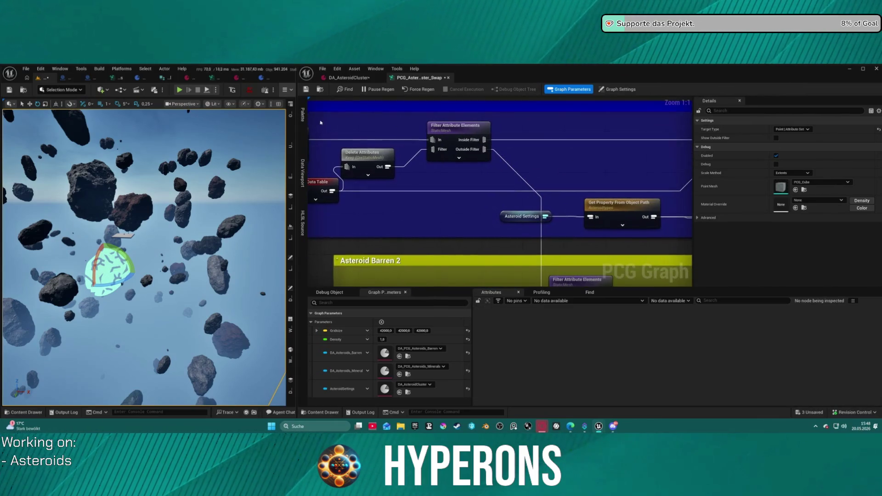
left_click(466, 135)
left_click_drag(783, 403, 850, 404)
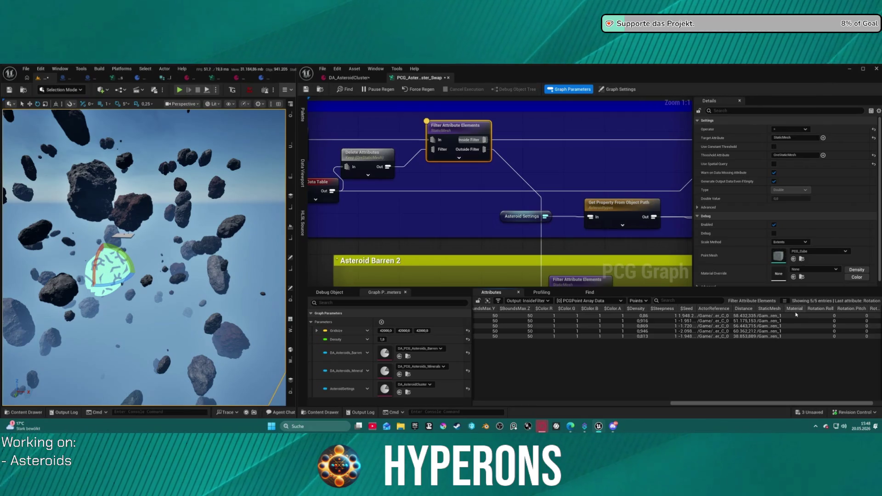
mouse_move(665, 151)
left_mouse_down()
mouse_move(548, 141)
mouse_move(416, 147)
left_mouse_up()
left_click(552, 137)
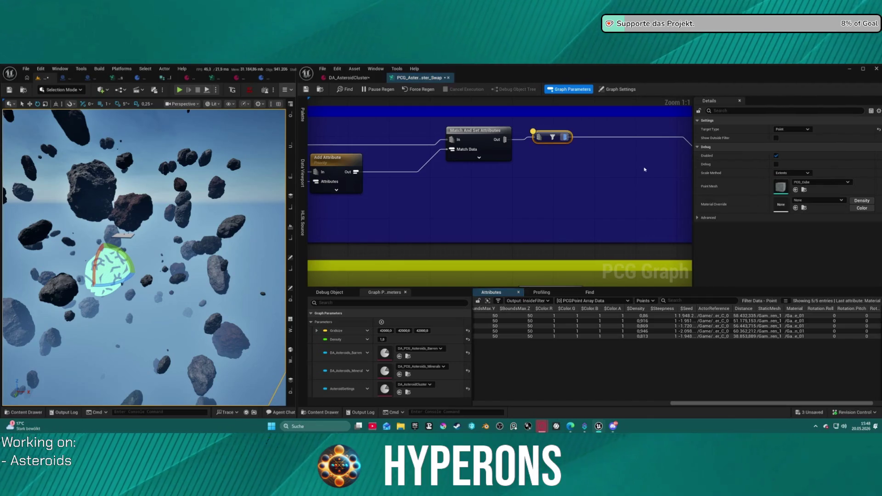
scroll(480, 185, "down", 6)
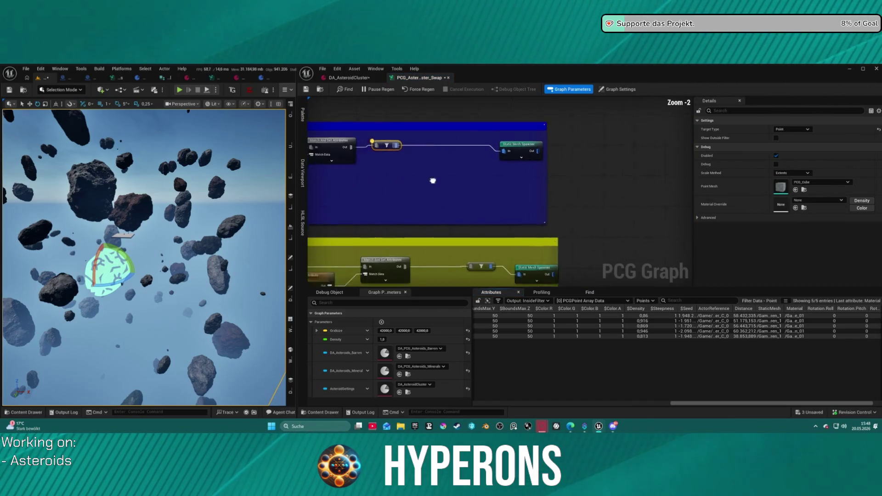
scroll(552, 161, "up", 2)
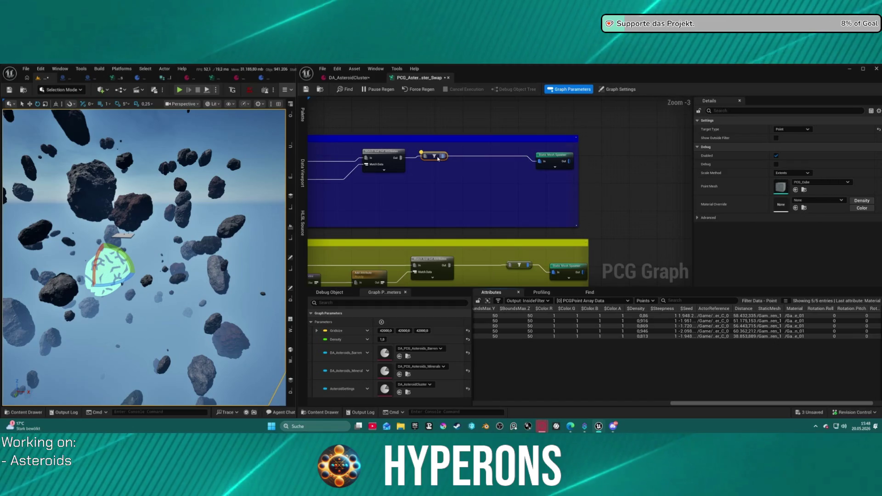
left_click_drag(437, 161, 439, 159)
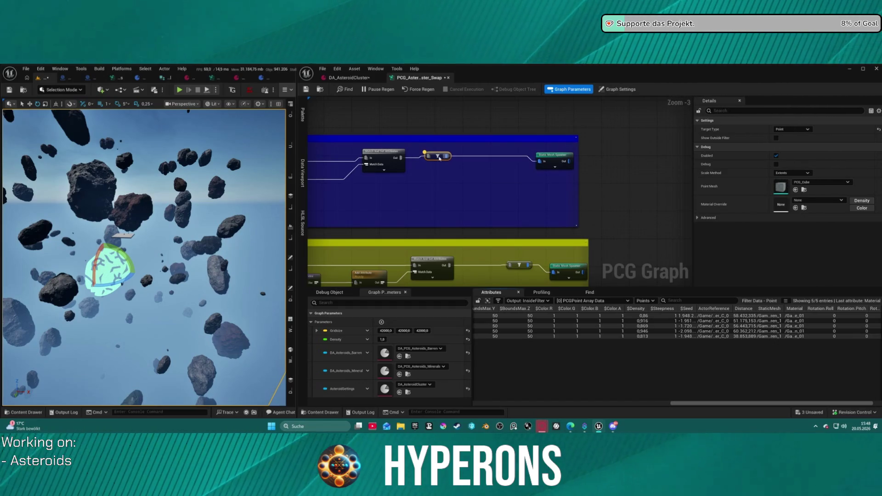
scroll(440, 158, "down", 6)
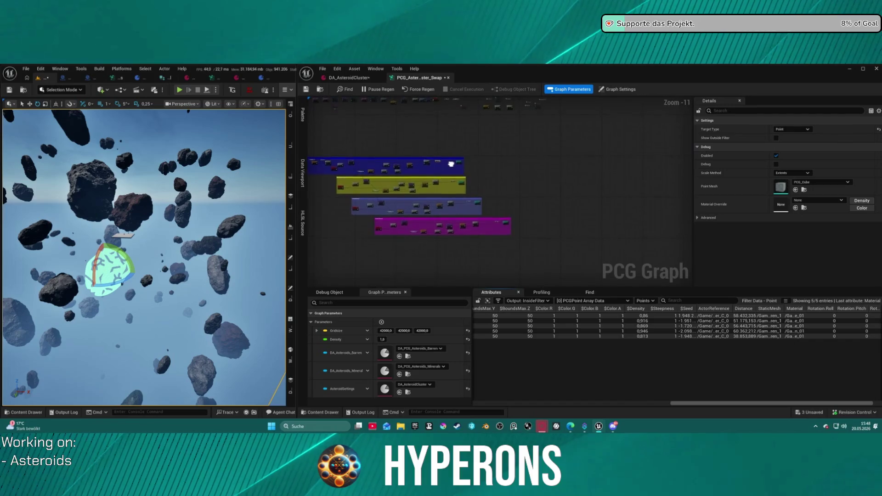
scroll(460, 187, "up", 4)
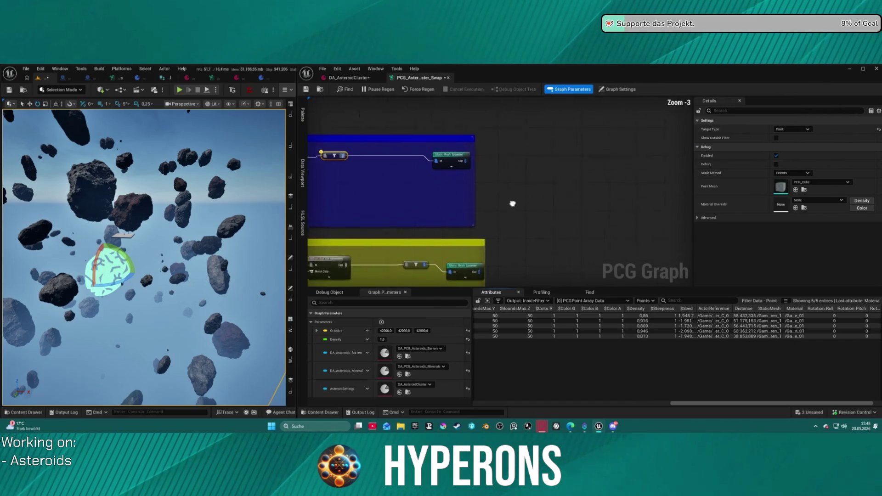
scroll(504, 198, "down", 5)
scroll(536, 173, "up", 2)
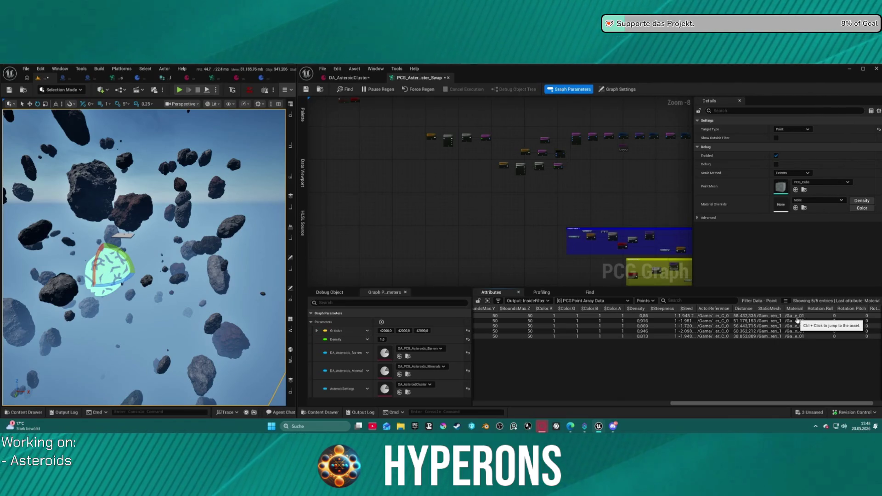
scroll(665, 189, "up", 8)
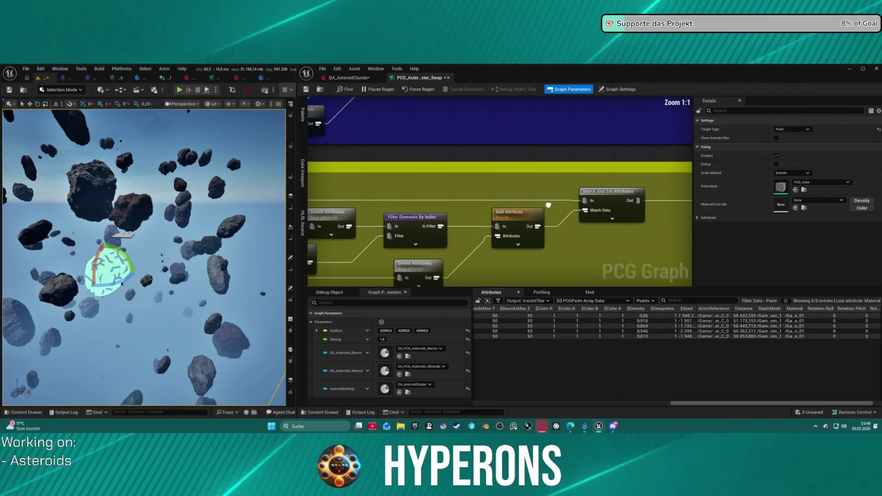
Step: Inspect the Delete Attributes node that keeps Material and move it further left
mouse_move(665, 188)
left_mouse_down()
mouse_move(791, 165)
mouse_move(764, 154)
mouse_move(634, 142)
mouse_move(569, 167)
left_mouse_up()
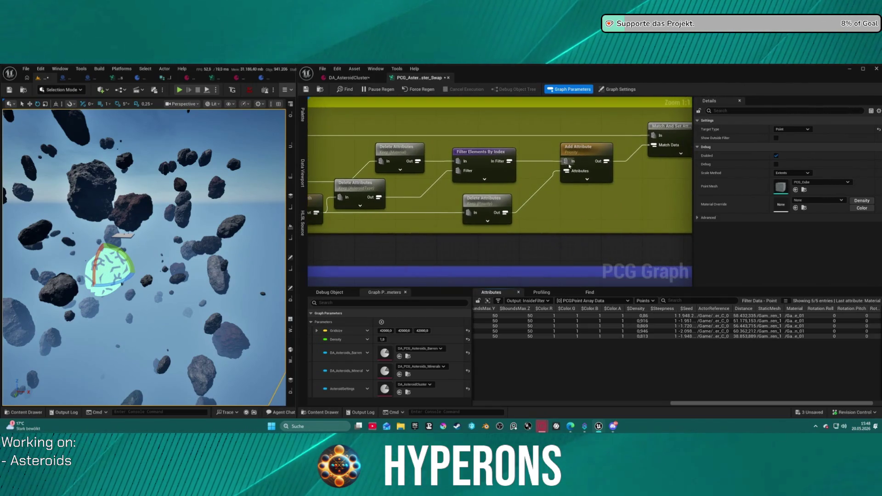
mouse_move(560, 209)
left_mouse_down()
mouse_move(637, 170)
mouse_move(494, 175)
mouse_move(596, 173)
left_mouse_up()
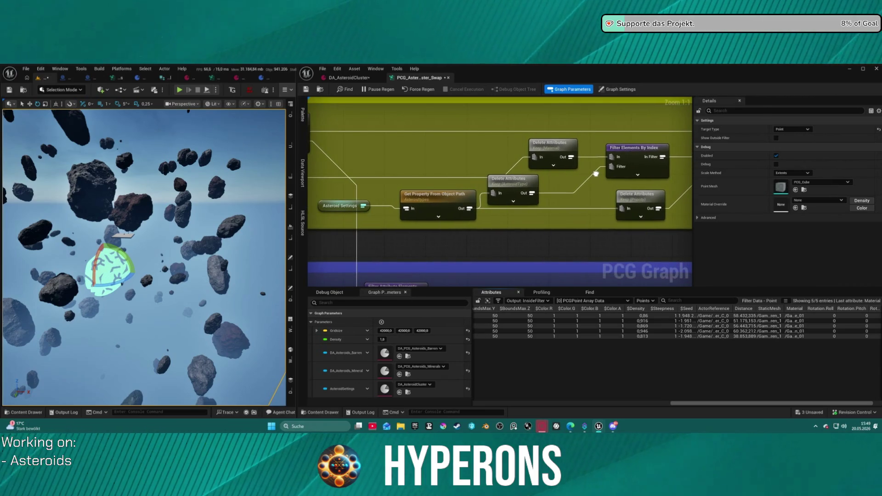
scroll(575, 174, "down", 2)
scroll(575, 173, "down", 2)
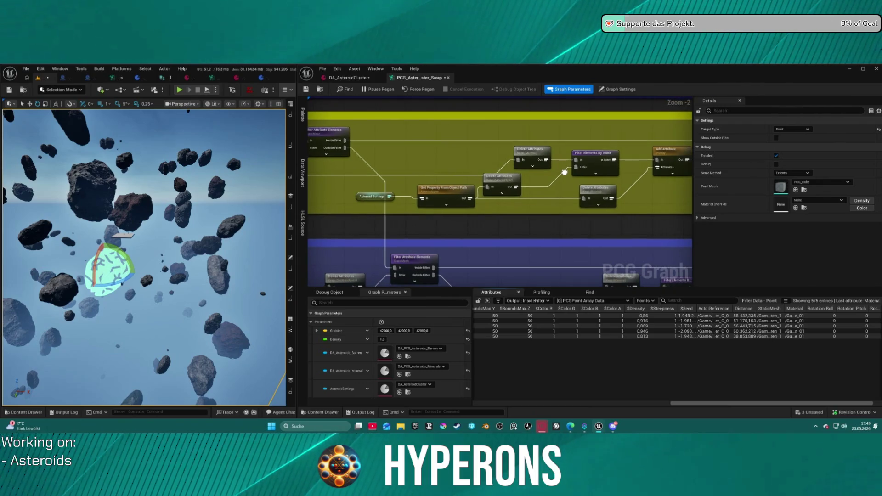
left_click(555, 159)
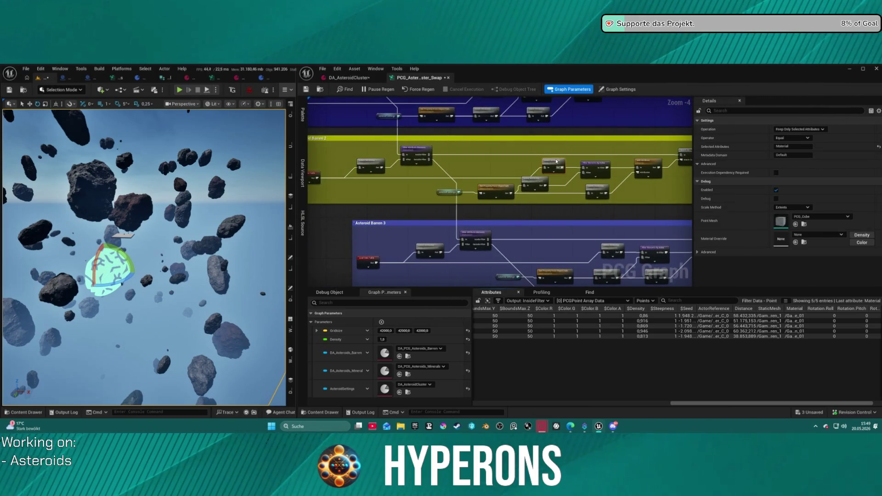
scroll(555, 159, "up", 4)
mouse_move(551, 161)
left_mouse_down()
mouse_move(389, 164)
mouse_move(541, 162)
left_mouse_up()
Step: Show the Filter Elements By Index output with the Material column widened to full paths
left_click(638, 172)
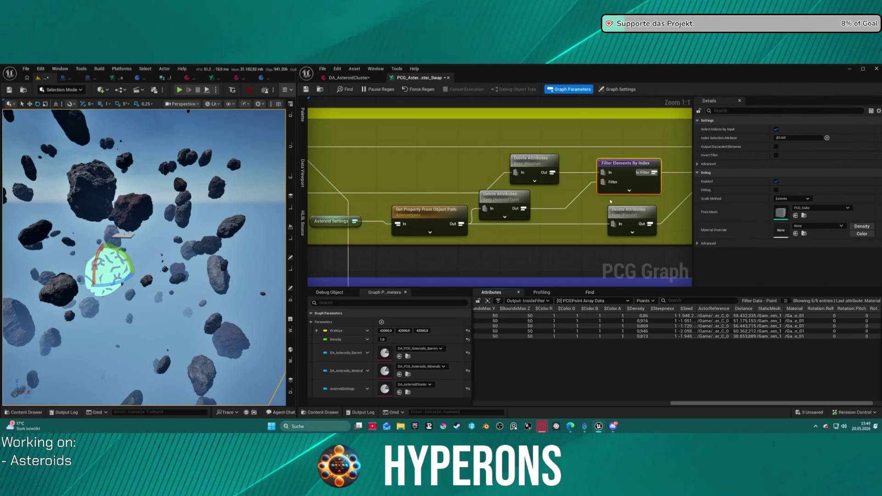
left_click(499, 202)
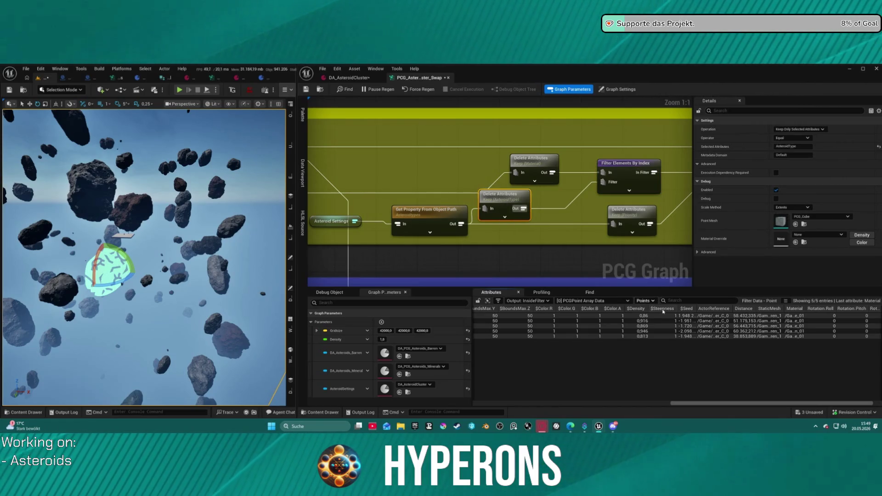
left_click(612, 166)
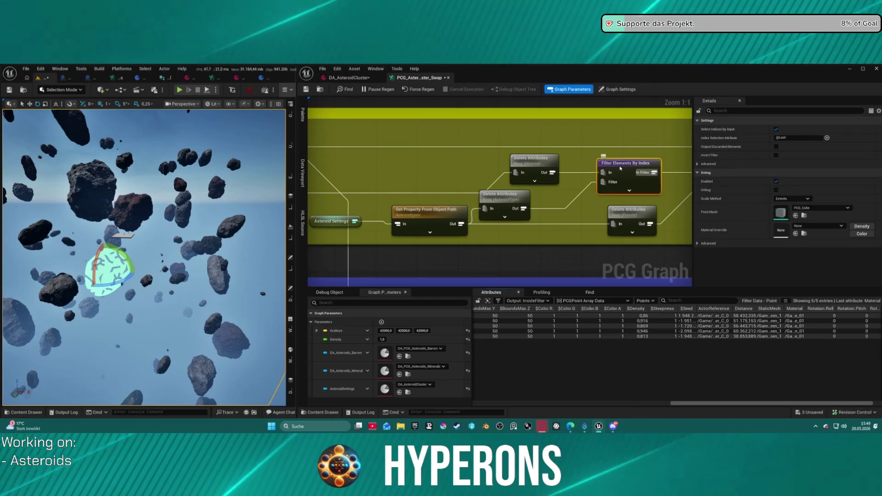
left_click_drag(513, 306, 754, 308)
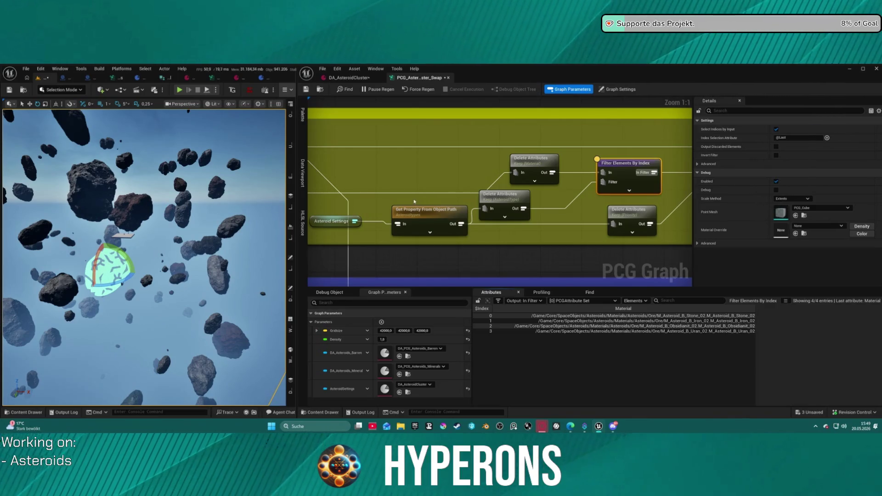
left_click_drag(419, 199, 160, 204)
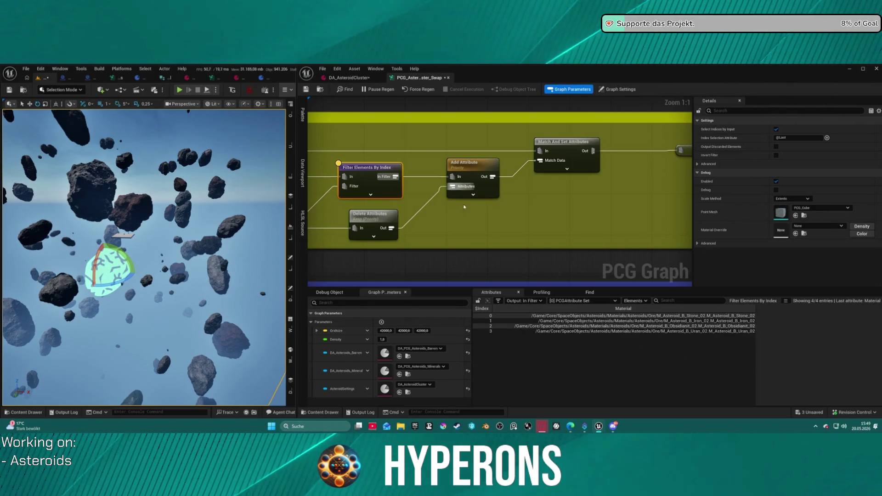
Step: Shift the Barren Asteroids node and the debug node further left
scroll(464, 207, "down", 4)
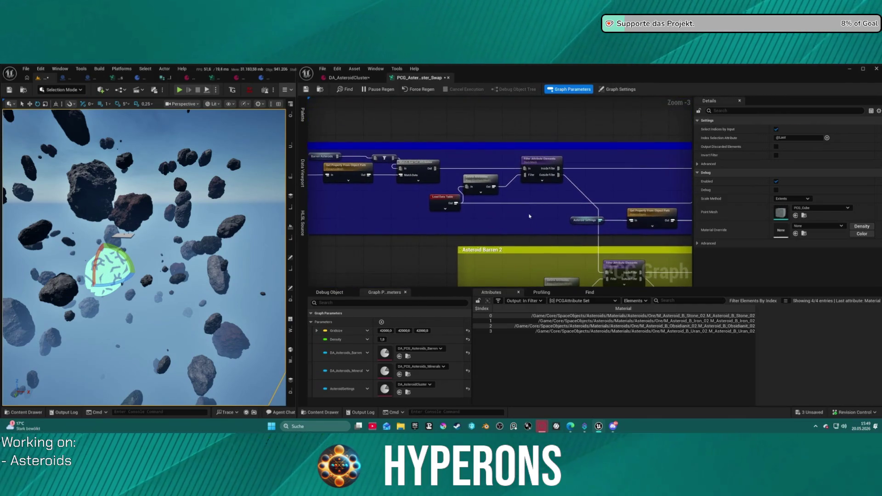
scroll(379, 194, "up", 1)
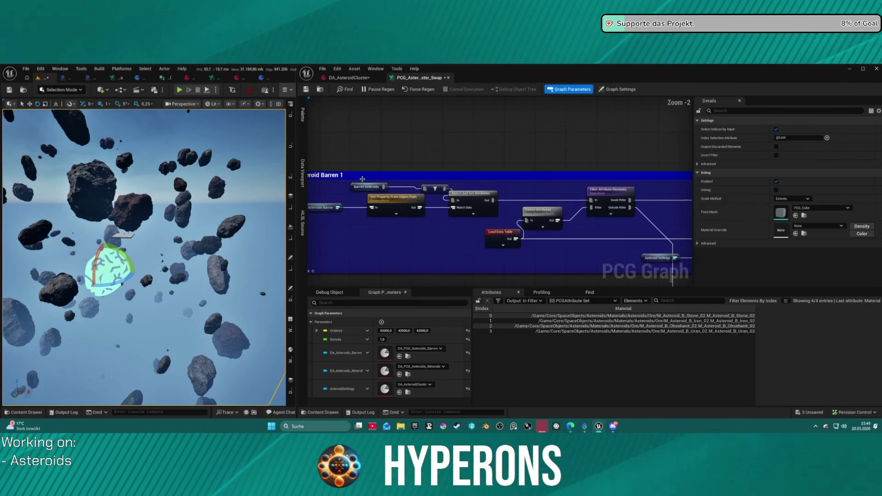
mouse_move(353, 186)
left_mouse_down()
mouse_move(319, 186)
mouse_move(337, 184)
left_mouse_up()
left_click_drag(466, 189, 402, 187)
scroll(492, 211, "down", 5)
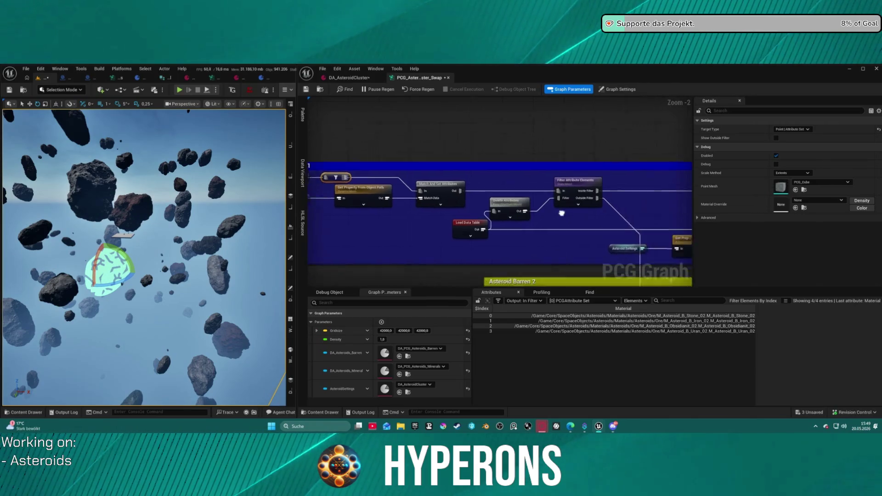
left_click(534, 237)
Step: Navigate past the Barren 2 and 3 groups and select the blue group's Match And Set Attributes node
scroll(534, 236, "down", 10)
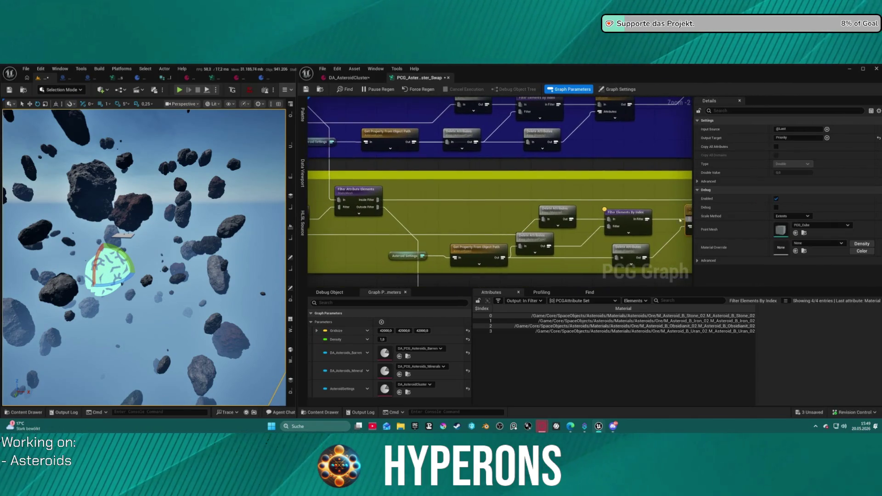
left_click_drag(603, 210, 415, 192)
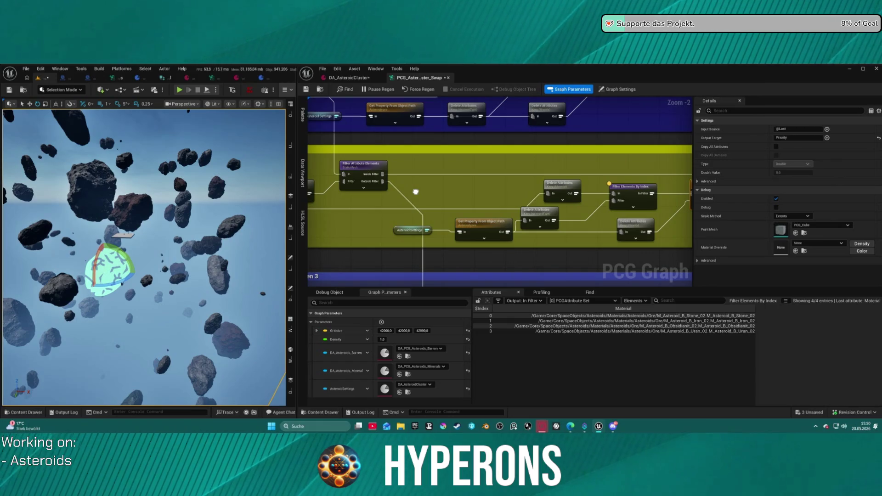
mouse_move(416, 191)
left_mouse_down()
mouse_move(531, 198)
mouse_move(488, 202)
left_mouse_up()
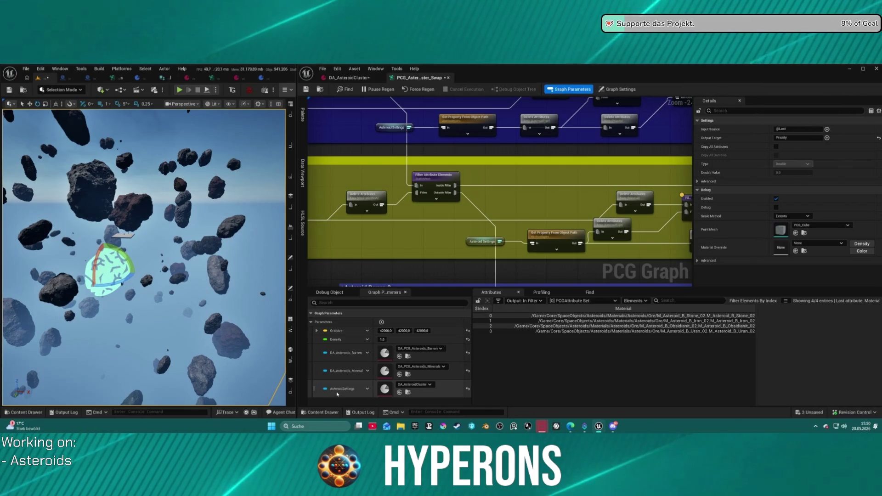
mouse_move(538, 227)
left_mouse_down()
mouse_move(423, 202)
mouse_move(225, 203)
mouse_move(195, 191)
left_mouse_up()
mouse_move(500, 207)
left_mouse_down()
mouse_move(528, 167)
mouse_move(642, 108)
left_mouse_up()
scroll(546, 152, "down", 3)
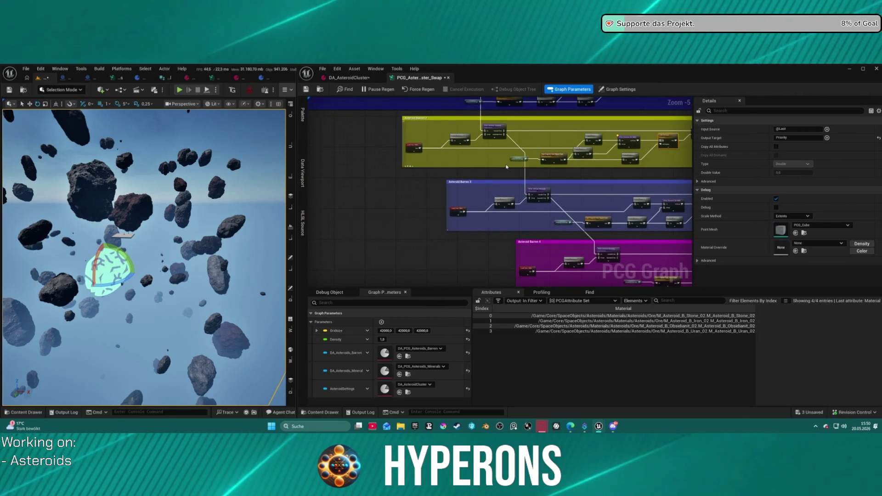
left_click_drag(440, 137, 404, 221)
scroll(398, 244, "up", 4)
mouse_move(465, 207)
left_mouse_down()
mouse_move(482, 191)
mouse_move(366, 193)
mouse_move(554, 177)
left_mouse_up()
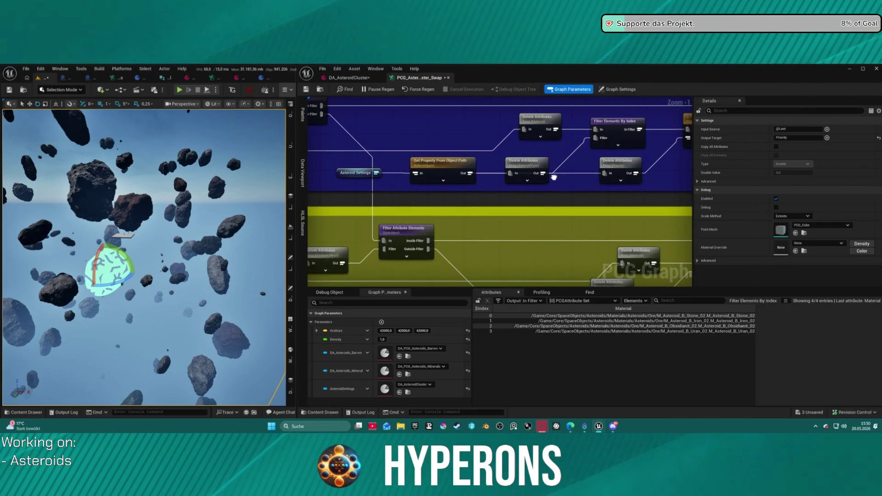
scroll(554, 178, "down", 1)
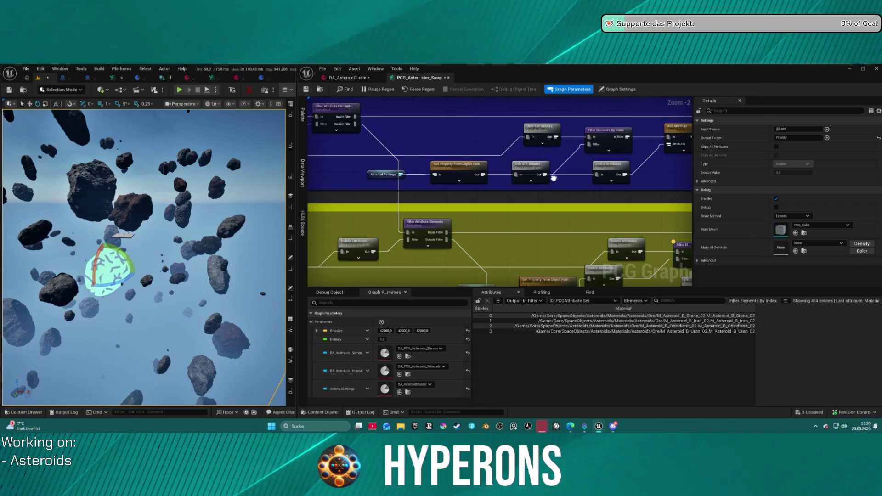
left_click_drag(554, 178, 313, 189)
left_click_drag(531, 119, 470, 117)
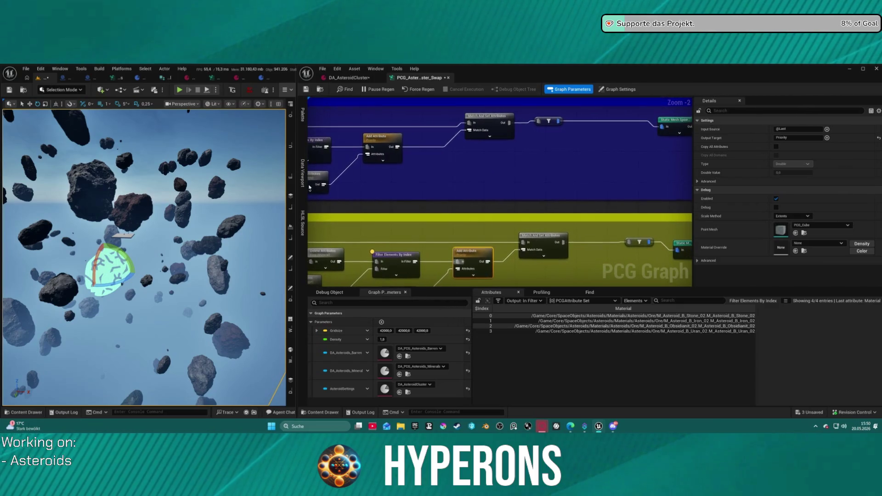
left_click(490, 121)
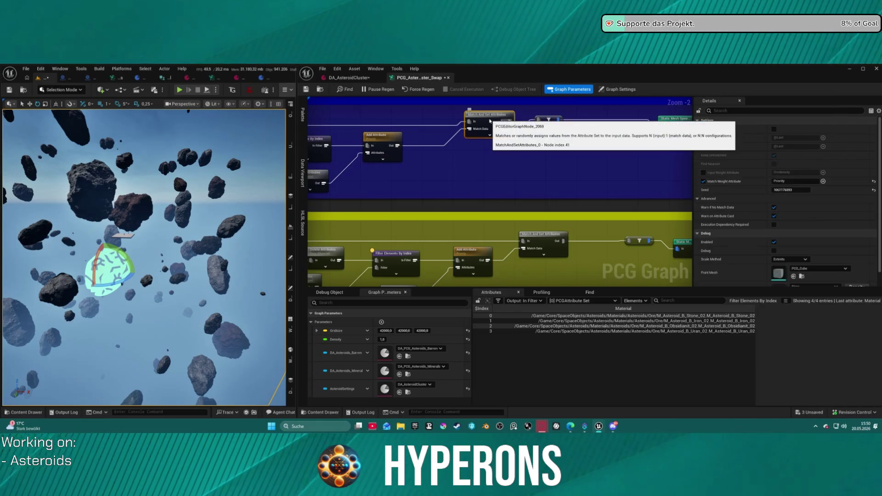
Step: Inspect Match And Set Attributes, widening StaticMesh to show SM_Asteroid_Barren_1 paths for all five points
key("a")
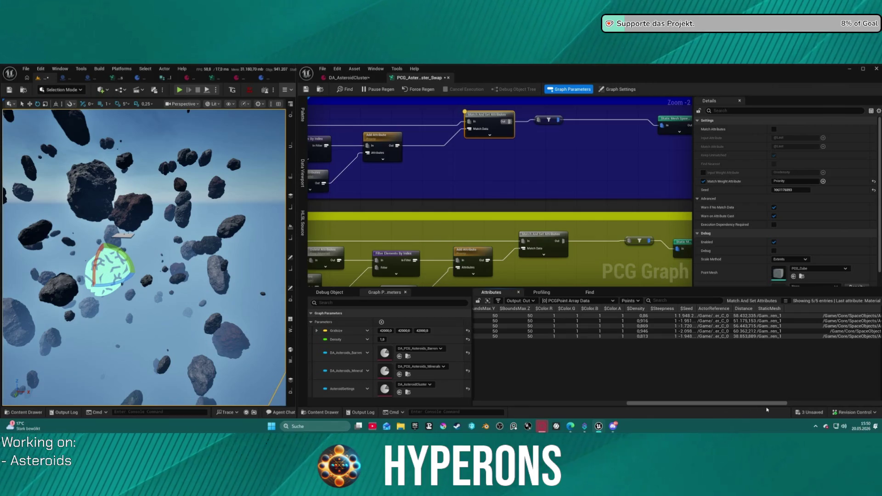
left_click_drag(766, 403, 852, 401)
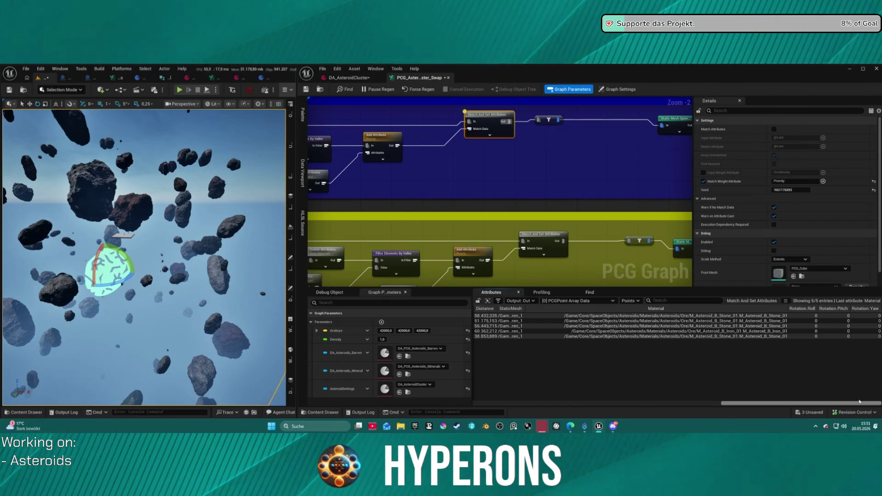
left_click_drag(859, 401, 816, 402)
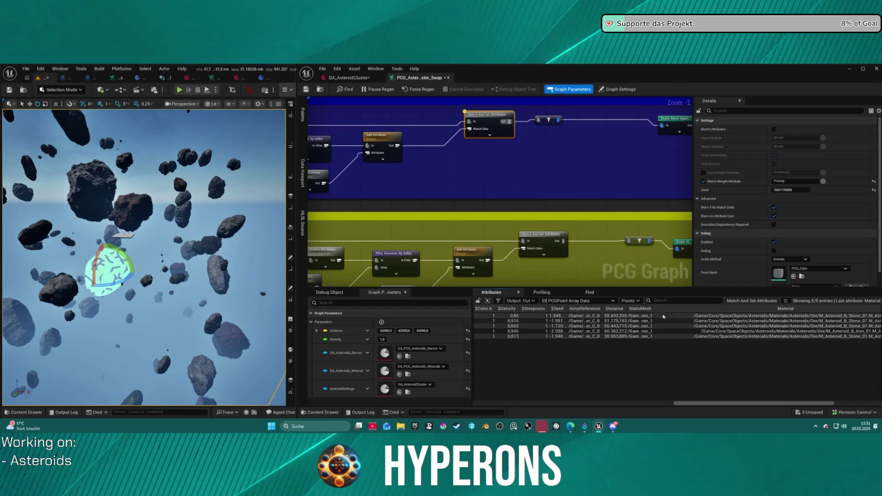
left_click_drag(655, 309, 728, 310)
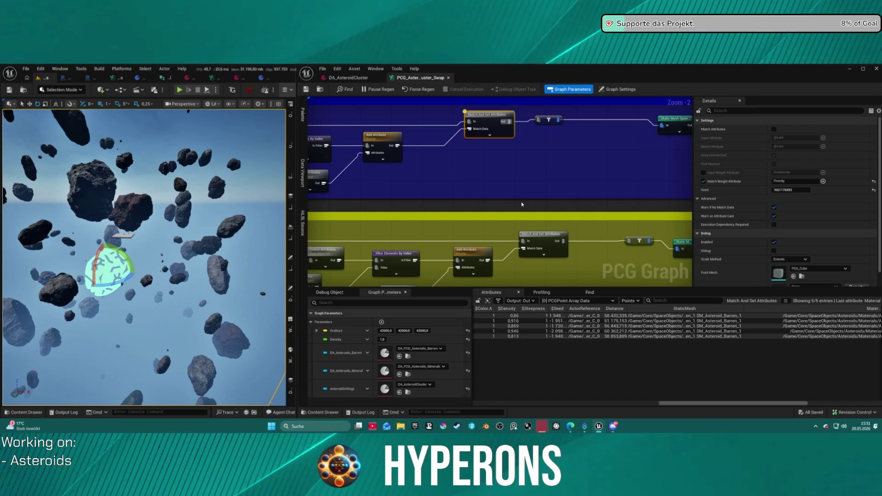
mouse_move(534, 206)
left_mouse_down()
mouse_move(473, 172)
mouse_move(514, 177)
mouse_move(475, 181)
left_mouse_up()
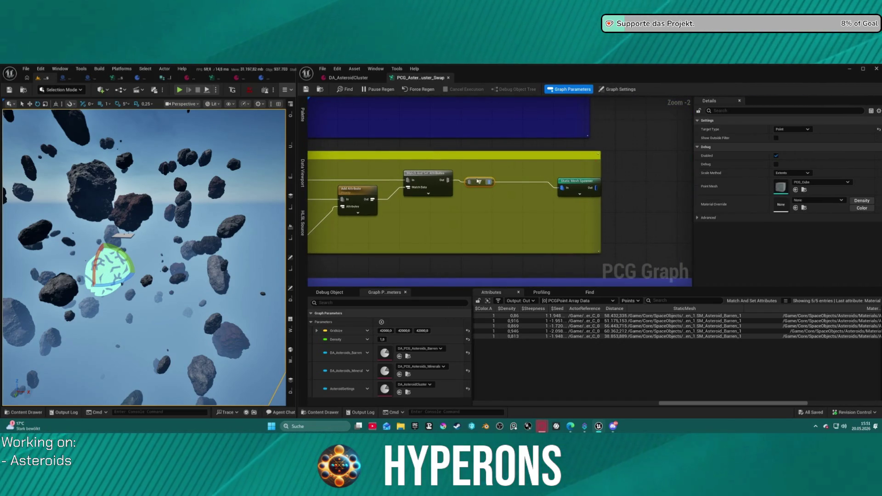
Step: Move the yellow group's Static Mesh Spawner further left
left_click_drag(573, 193, 531, 187)
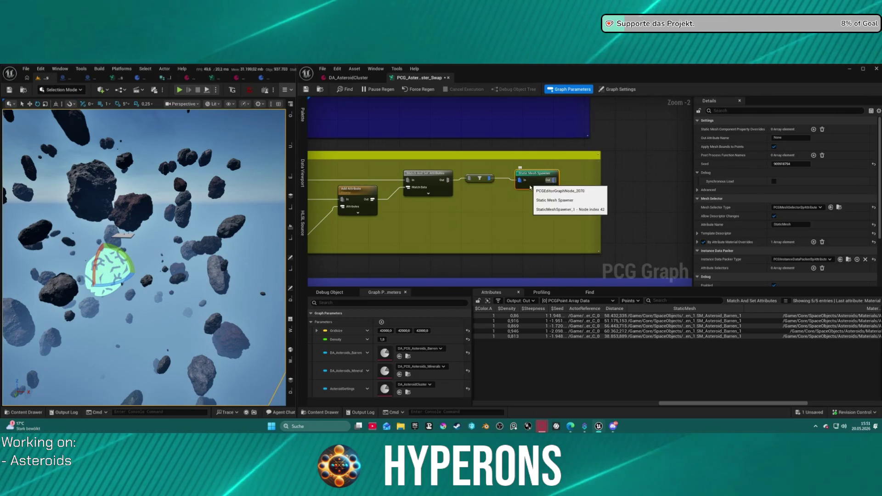
scroll(441, 217, "down", 3)
mouse_move(441, 217)
left_mouse_down()
mouse_move(476, 198)
mouse_move(583, 180)
mouse_move(544, 181)
mouse_move(553, 180)
left_mouse_up()
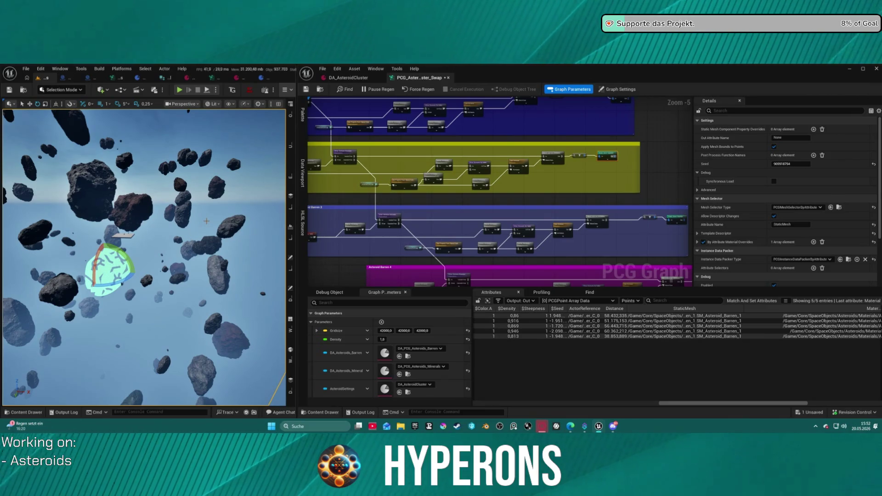
Step: Move the blue group's Static Mesh Spawner next to its small filter node
mouse_move(408, 240)
left_mouse_down()
mouse_move(463, 215)
mouse_move(354, 190)
mouse_move(442, 192)
mouse_move(356, 199)
left_mouse_up()
scroll(569, 186, "up", 4)
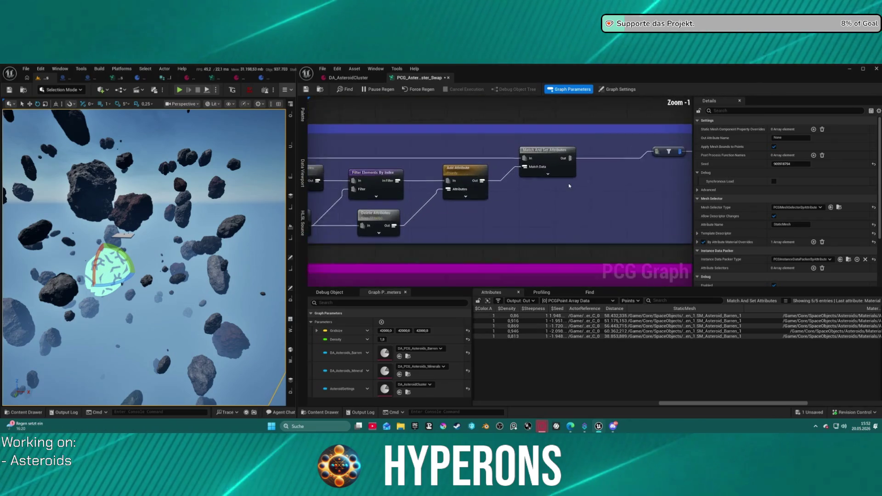
scroll(569, 185, "up", 1)
left_click(397, 171)
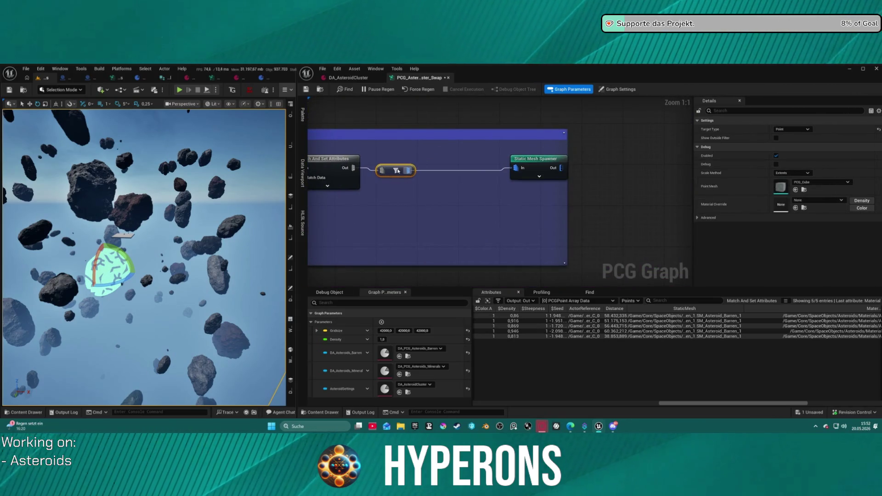
mouse_move(540, 163)
left_mouse_down()
mouse_move(455, 164)
mouse_move(462, 168)
left_mouse_up()
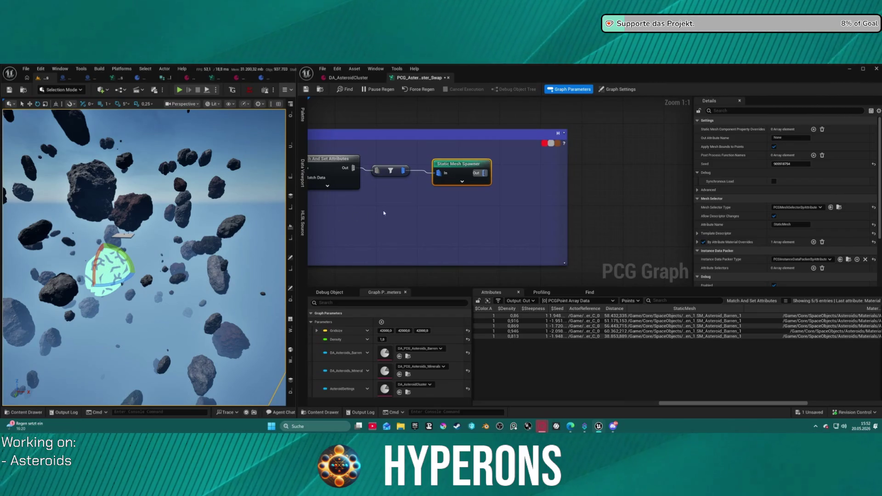
scroll(384, 212, "down", 3)
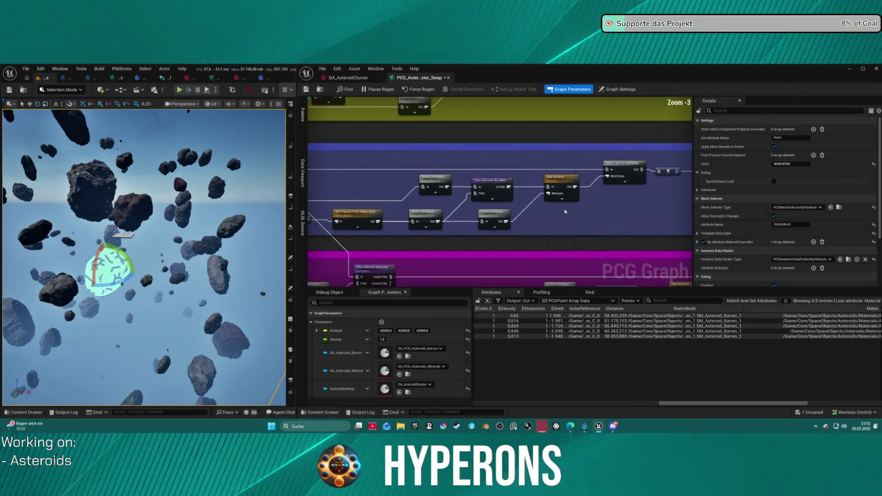
scroll(546, 217, "down", 2)
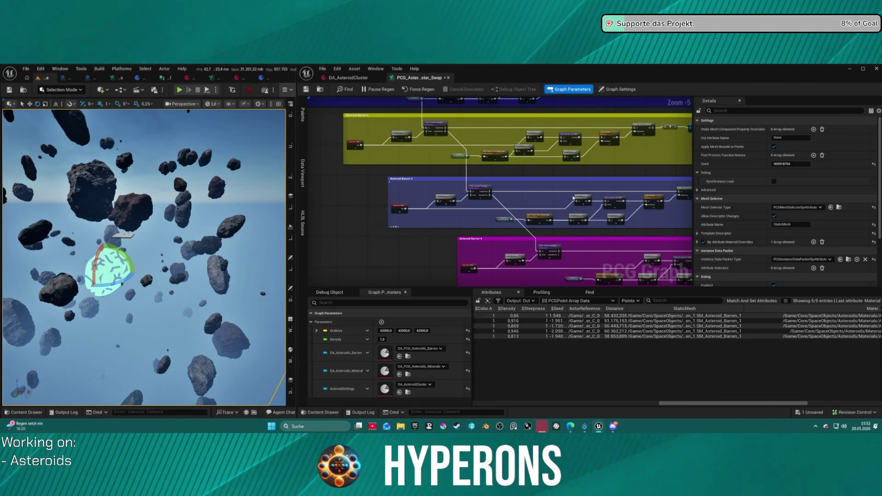
mouse_move(573, 198)
left_mouse_down()
mouse_move(419, 199)
mouse_move(500, 204)
mouse_move(543, 257)
mouse_move(552, 220)
mouse_move(512, 205)
left_mouse_up()
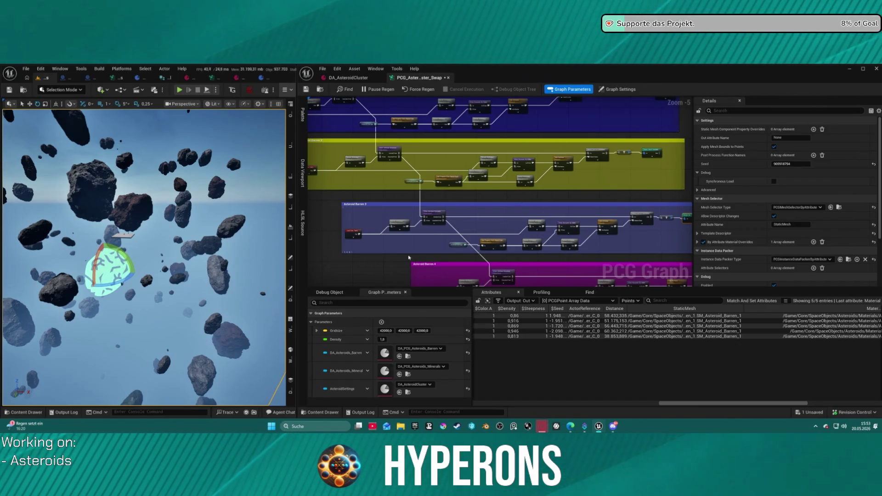
scroll(408, 258, "down", 3)
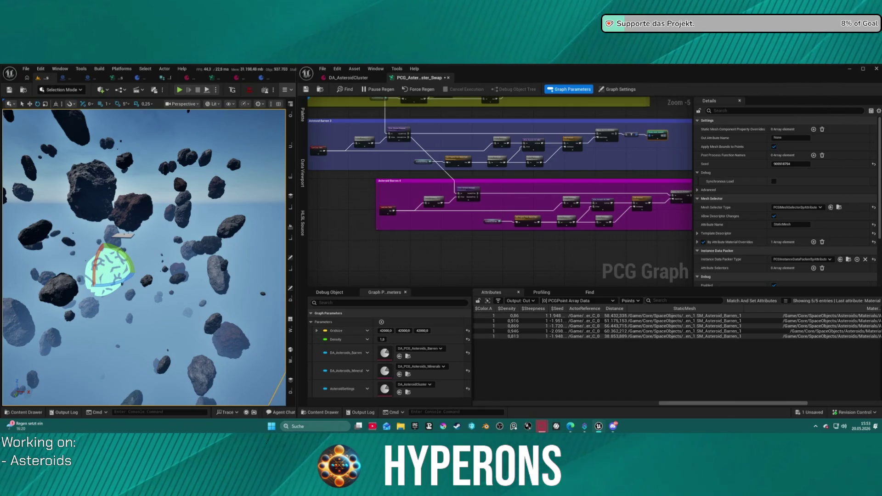
mouse_move(507, 190)
left_mouse_down()
mouse_move(535, 230)
mouse_move(636, 202)
mouse_move(377, 221)
mouse_move(395, 231)
left_mouse_up()
left_click(406, 206)
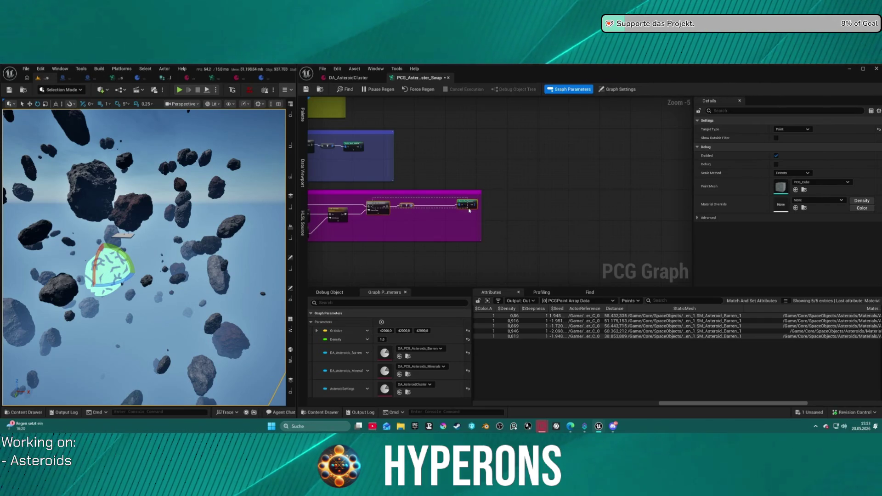
Step: Move the spawner at the magenta group's end left toward its chain
mouse_move(425, 220)
left_mouse_down()
mouse_move(464, 224)
mouse_move(472, 195)
left_mouse_up()
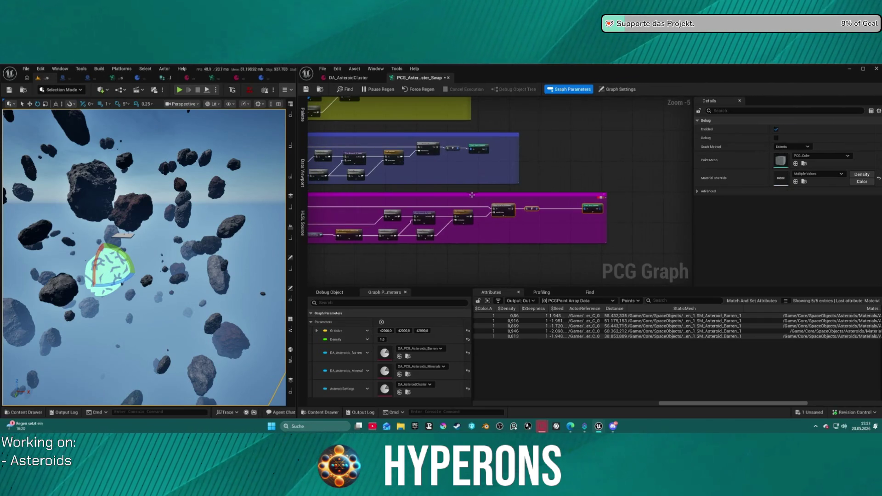
left_click(597, 208)
left_click_drag(596, 207, 558, 209)
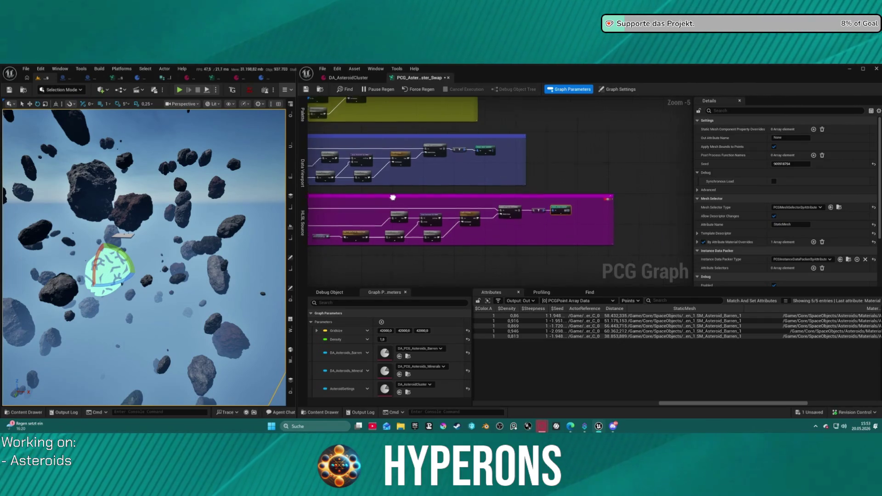
Step: Select and rearrange the magenta group's nodes, then bring the Asteroid Barren 1 and 2 groups into view
scroll(434, 218, "up", 2)
mouse_move(434, 228)
left_mouse_down()
mouse_move(437, 203)
mouse_move(534, 250)
mouse_move(652, 216)
left_mouse_up()
key("ctrl+z")
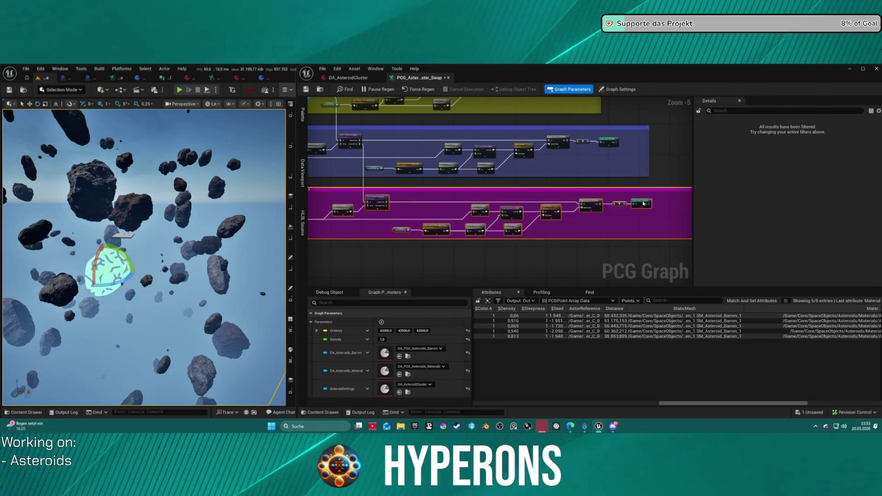
mouse_move(493, 176)
left_mouse_down()
mouse_move(535, 224)
mouse_move(501, 220)
left_mouse_up()
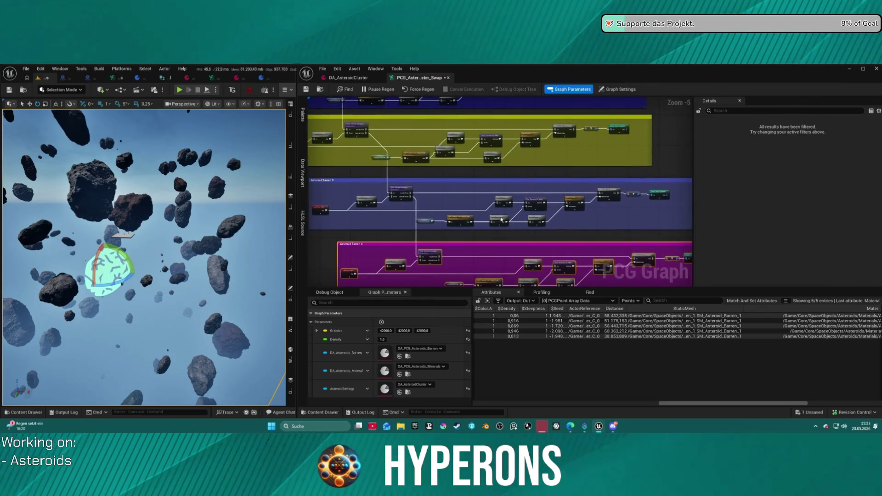
mouse_move(553, 213)
left_mouse_down()
mouse_move(633, 331)
mouse_move(751, 321)
left_mouse_up()
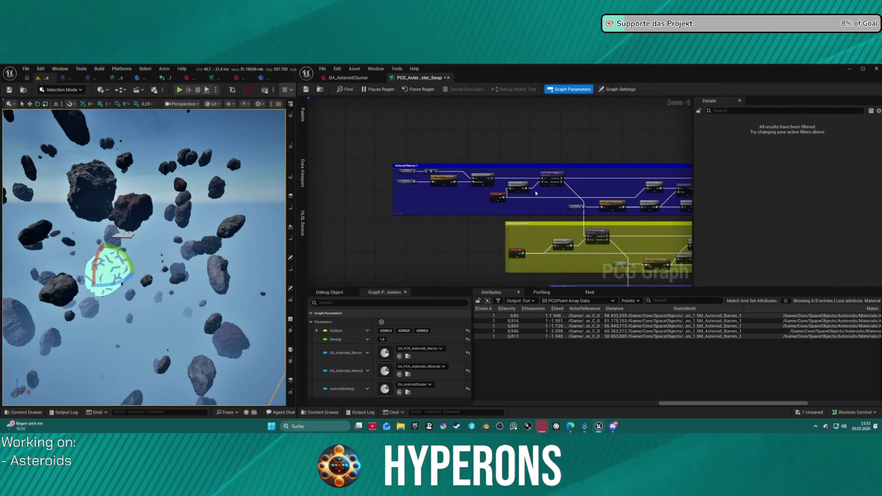
scroll(535, 193, "up", 5)
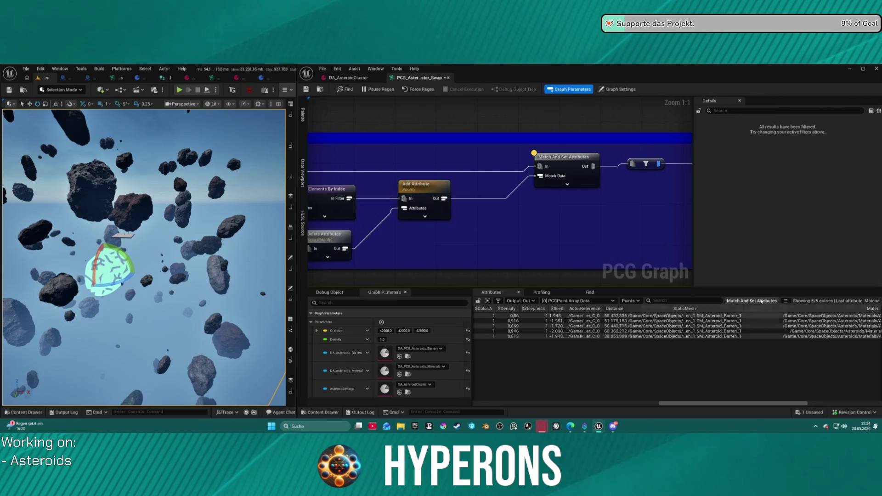
Step: Line up Match And Set Attributes, the filter and Static Mesh Spawner, straightening their wires with Q
scroll(517, 254, "down", 3)
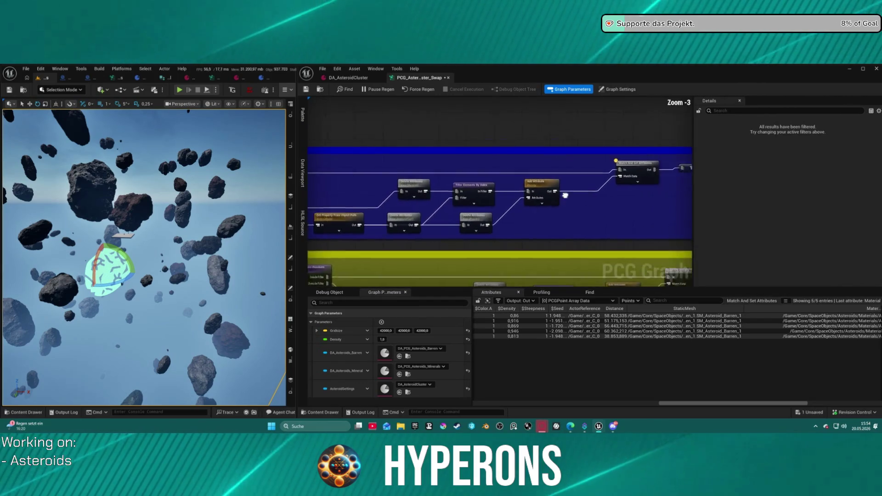
scroll(531, 172, "up", 3)
left_click(531, 171)
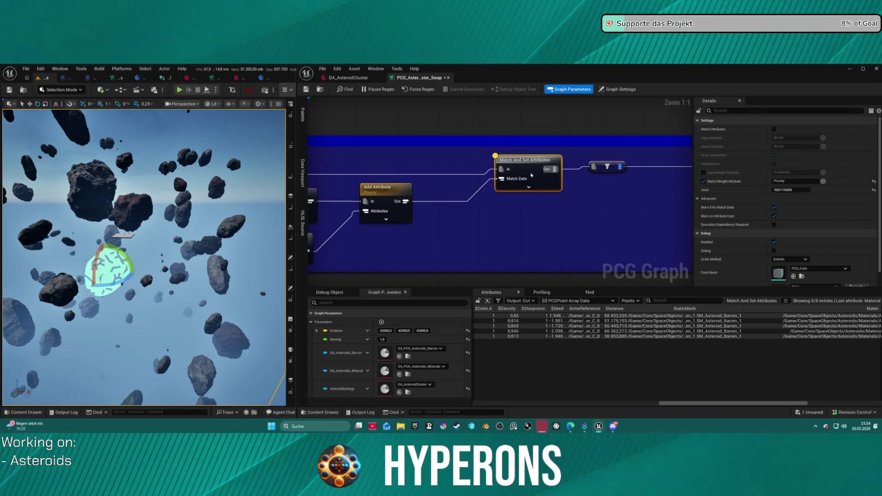
left_click_drag(615, 172, 414, 179)
left_click(416, 171)
left_click_drag(584, 169, 465, 175)
left_click_drag(371, 167, 499, 170)
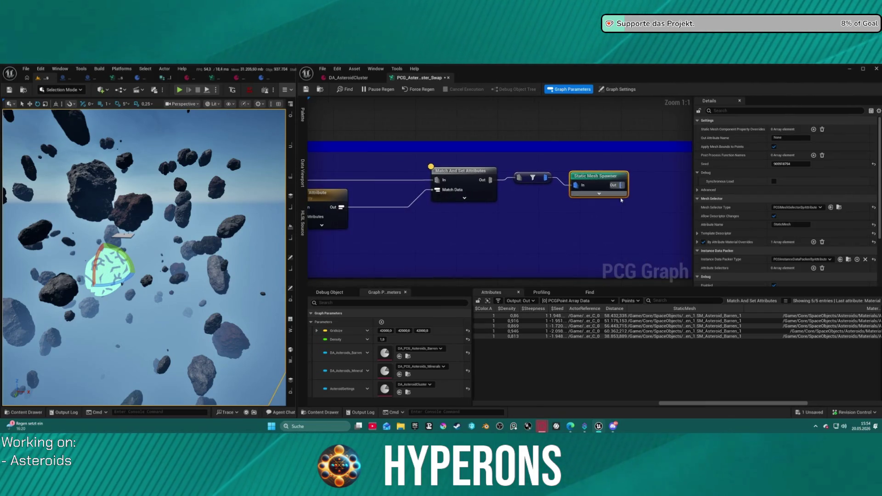
left_click(480, 183)
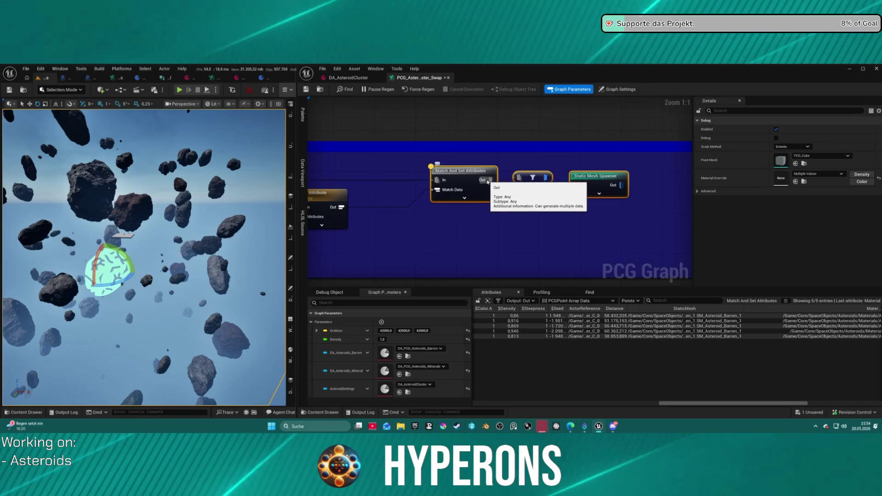
key("q")
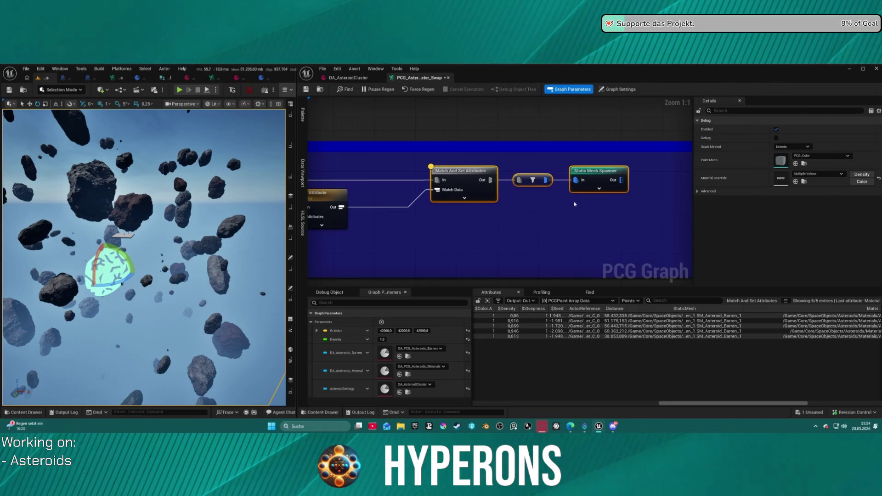
left_click(587, 205)
Step: Nudge the Load Data Table node up and apply a layout command to the purple-group nodes
scroll(555, 197, "down", 5)
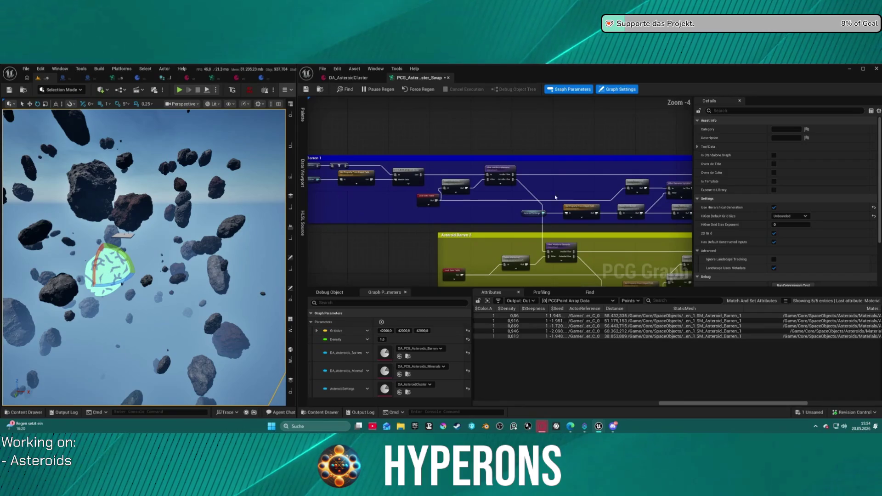
left_click(429, 198)
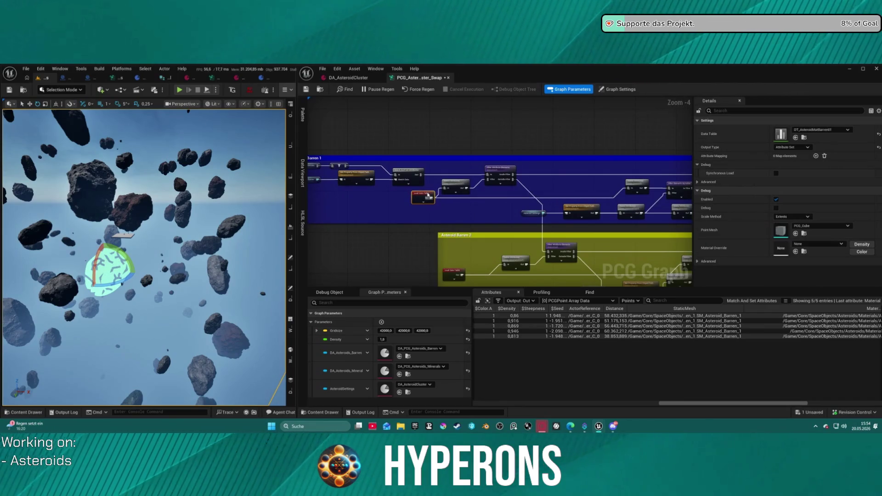
left_click_drag(427, 198, 427, 196)
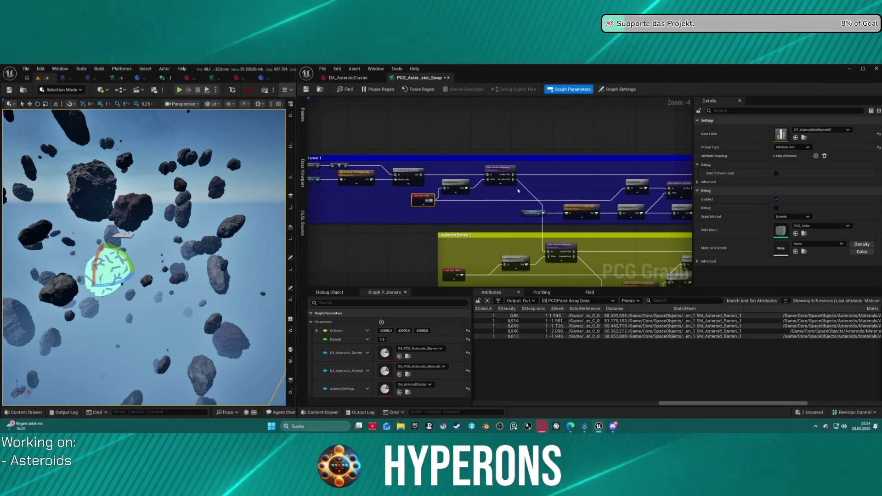
scroll(446, 168, "down", 3)
scroll(445, 168, "up", 3)
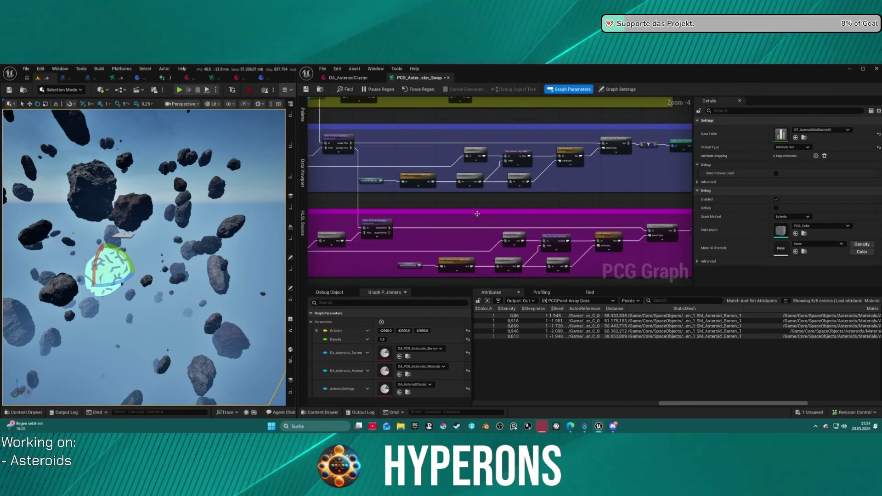
right_click(531, 186)
left_click(551, 191)
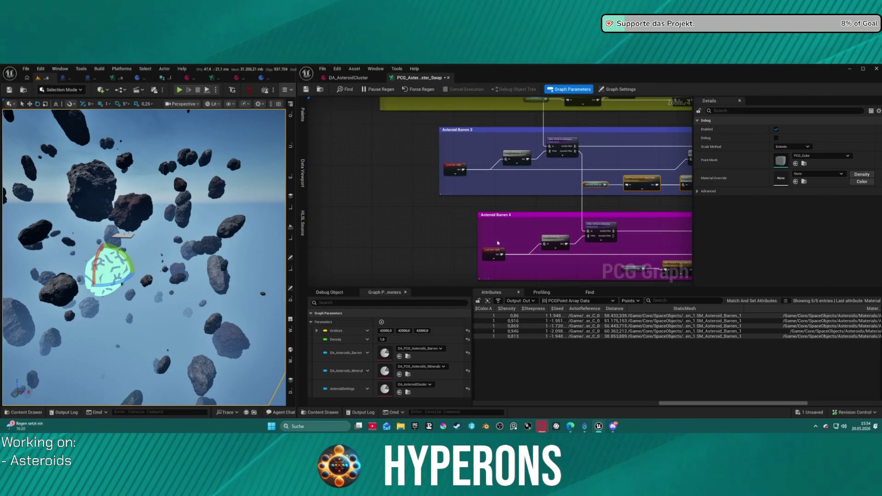
scroll(446, 260, "down", 2)
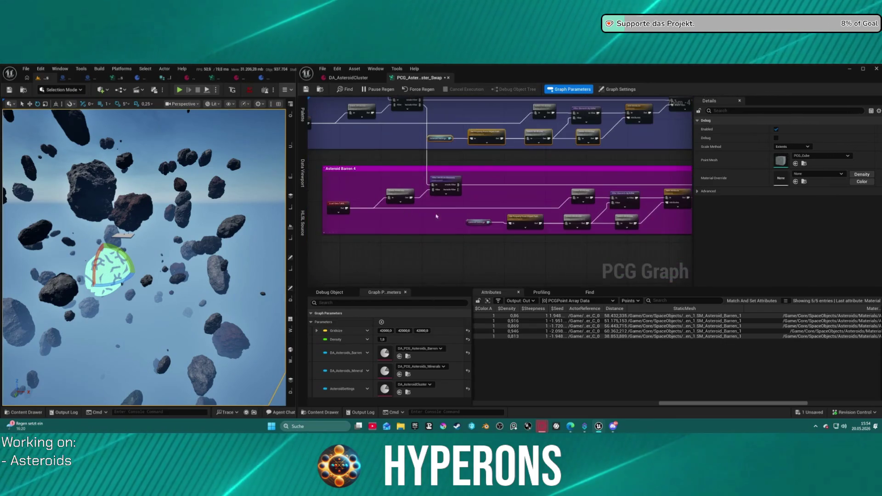
scroll(536, 217, "up", 2)
Step: Select the magenta row's Match And Set Attributes, filter and Static Mesh Spawner nodes together
mouse_move(345, 206)
left_mouse_down()
mouse_move(363, 216)
mouse_move(537, 231)
left_mouse_up()
left_click(600, 216)
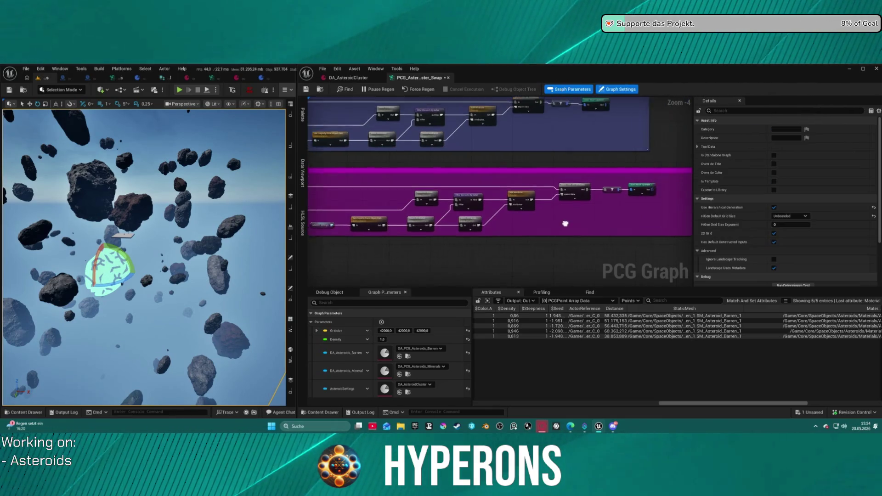
left_click(339, 208)
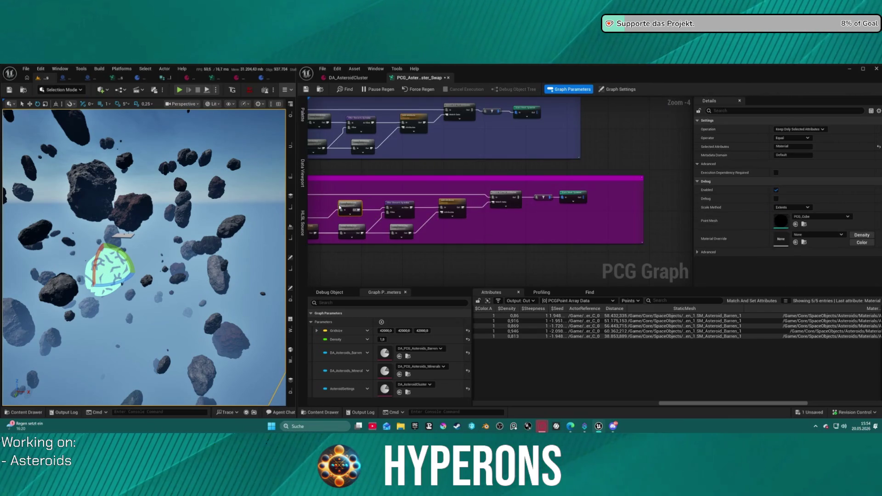
left_click_drag(317, 199, 491, 211)
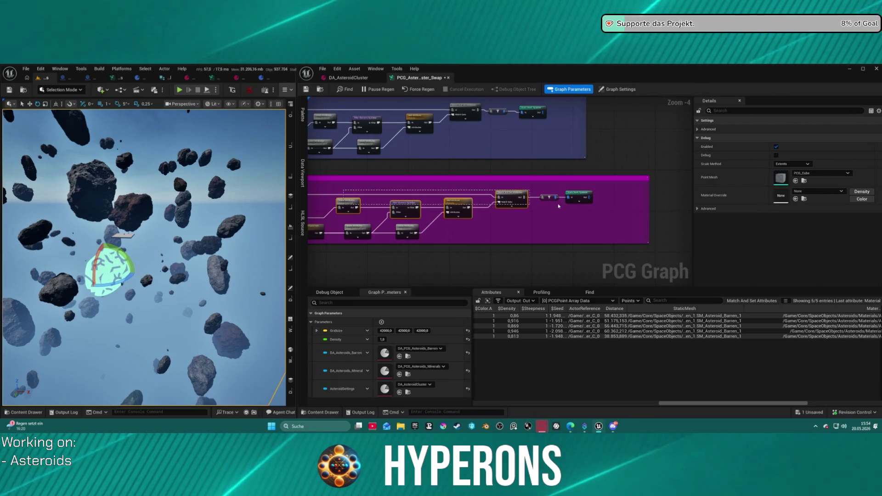
left_click_drag(347, 192, 574, 214)
left_click(536, 229)
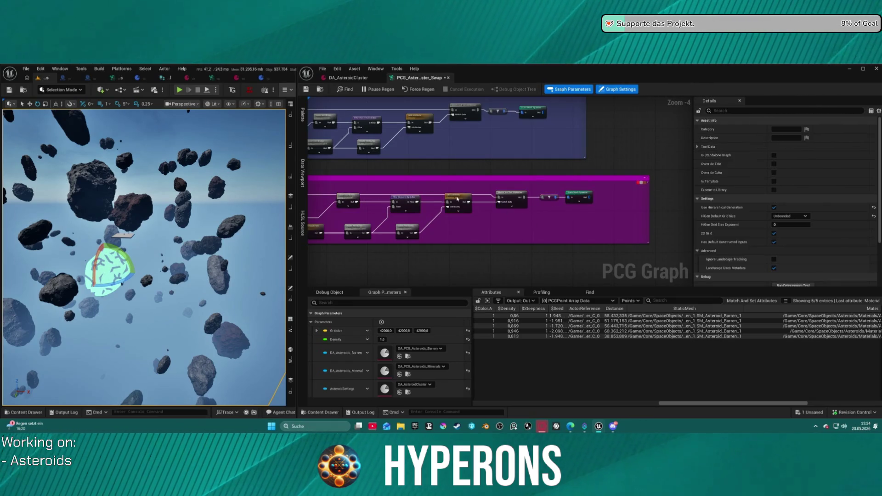
left_click_drag(316, 200, 467, 205)
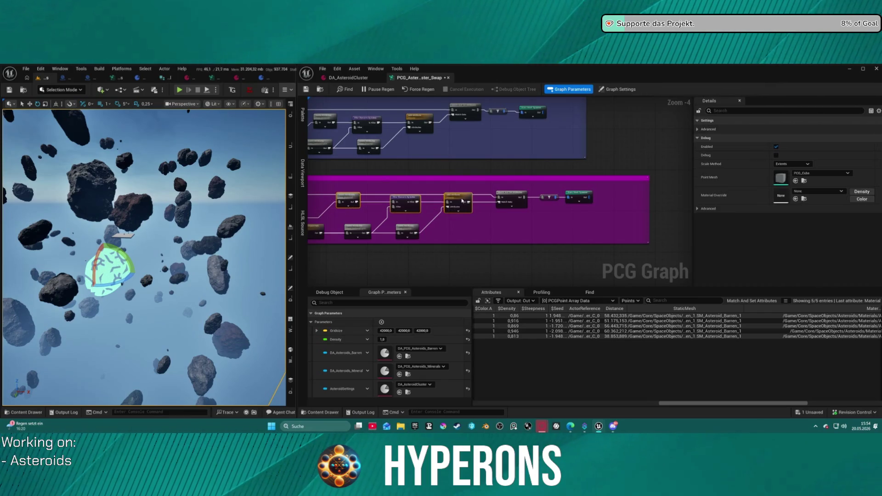
left_click(513, 193)
left_click(546, 196)
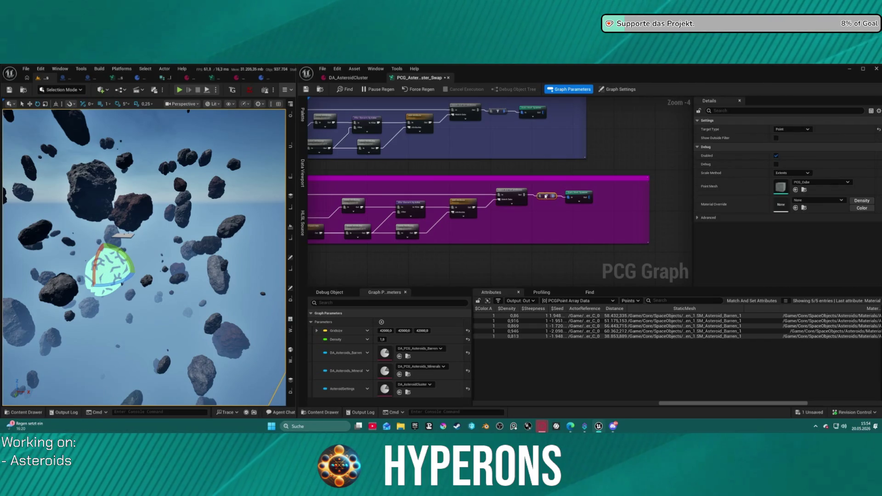
left_click(584, 195, "ctrl")
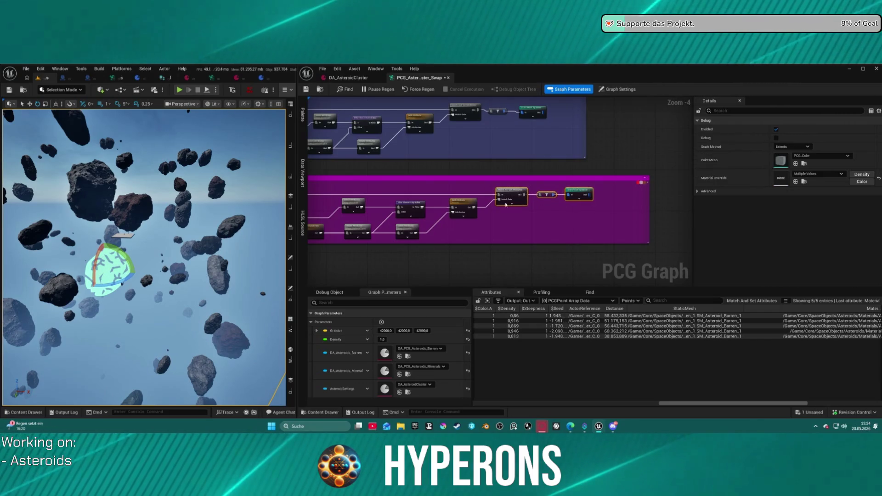
left_click_drag(556, 163, 532, 138)
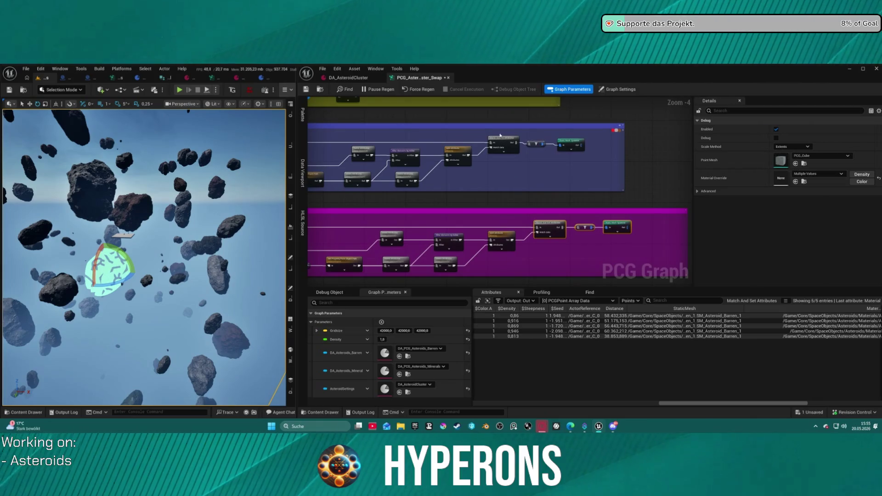
Step: Inspect the yellow row's Asteroid Settings and Match And Set Attributes settings
left_click_drag(453, 177, 553, 173)
mouse_move(390, 179)
left_mouse_down()
mouse_move(471, 190)
mouse_move(486, 220)
mouse_move(478, 223)
mouse_move(560, 180)
left_mouse_up()
scroll(490, 213, "up", 1)
scroll(470, 222, "up", 1)
left_click(502, 215)
left_click_drag(502, 216, 444, 195)
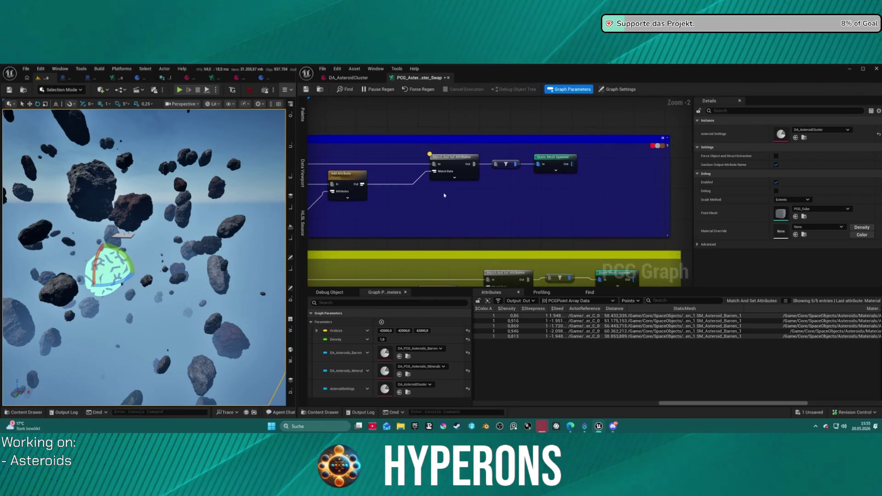
left_click(444, 162)
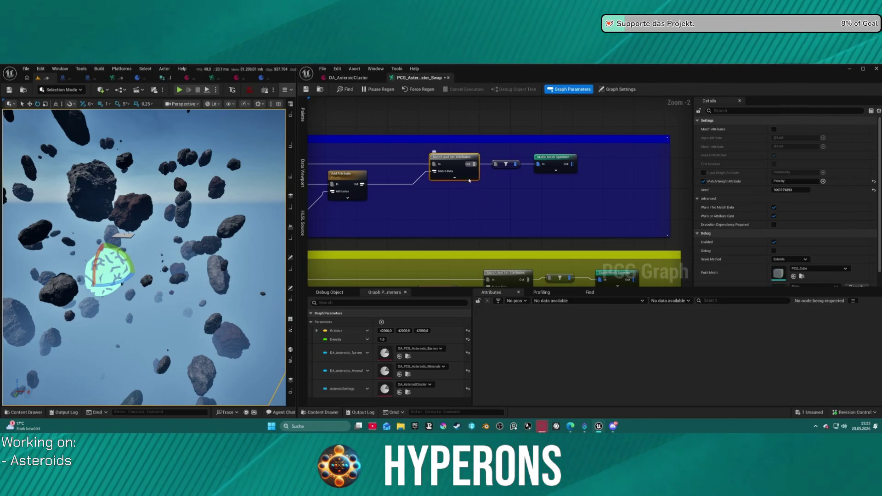
left_click(472, 198)
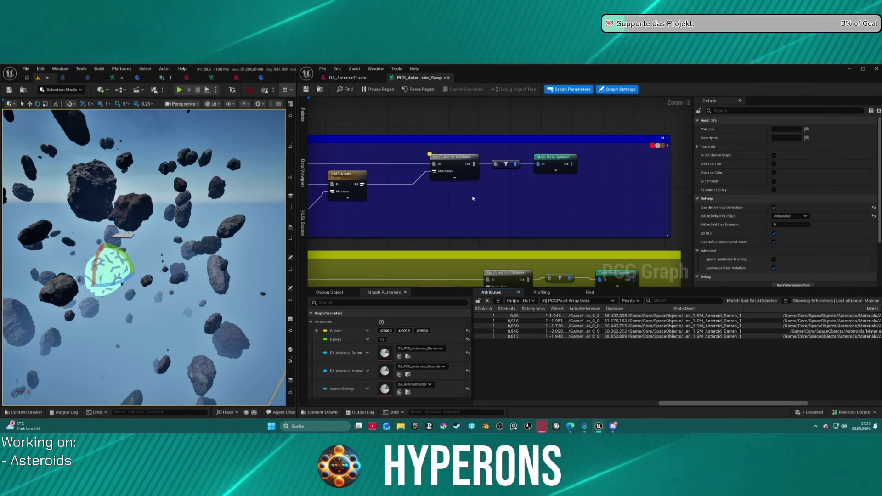
left_click(469, 174)
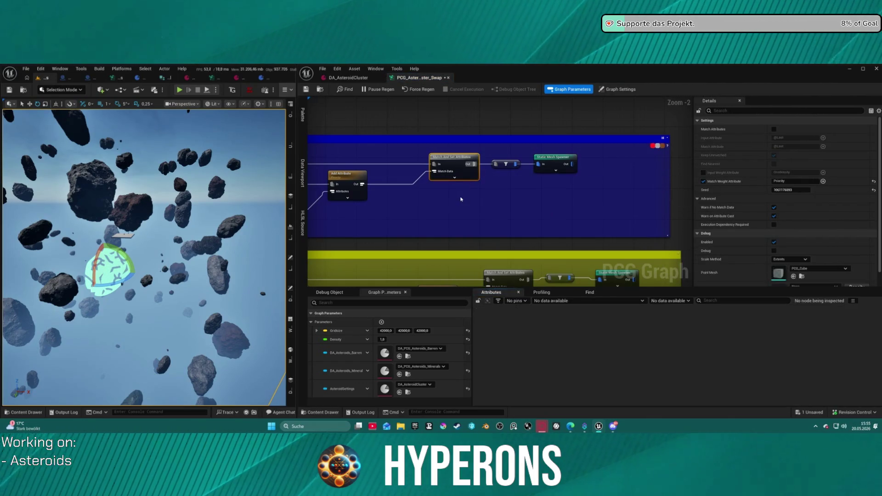
left_click(449, 208)
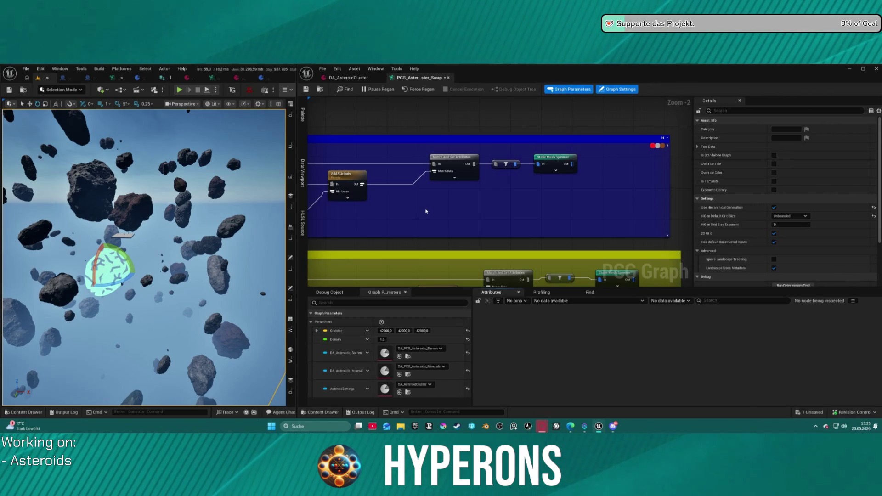
Step: Pan from Asteroid Barren 1 down to the Barren 4 group's Filter Attribute Elements node
scroll(414, 211, "down", 4)
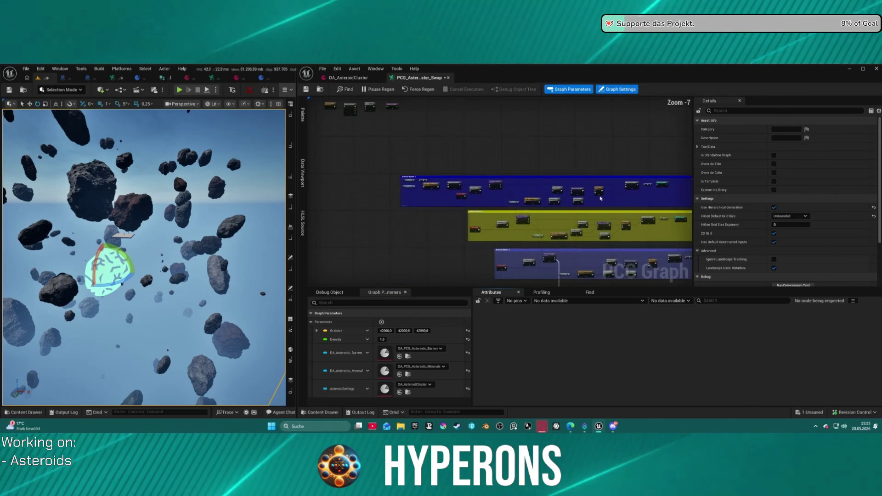
scroll(414, 212, "up", 3)
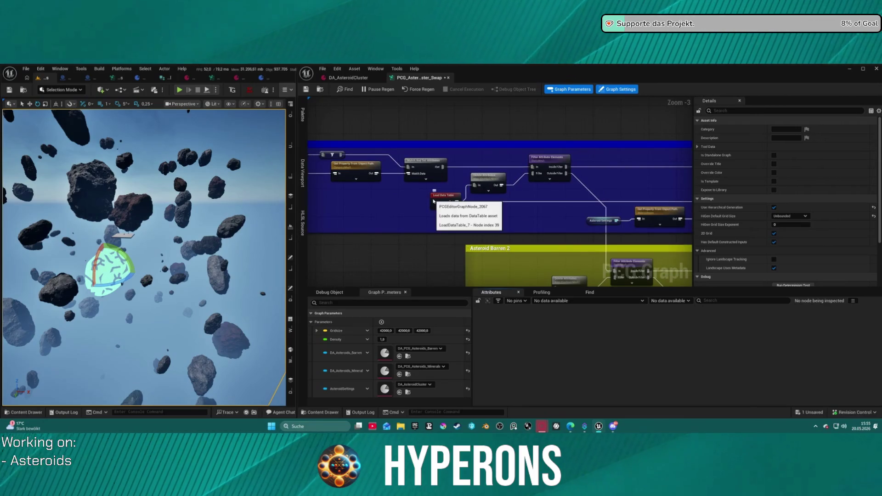
mouse_move(453, 202)
left_mouse_down()
mouse_move(505, 201)
mouse_move(453, 197)
left_mouse_up()
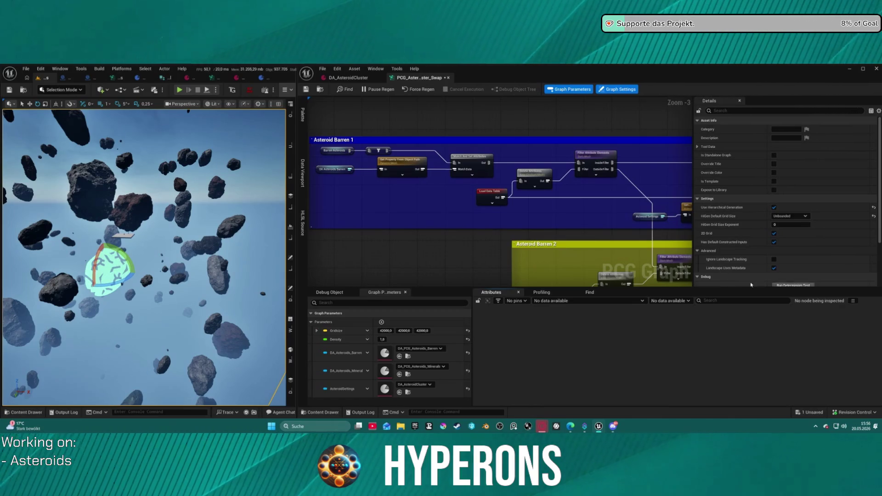
scroll(522, 165, "down", 3)
mouse_move(659, 280)
left_mouse_down()
mouse_move(545, 196)
mouse_move(583, 235)
mouse_move(444, 179)
left_mouse_up()
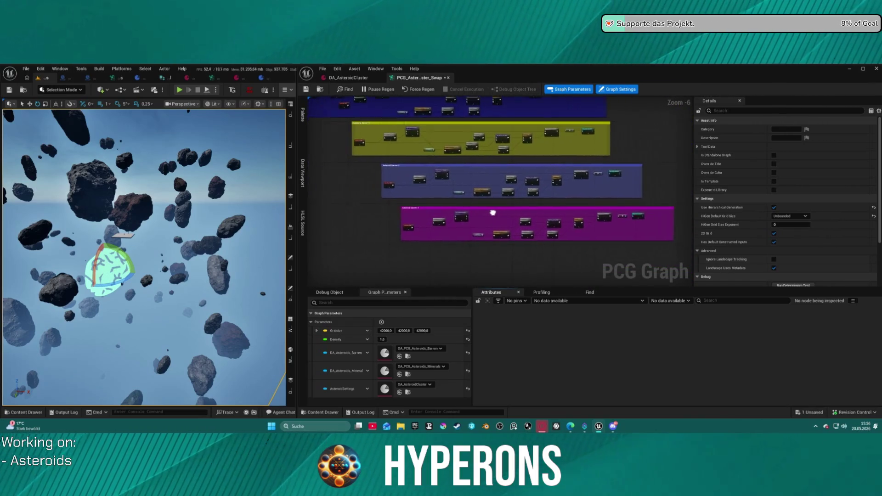
scroll(513, 184, "up", 4)
mouse_move(513, 183)
left_mouse_down()
mouse_move(546, 184)
mouse_move(519, 223)
mouse_move(502, 227)
left_mouse_up()
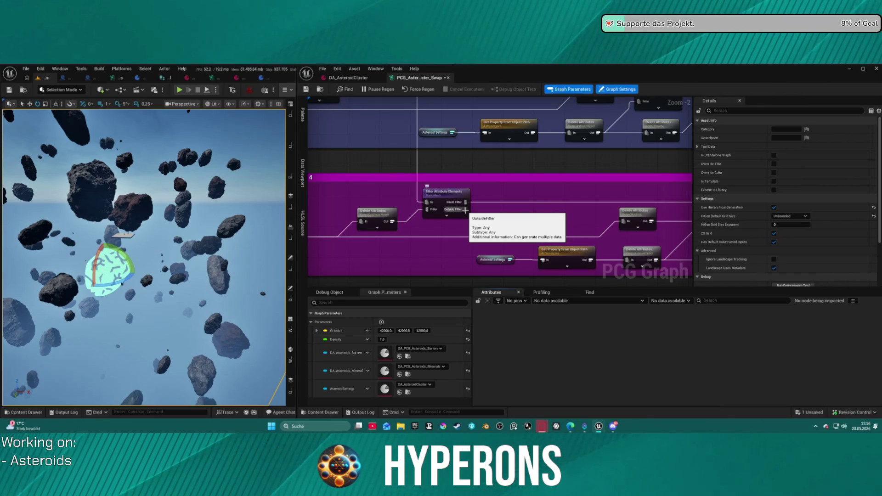
Step: Wire a new Debug node from the Asteroid Barren 4 filter's Outside Filter output
mouse_move(466, 210)
left_mouse_down()
mouse_move(496, 264)
mouse_move(494, 250)
left_mouse_up()
type("debug")
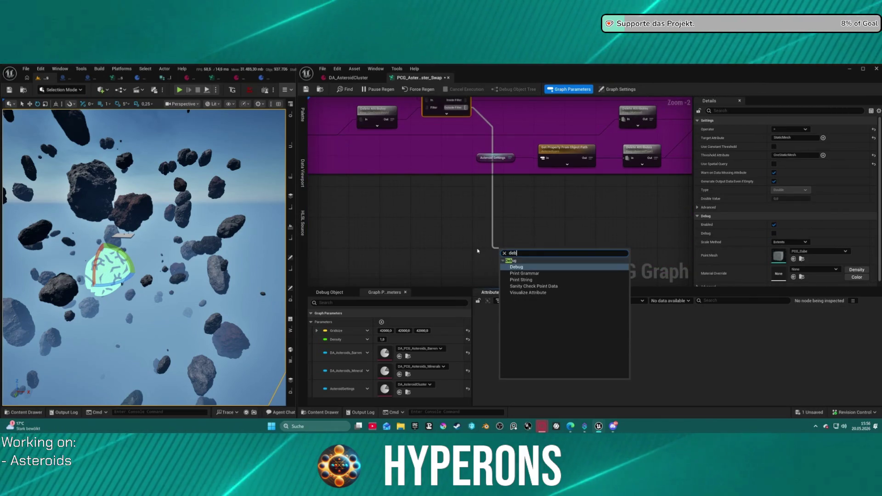
key("Return")
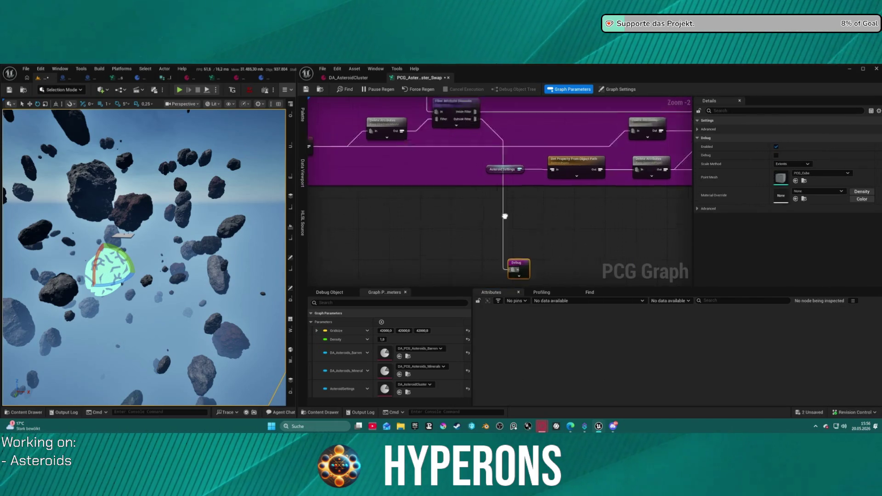
scroll(477, 251, "down", 2)
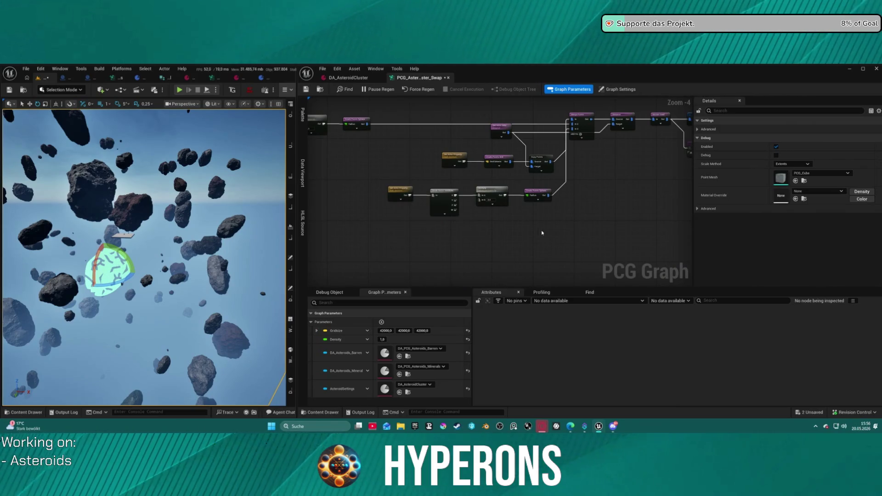
scroll(506, 183, "up", 5)
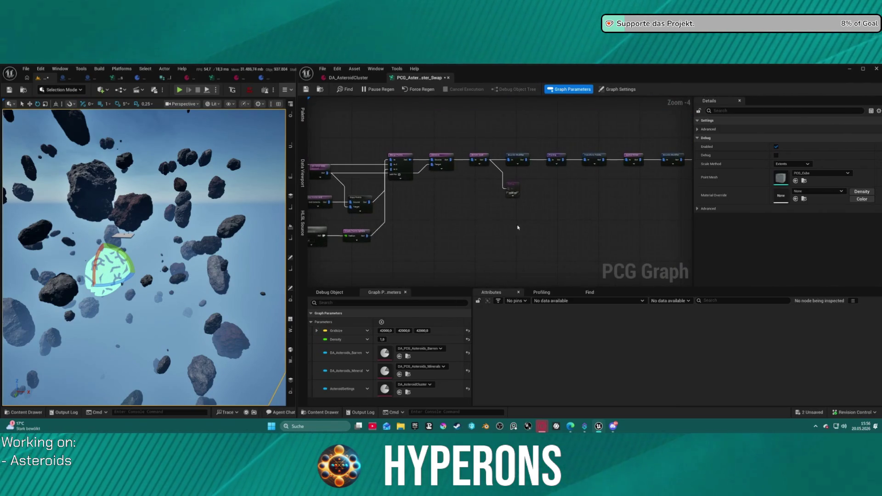
scroll(506, 183, "down", 3)
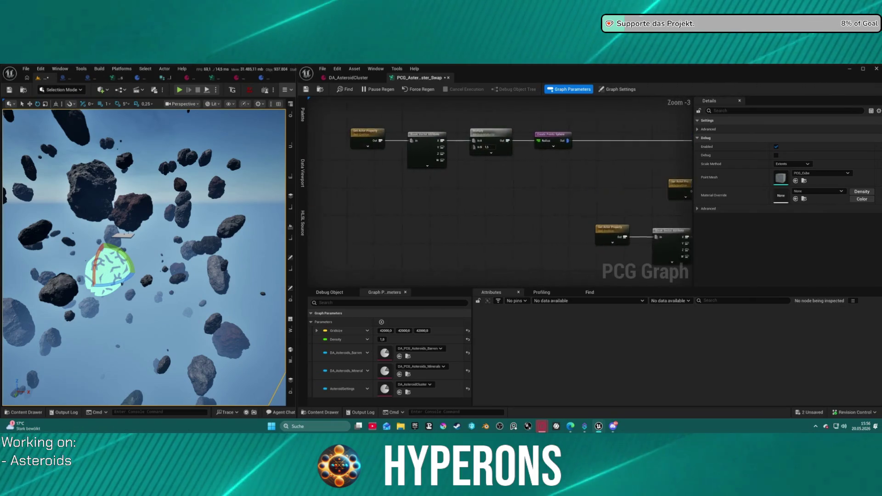
scroll(428, 160, "up", 3)
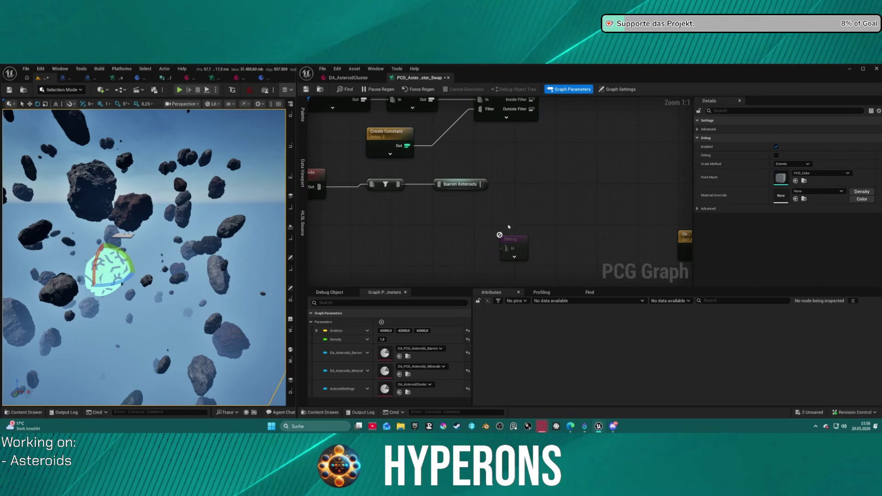
Step: Move the earlier Debug node up past the groups and preview the new Debug node's points
left_click(512, 244)
scroll(477, 154, "down", 8)
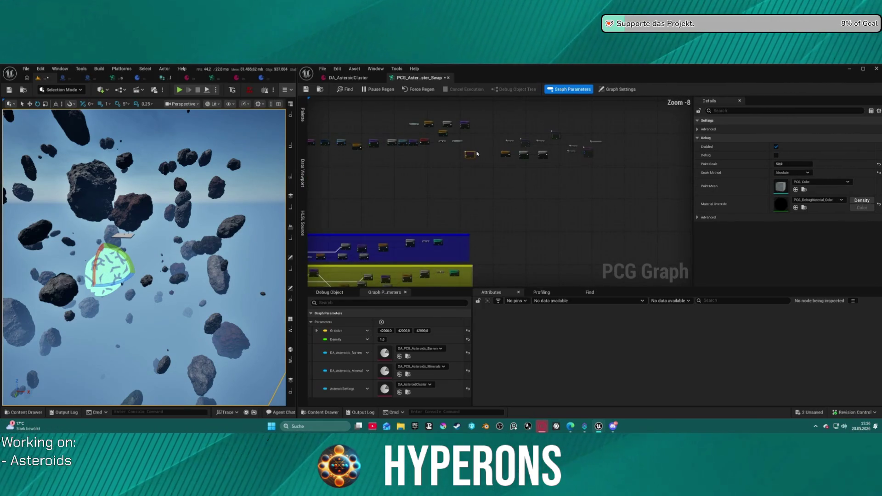
scroll(440, 134, "up", 3)
mouse_move(509, 182)
left_mouse_down()
mouse_move(482, 259)
mouse_move(486, 271)
mouse_move(635, 273)
mouse_move(568, 214)
mouse_move(580, 103)
mouse_move(580, 130)
left_mouse_up()
scroll(538, 199, "up", 4)
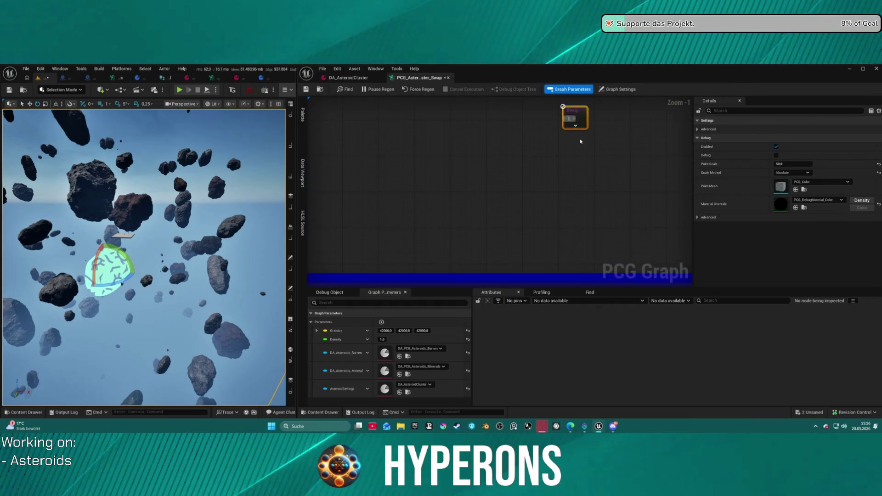
scroll(580, 130, "down", 10)
scroll(468, 173, "up", 11)
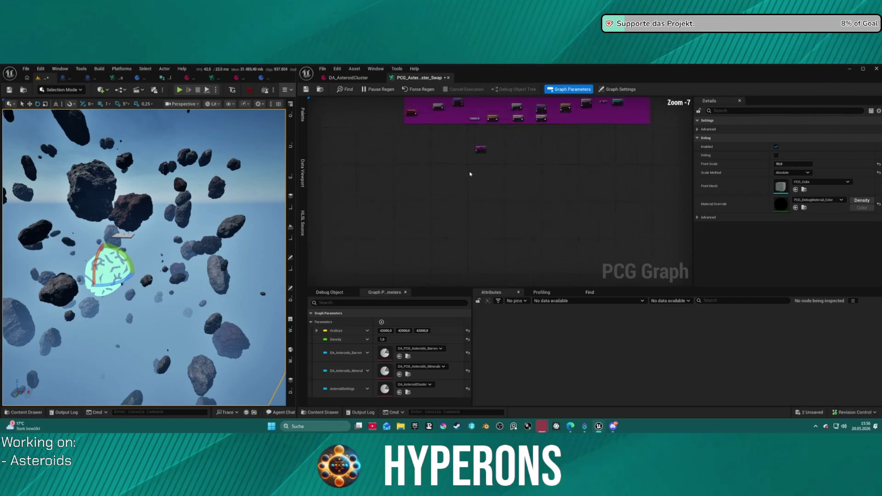
left_click(451, 158)
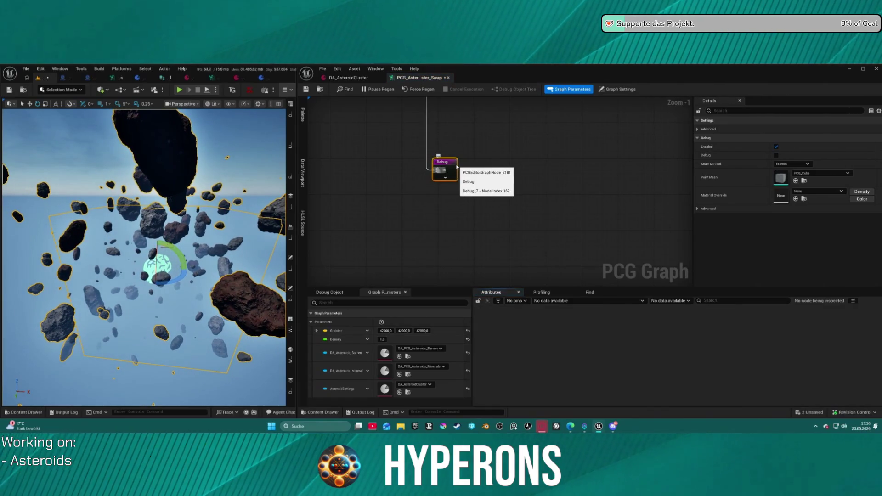
scroll(473, 136, "down", 4)
Step: Inspect the Asteroid Barren 4 Filter Attribute Elements node's attribute settings
mouse_move(473, 136)
left_mouse_down()
mouse_move(486, 275)
mouse_move(510, 232)
left_mouse_up()
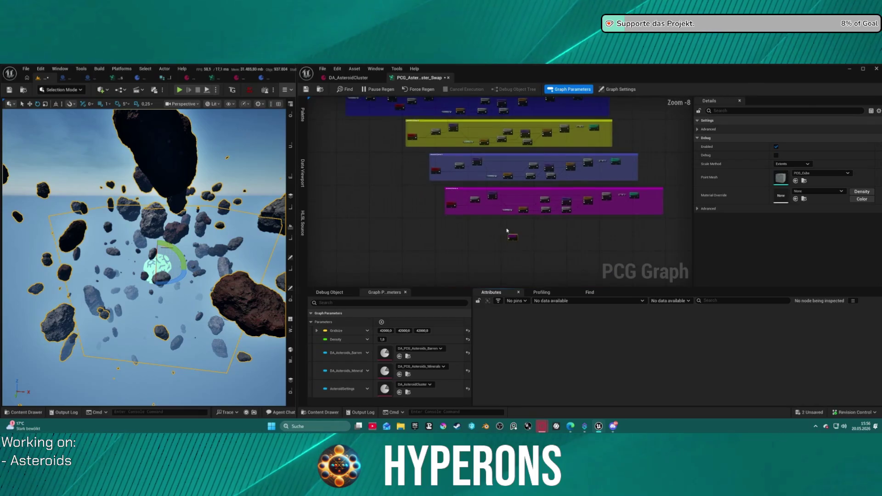
scroll(505, 210, "up", 2)
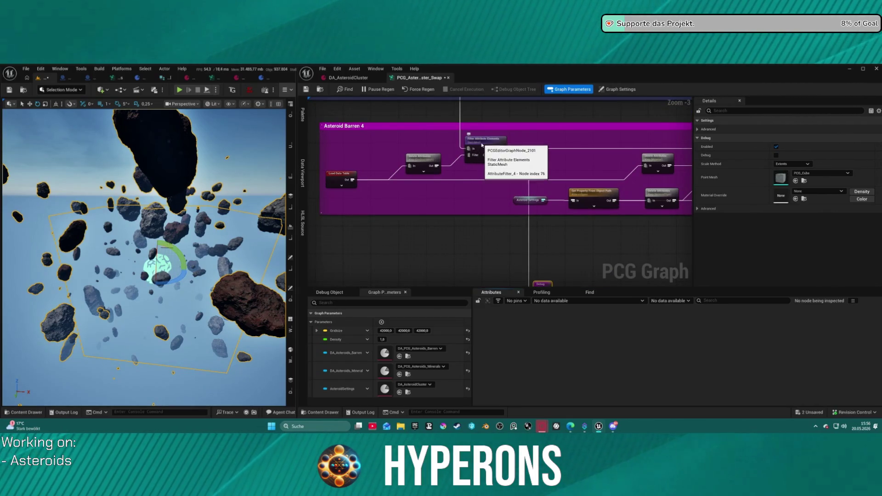
left_click(480, 148)
Step: Reposition the AsteroidType Delete Attributes node in the Asteroid Barren 1 group
mouse_move(393, 131)
left_mouse_down()
mouse_move(394, 491)
mouse_move(357, 446)
left_mouse_up()
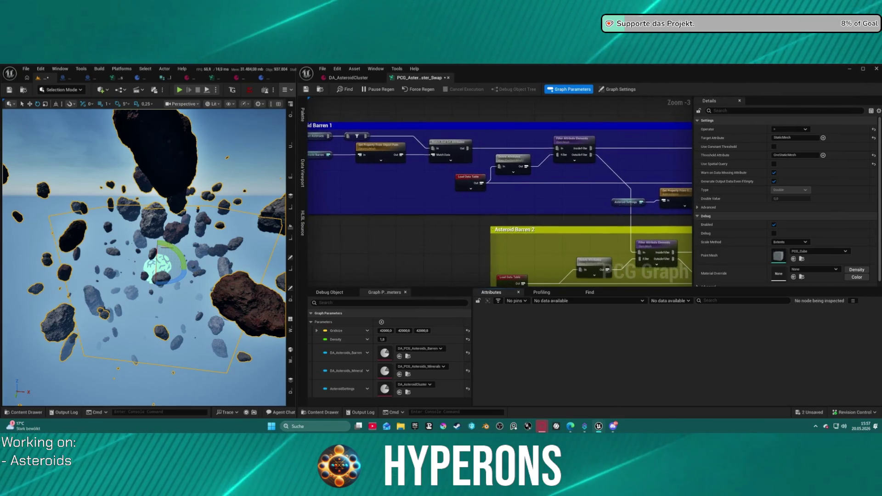
scroll(499, 200, "down", 1)
scroll(500, 200, "up", 1)
mouse_move(500, 200)
left_mouse_down()
mouse_move(461, 157)
mouse_move(469, 179)
mouse_move(520, 207)
mouse_move(531, 237)
mouse_move(527, 209)
mouse_move(498, 190)
mouse_move(218, 188)
left_mouse_up()
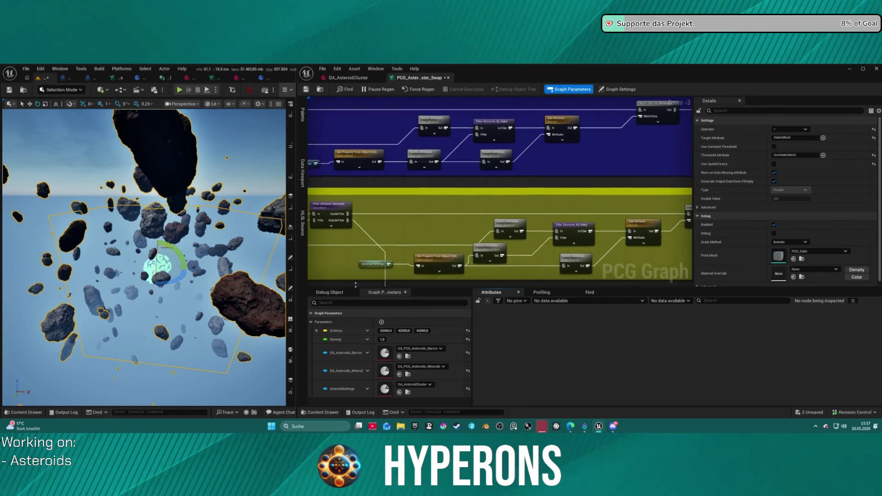
scroll(408, 181, "up", 3)
left_click_drag(408, 181, 417, 222)
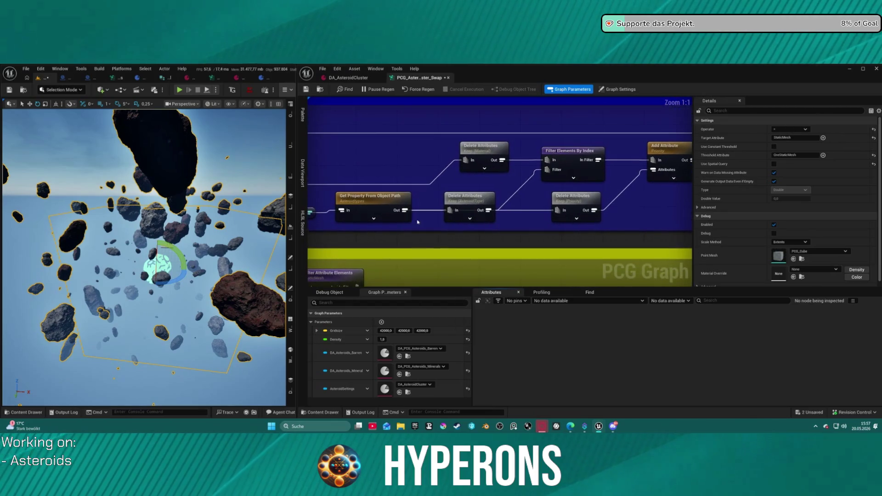
left_click_drag(468, 202, 462, 191)
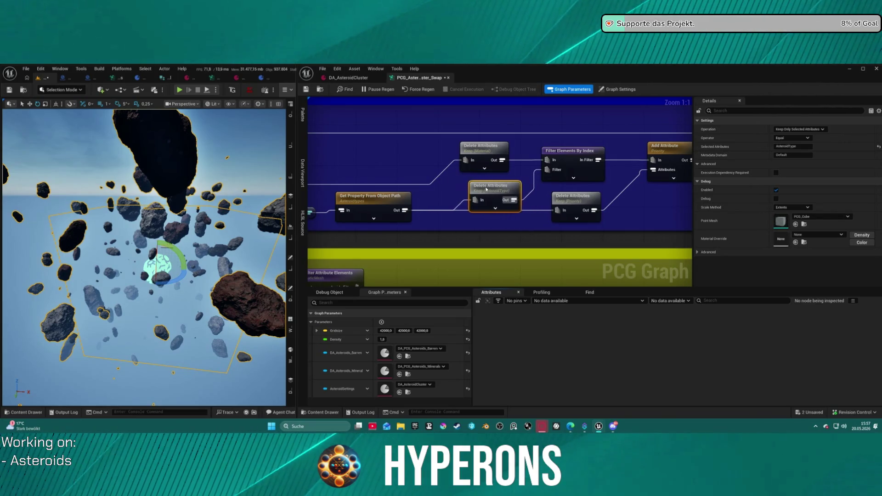
Step: Shift the blue and magenta comment groups, box-select the nodes below, then clear the selection
left_click_drag(479, 156, 453, 105)
scroll(450, 104, "down", 5)
scroll(450, 104, "down", 4)
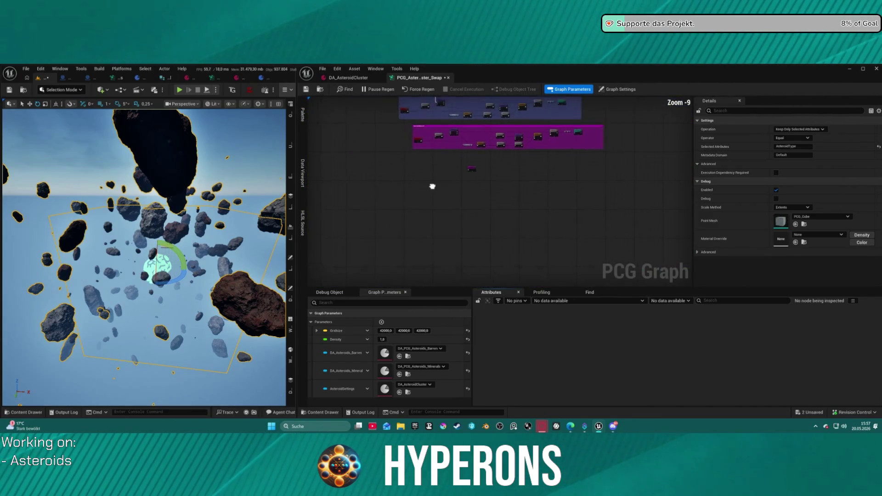
mouse_move(643, 212)
left_mouse_down()
mouse_move(409, 127)
mouse_move(401, 116)
mouse_move(406, 154)
left_mouse_up()
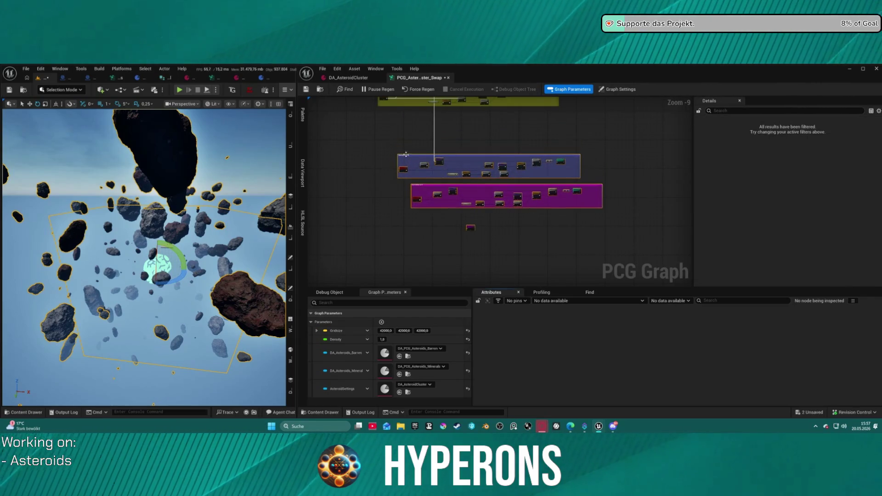
left_click(411, 135)
scroll(460, 183, "up", 5)
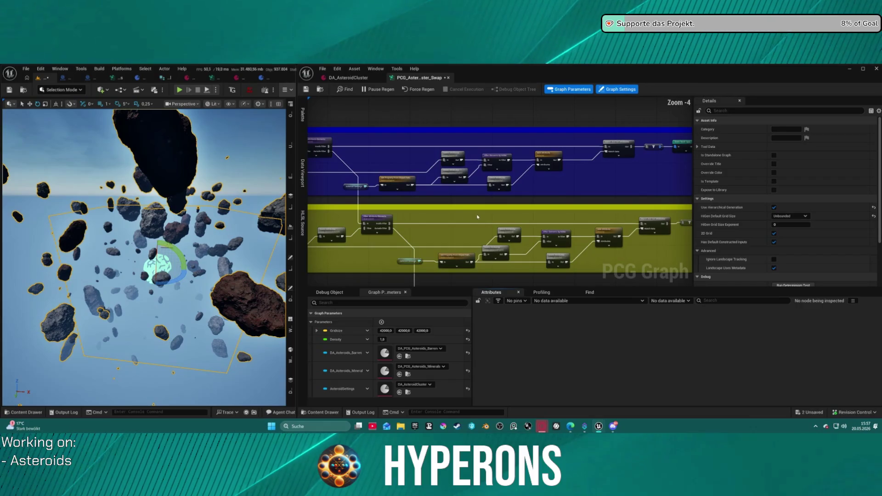
scroll(477, 166, "up", 2)
mouse_move(420, 177)
left_mouse_down()
mouse_move(708, 157)
mouse_move(349, 153)
mouse_move(377, 142)
mouse_move(448, 141)
left_mouse_up()
right_click(617, 155)
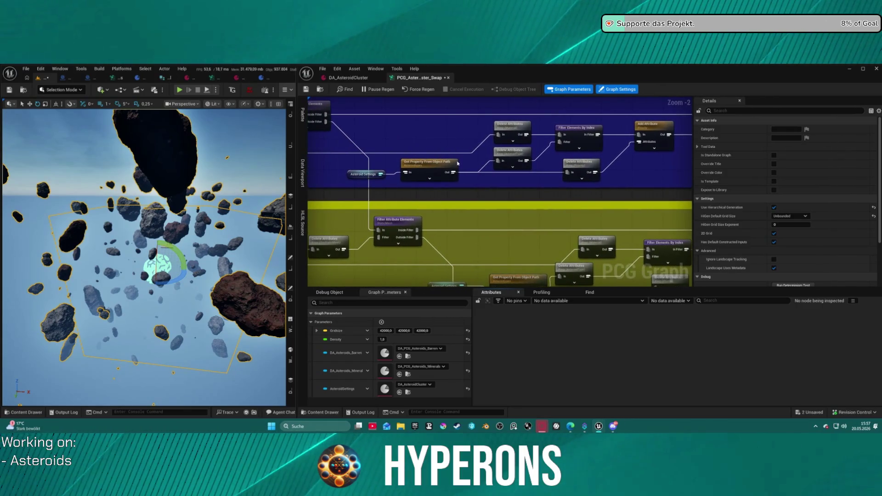
left_click(430, 169)
scroll(495, 184, "down", 8)
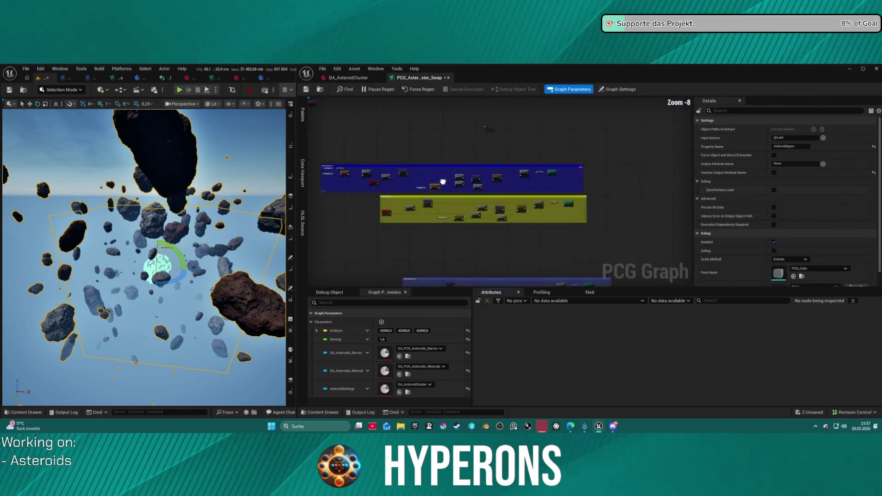
scroll(495, 184, "up", 8)
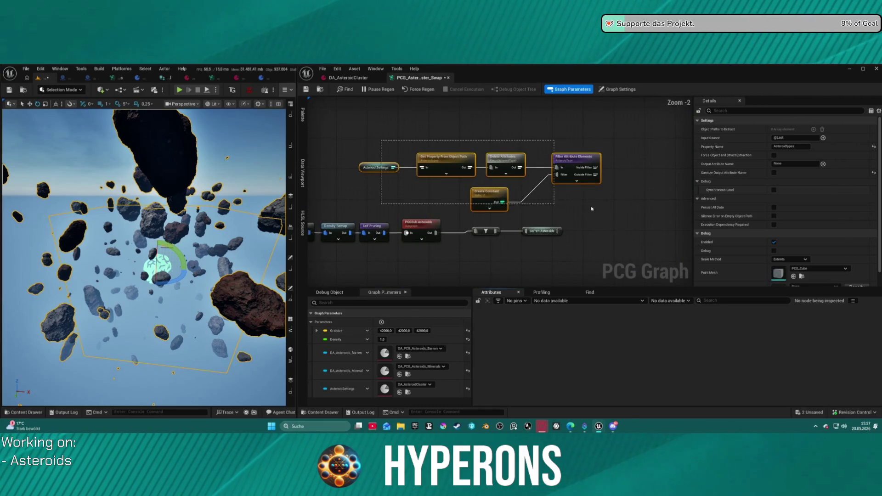
left_click(586, 172)
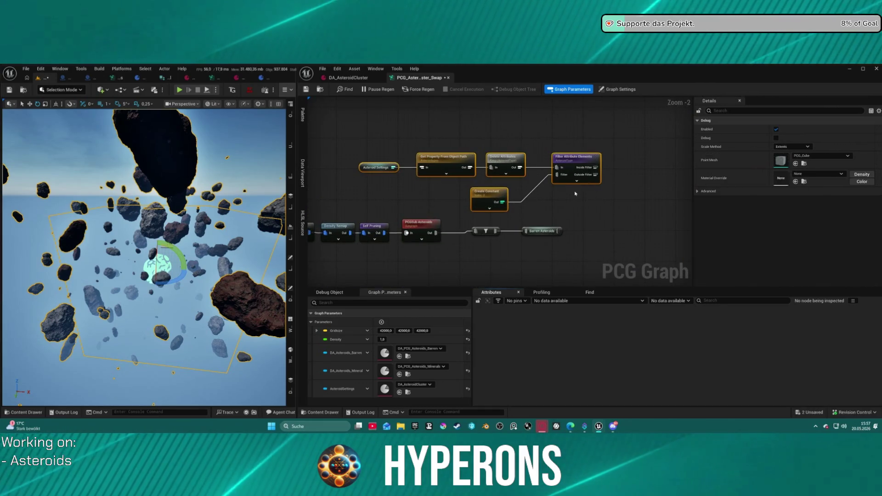
scroll(529, 191, "down", 1)
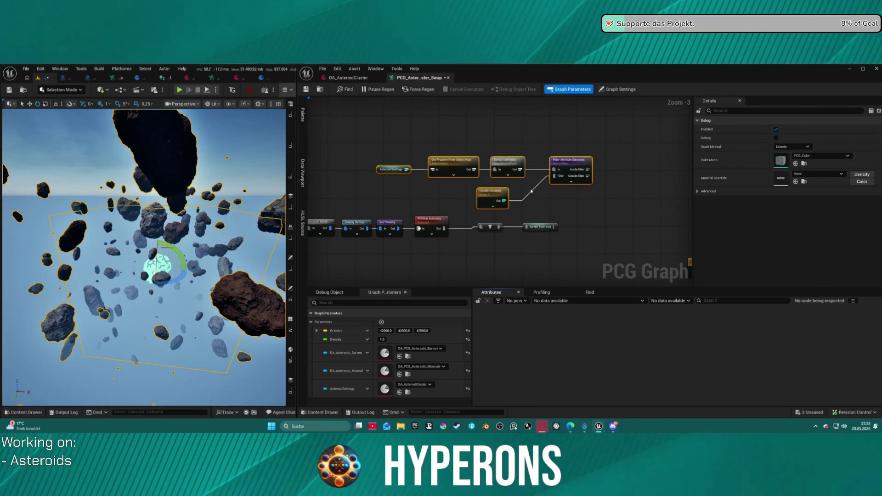
mouse_move(383, 142)
left_mouse_down()
mouse_move(528, 193)
mouse_move(593, 196)
left_mouse_up()
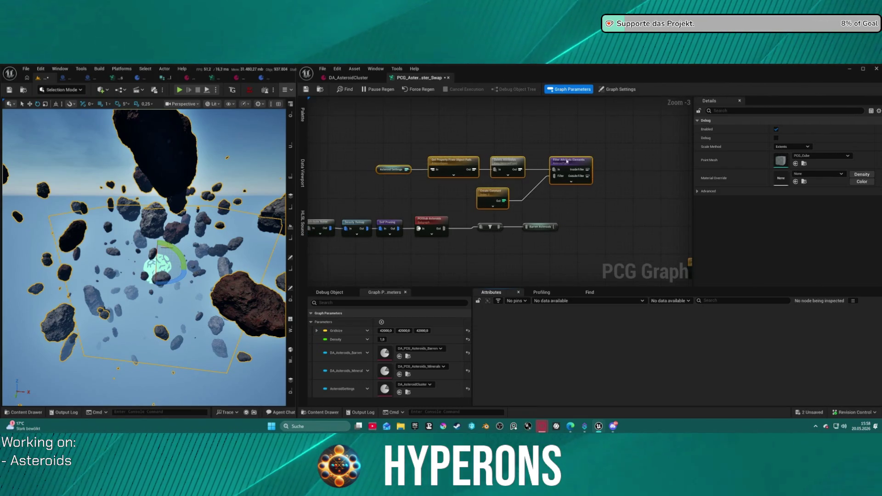
key("c")
mouse_move(341, 136)
left_mouse_down()
mouse_move(341, 257)
mouse_move(341, 249)
left_mouse_up()
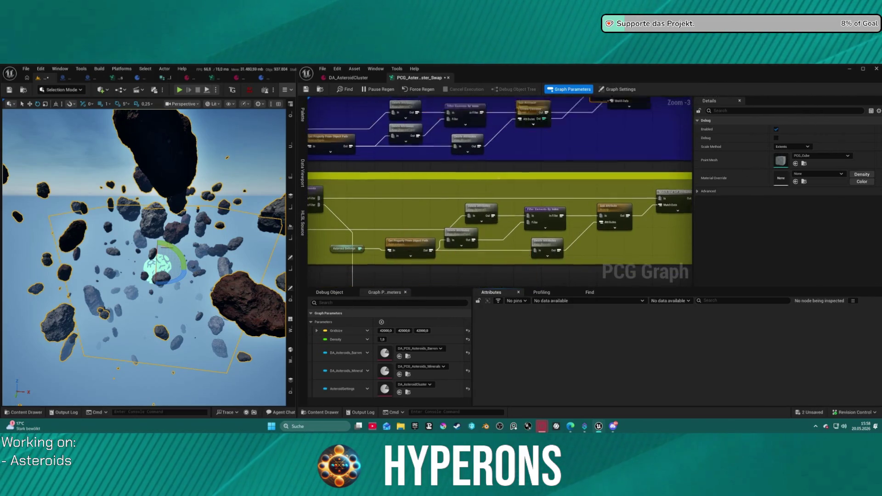
scroll(545, 214, "down", 3)
left_click_drag(545, 213, 464, 173)
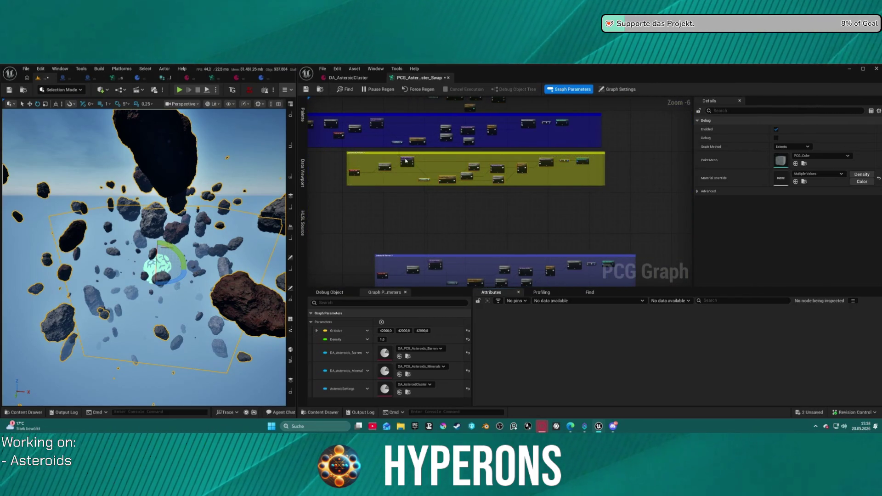
left_click(598, 179)
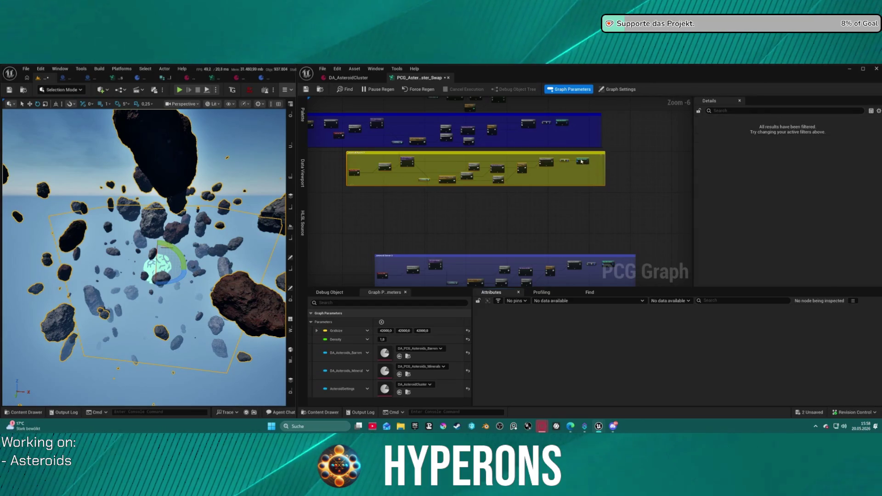
Step: Box-select the yellow filter node row and move it below the blue comment group
left_click_drag(582, 161, 582, 193)
scroll(589, 241, "up", 4)
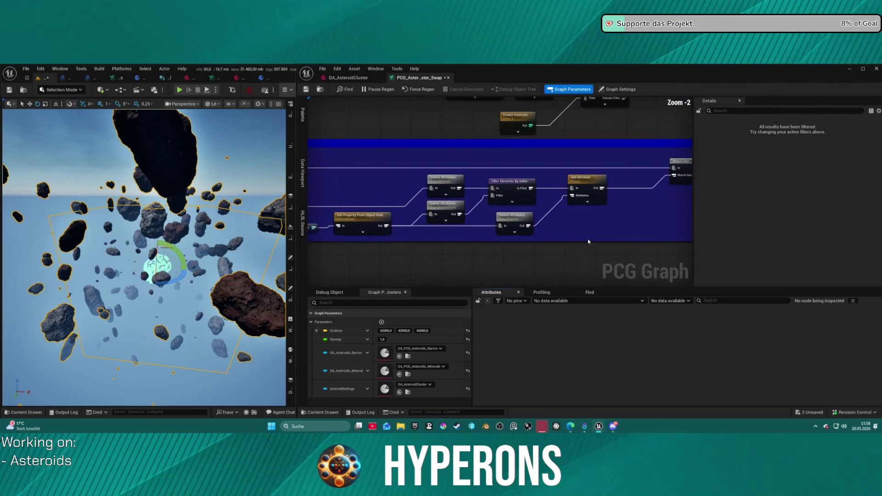
left_click_drag(588, 242, 568, 214)
left_click_drag(517, 181, 622, 184)
mouse_move(577, 142)
left_mouse_down()
mouse_move(537, 276)
mouse_move(496, 278)
mouse_move(628, 198)
left_mouse_up()
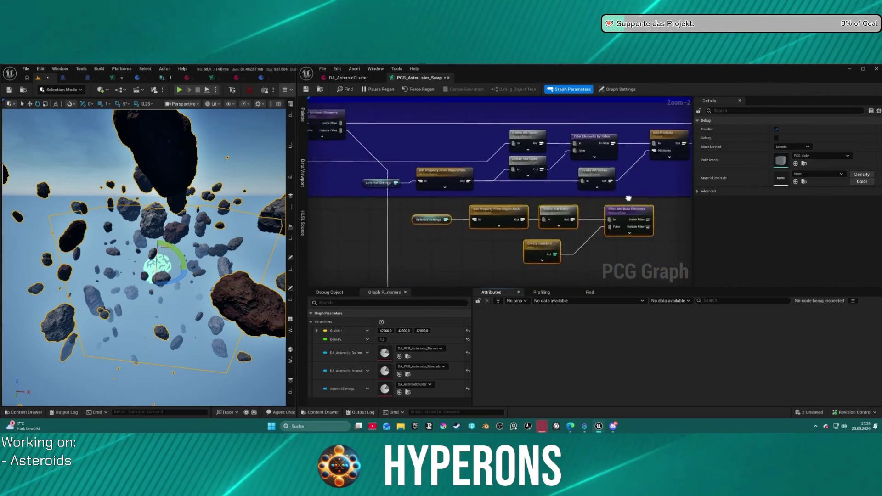
left_click_drag(512, 190, 590, 163)
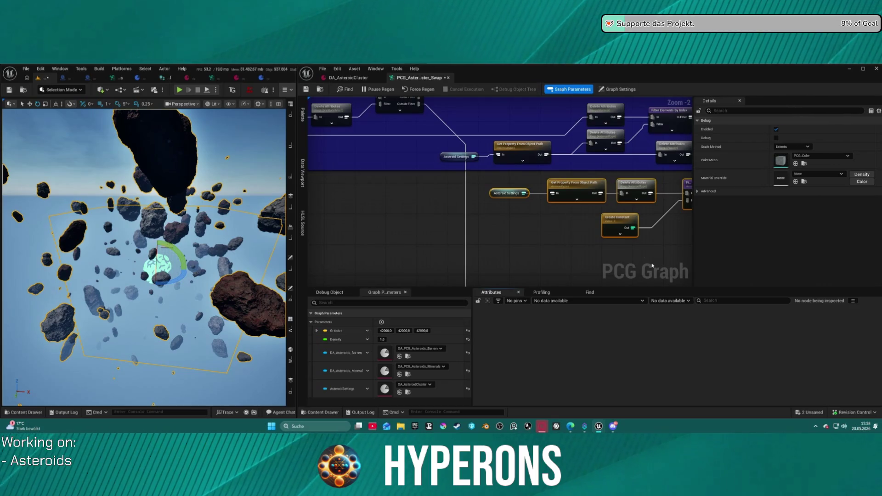
mouse_move(630, 230)
left_mouse_down()
mouse_move(491, 240)
mouse_move(609, 249)
left_mouse_up()
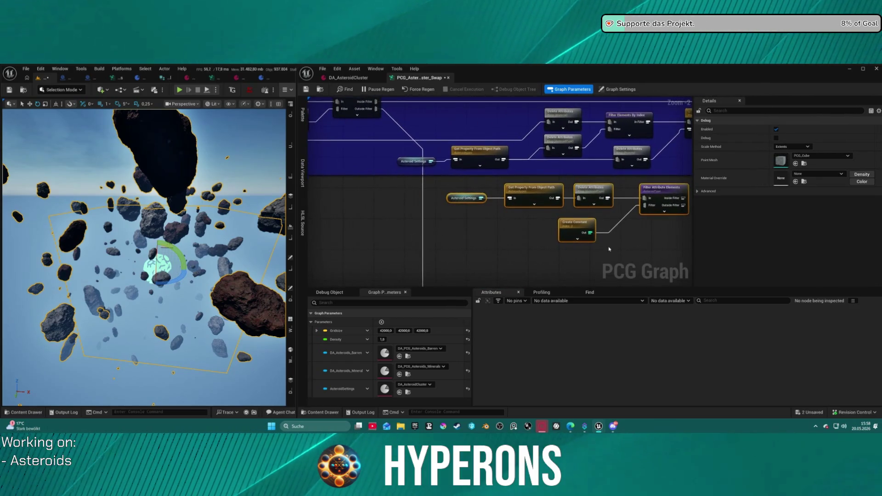
scroll(588, 232, "up", 2)
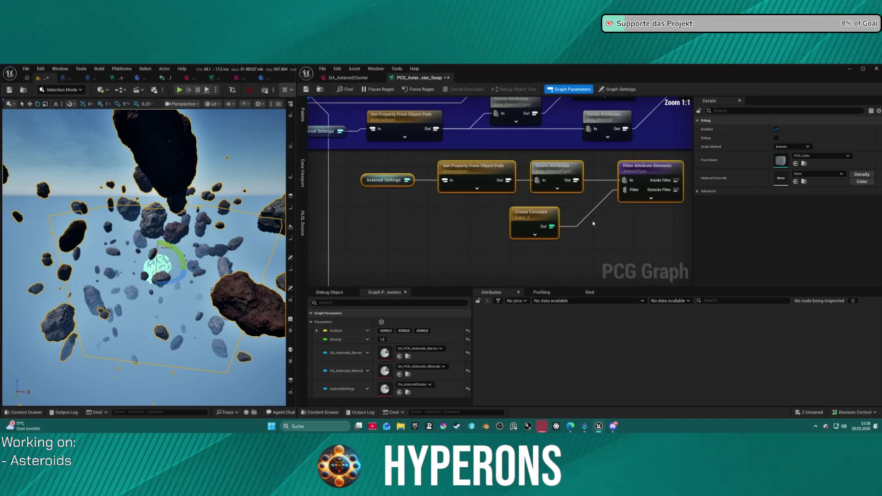
left_click_drag(527, 241, 522, 237)
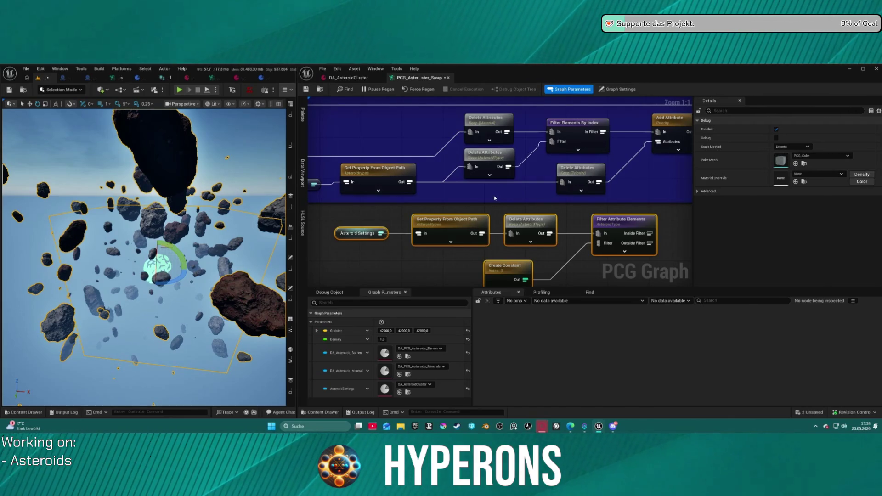
Step: Review the Filter Attribute Elements node comparing AsteroidType against a wired Create Constant
mouse_move(489, 197)
left_mouse_down()
mouse_move(466, 179)
mouse_move(440, 182)
left_mouse_up()
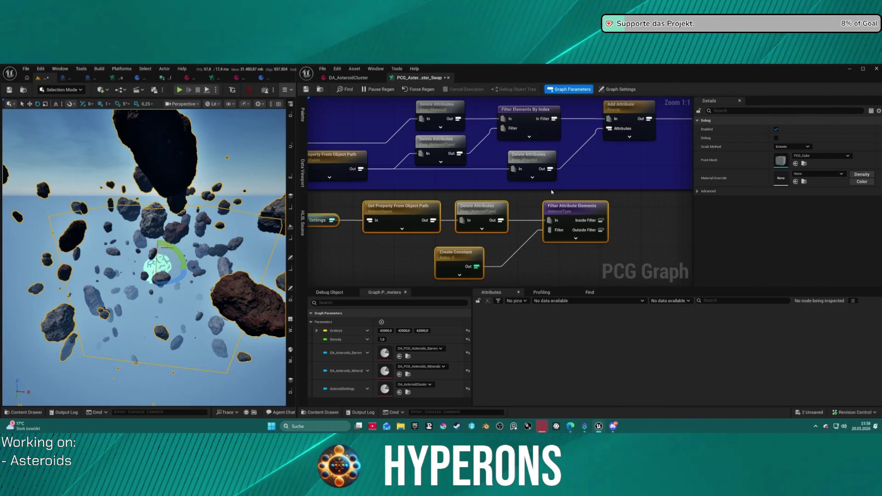
left_click(569, 213)
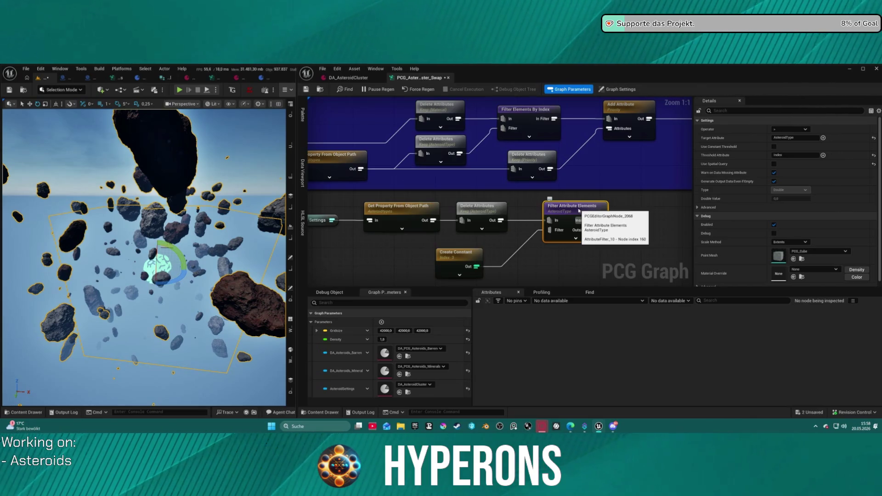
scroll(575, 210, "down", 3)
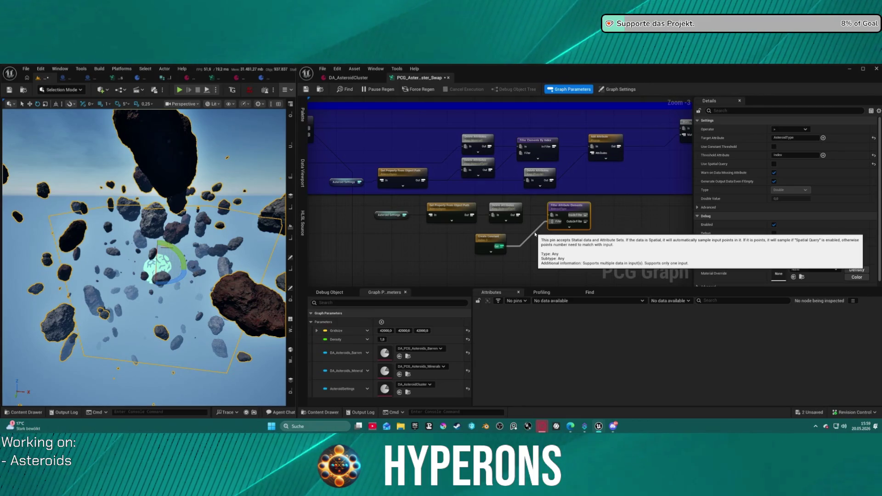
scroll(527, 226, "up", 3)
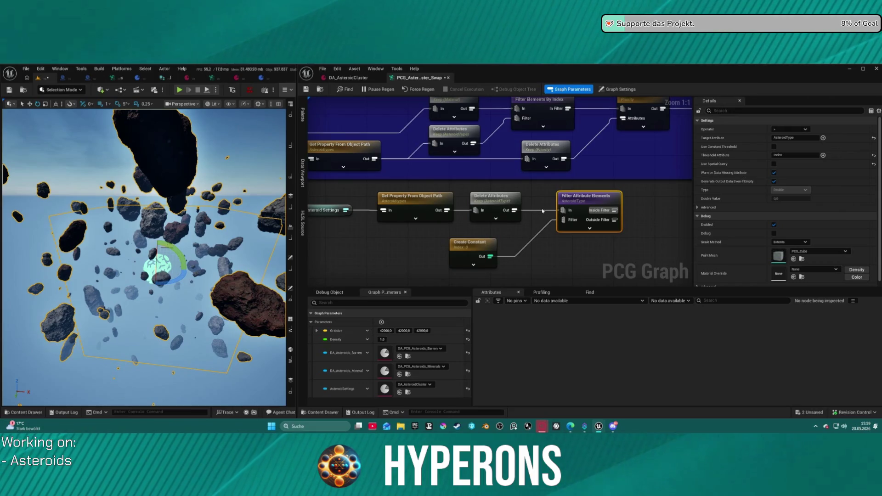
mouse_move(539, 190)
left_mouse_down()
mouse_move(535, 216)
mouse_move(317, 216)
mouse_move(323, 234)
mouse_move(501, 217)
left_mouse_up()
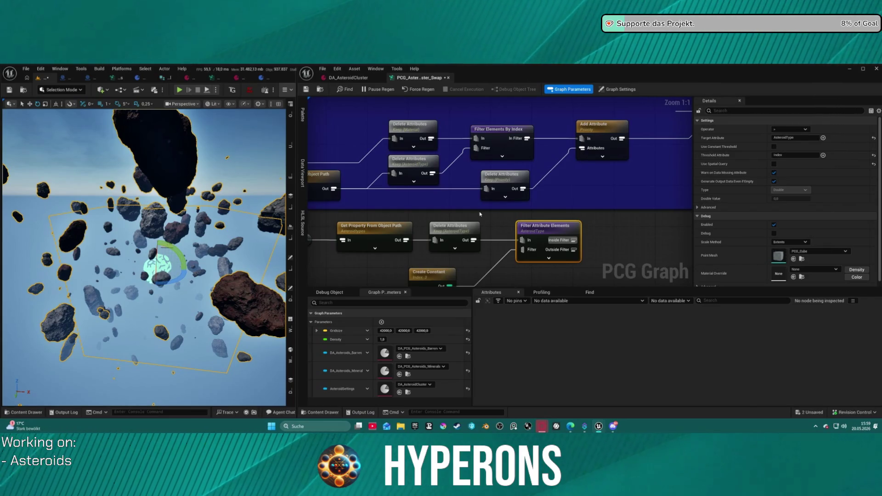
Step: Inspect the Filter Elements By Index and second Delete Attributes nodes' output data
scroll(540, 174, "down", 2)
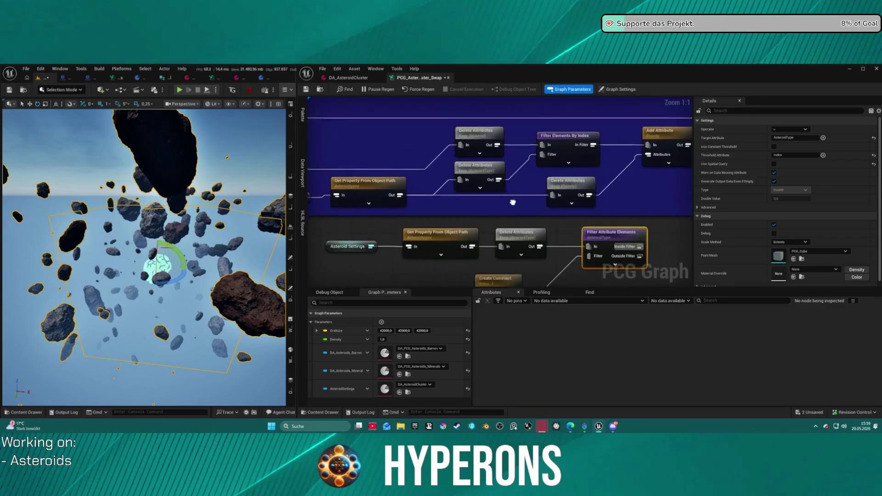
left_click_drag(506, 200, 506, 197)
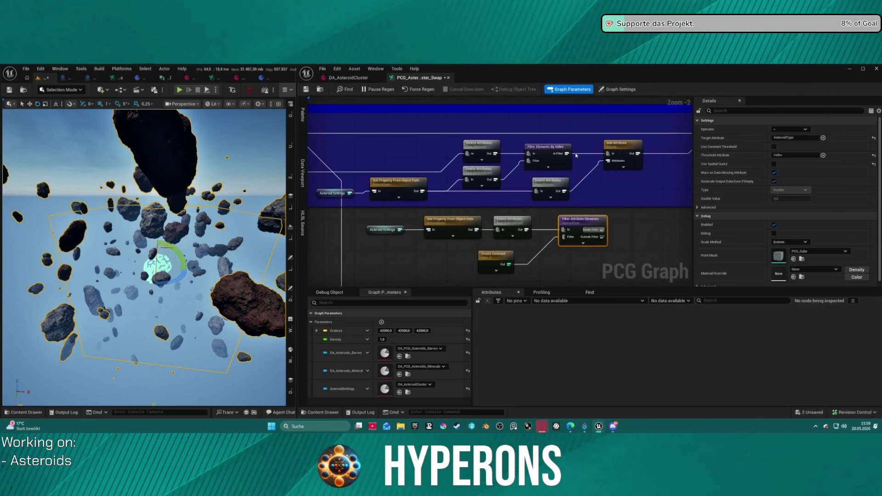
left_click(544, 150)
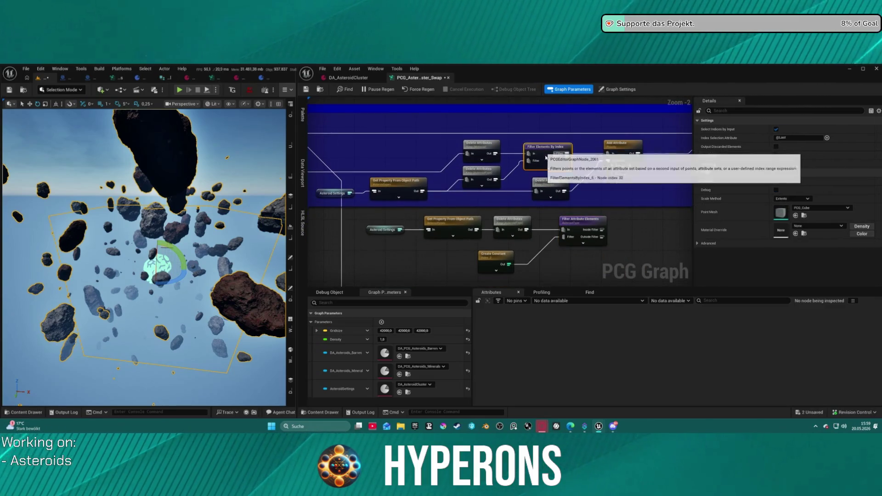
left_click(480, 179)
key("d")
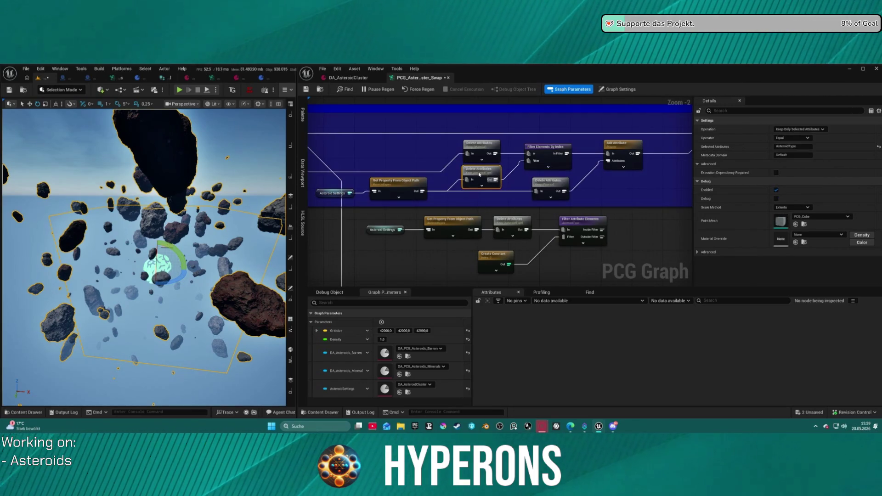
key("a")
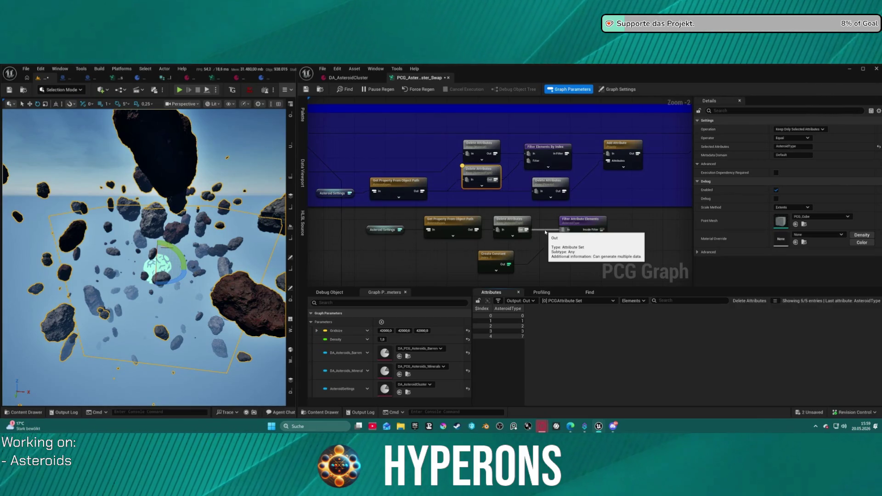
Step: Rewire the filter to take its input from the middle Delete Attributes node
left_click(546, 232, "alt")
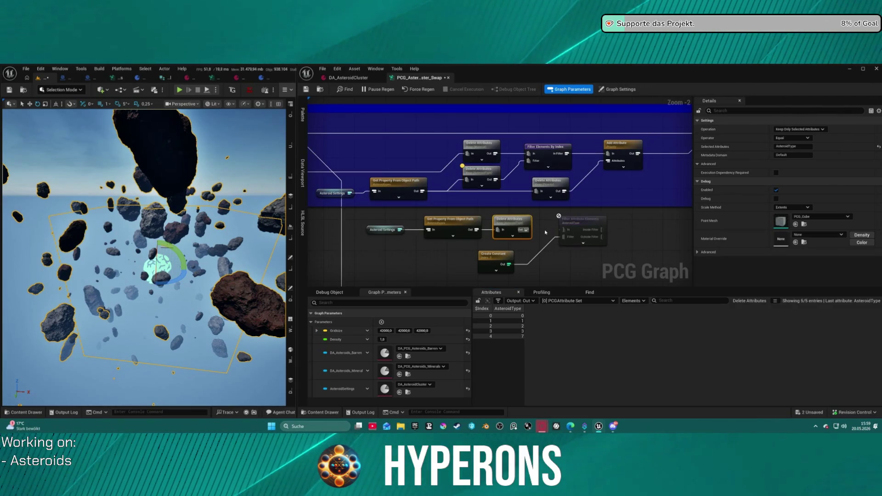
mouse_move(495, 179)
left_mouse_down()
mouse_move(571, 236)
mouse_move(591, 231)
mouse_move(534, 194)
left_mouse_up()
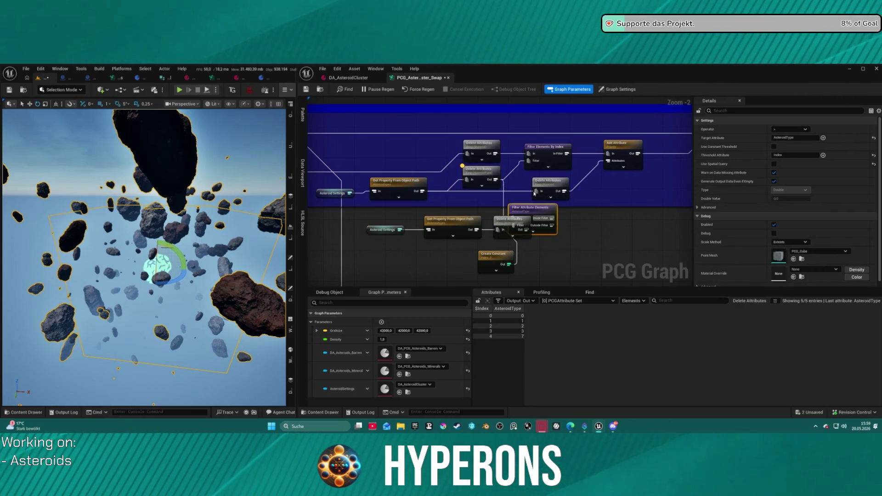
key("ctrl+z")
key("ctrl+z")
key("ctrl+z")
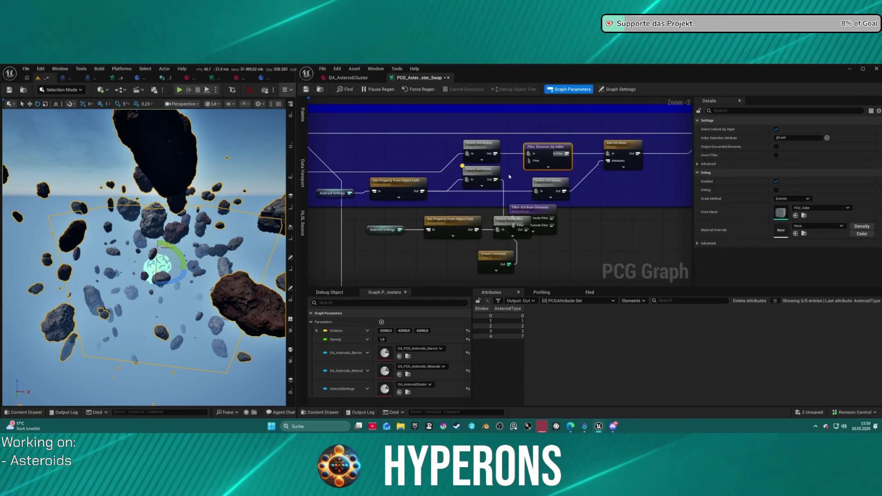
left_click(555, 215)
left_click_drag(551, 218, 529, 162)
key("ctrl+z")
key("ctrl+z")
key("ctrl+z")
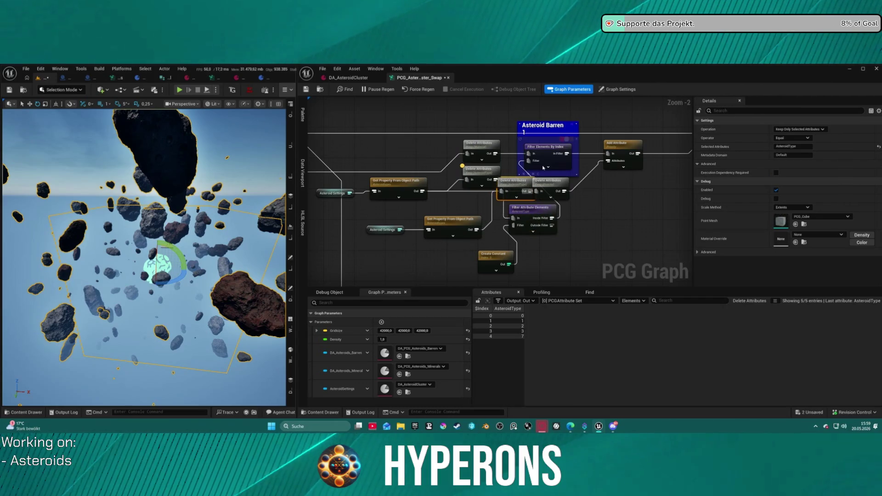
Step: Rearrange the Keep Priority and Keep AsteroidType Delete Attributes, filter and Create Constant nodes
scroll(603, 174, "up", 2)
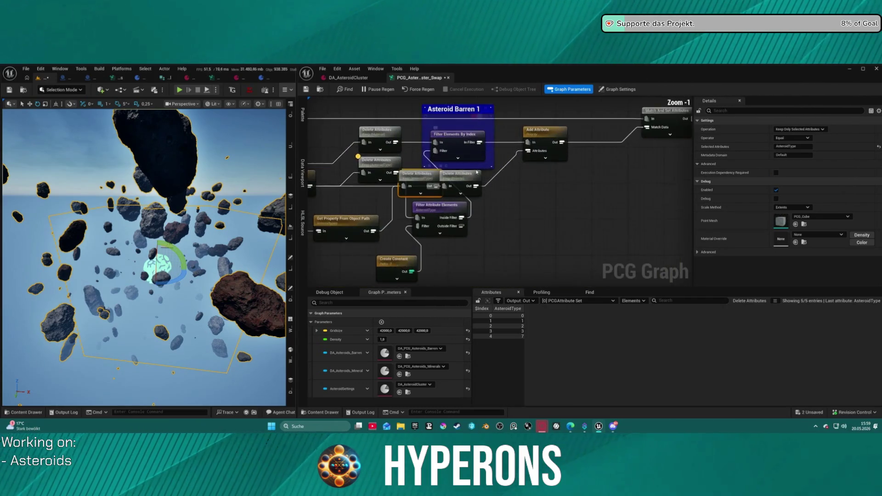
left_click_drag(474, 185, 535, 226)
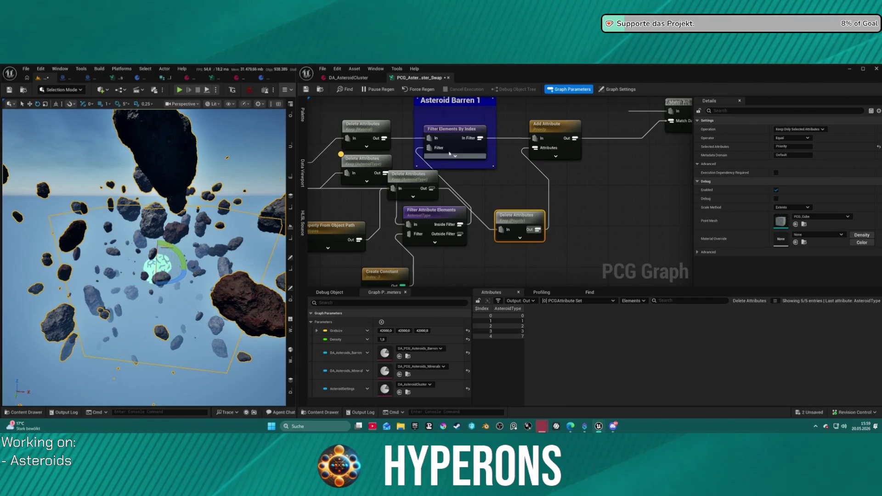
mouse_move(441, 170)
left_mouse_down()
mouse_move(379, 180)
mouse_move(374, 192)
mouse_move(549, 210)
left_mouse_up()
left_click(524, 131)
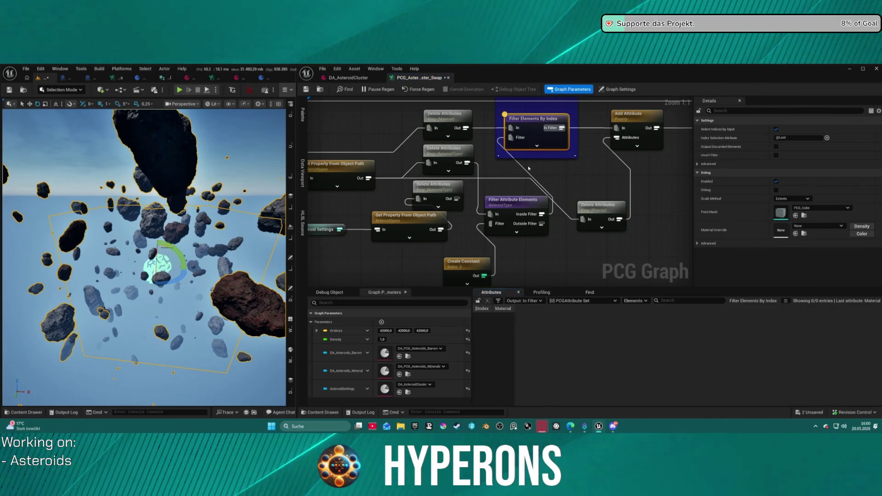
left_click_drag(514, 215, 514, 195)
left_click_drag(475, 267, 479, 227)
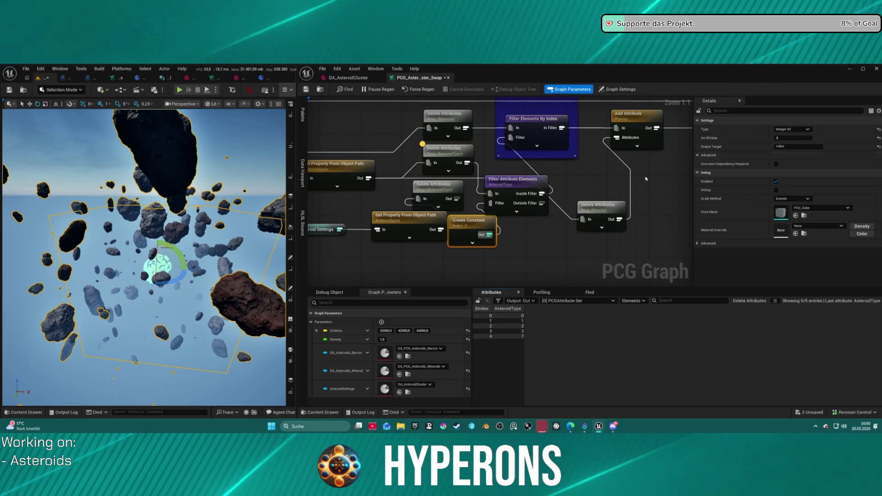
Step: Set the filter to AsteroidType less-or-equal constant 3, keeping 4 entries (types 0–3)
left_click(494, 185)
left_click(789, 130)
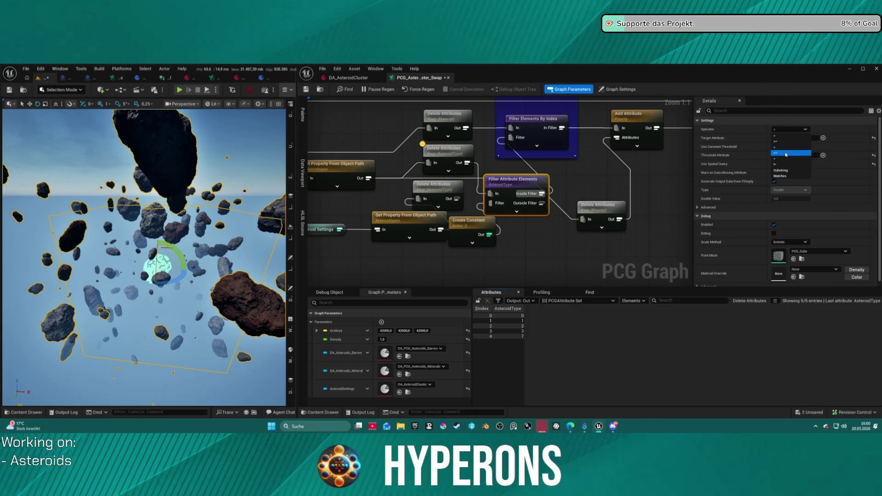
left_click(785, 155)
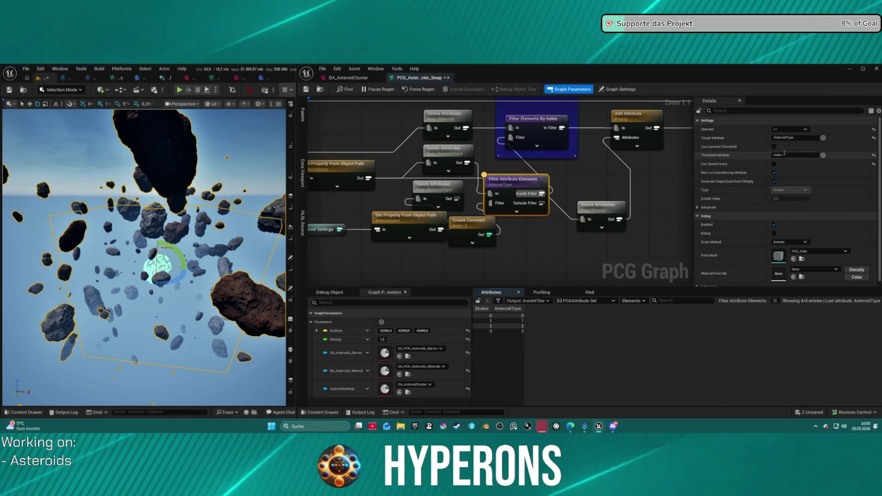
key("a")
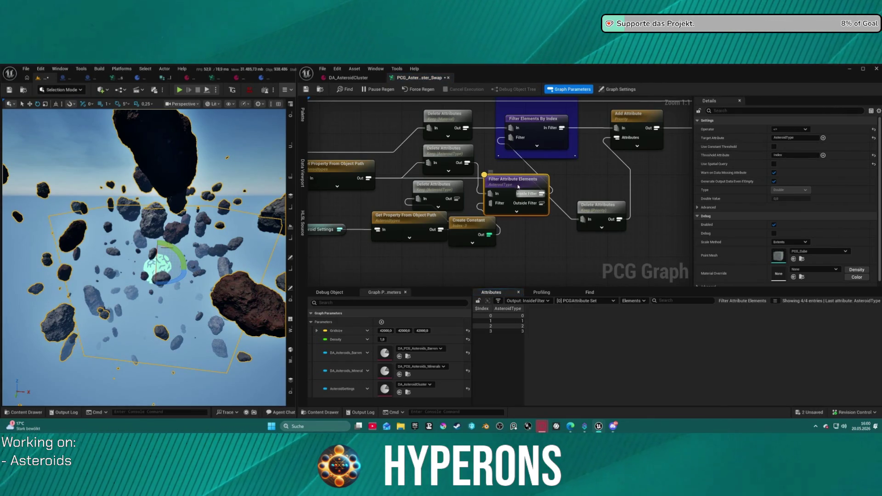
left_click_drag(518, 186, 520, 169)
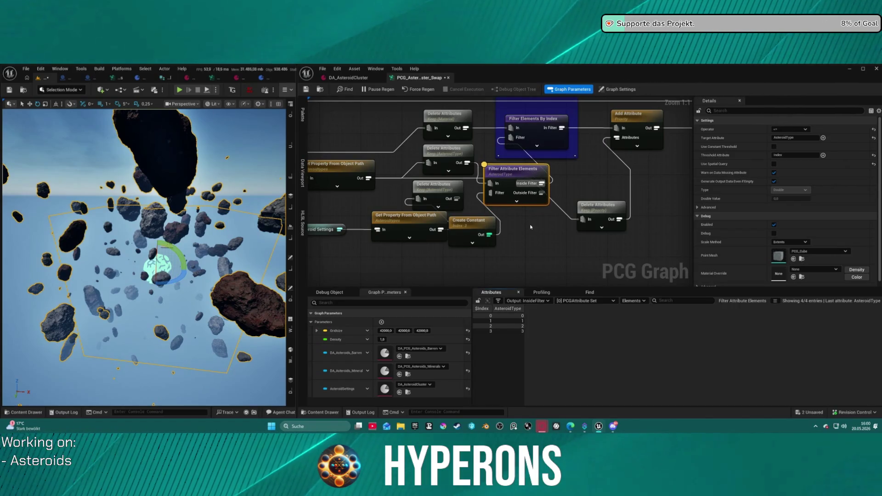
left_click_drag(473, 228, 508, 242)
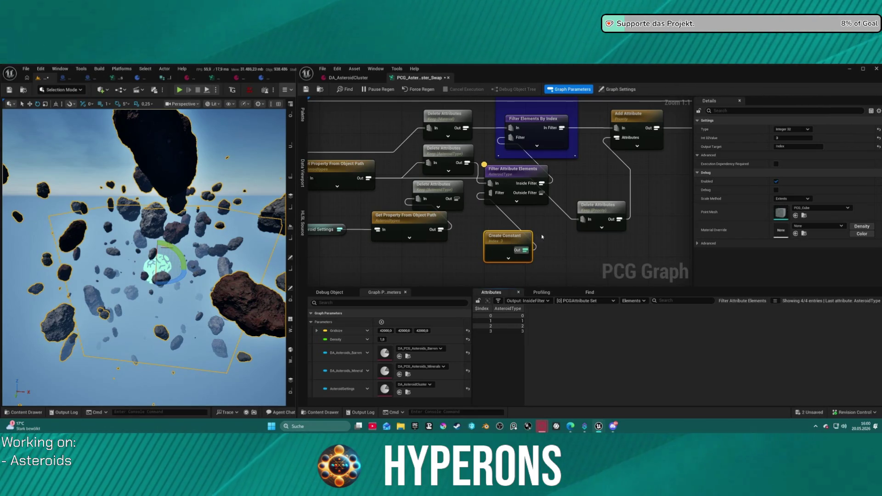
scroll(549, 235, "down", 2)
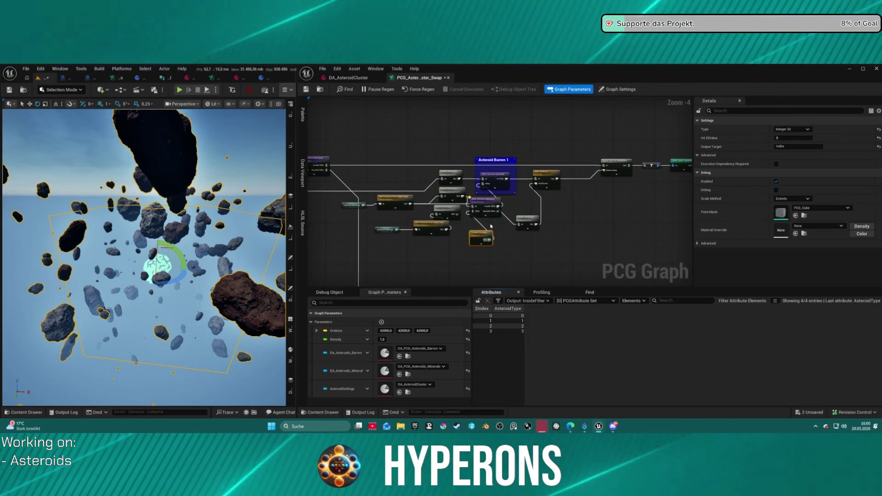
Step: Read the Material column of the 5 points entering the Static Mesh Spawner
scroll(491, 226, "up", 2)
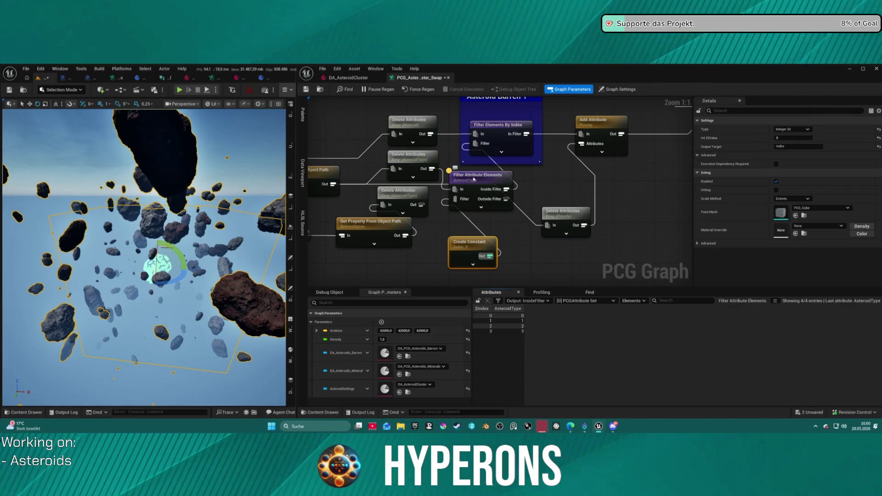
left_click(474, 179)
left_click_drag(602, 193, 338, 216)
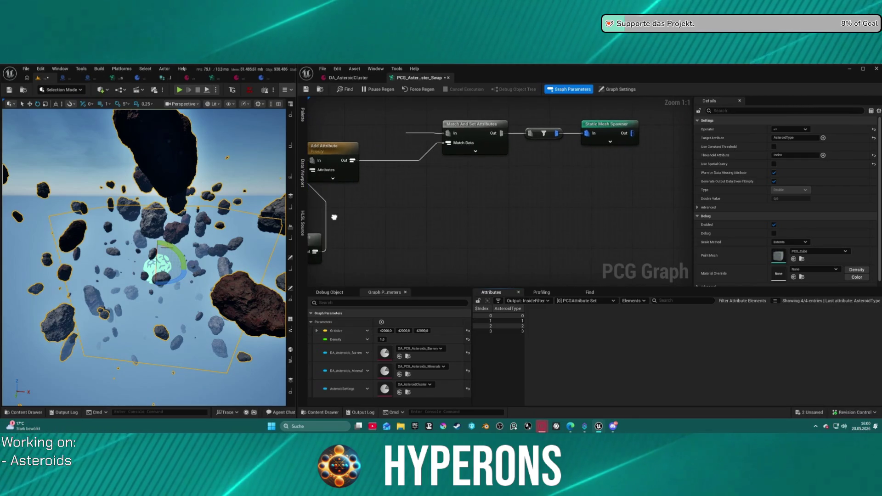
left_click_drag(472, 130, 420, 129)
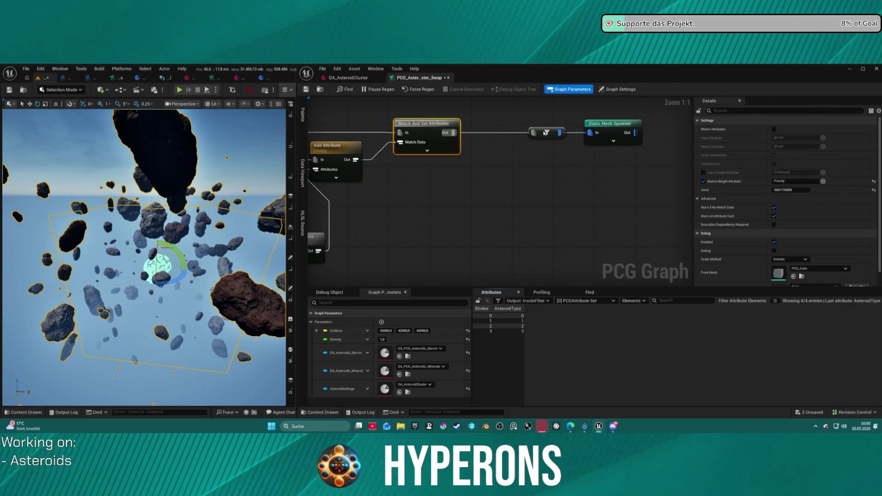
left_click(546, 132)
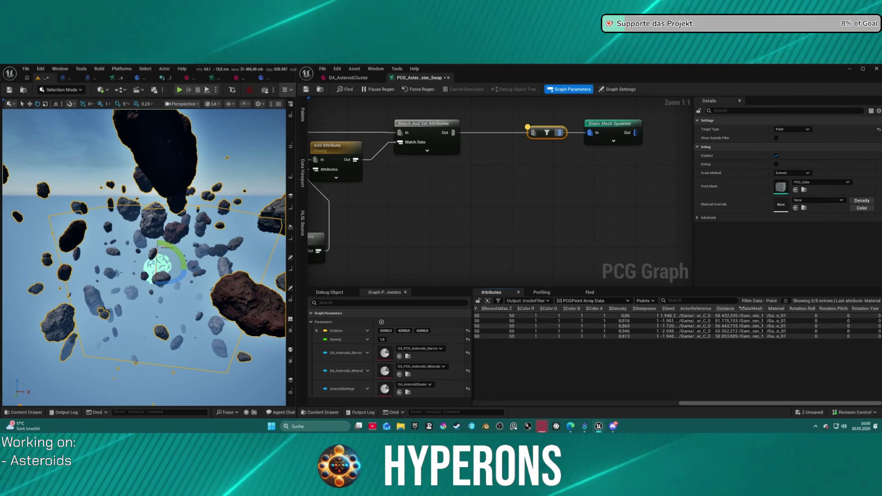
left_click_drag(789, 308, 864, 309)
scroll(675, 326, "right", 3)
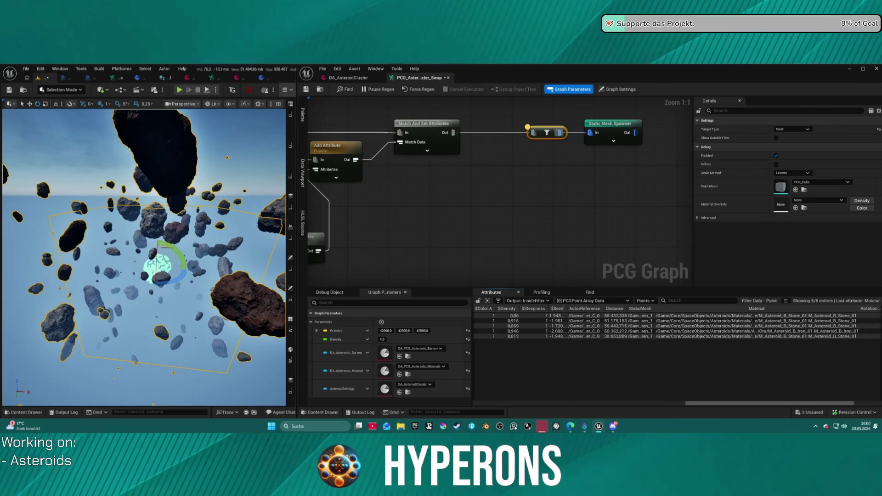
mouse_move(636, 224)
left_mouse_down()
mouse_move(455, 204)
mouse_move(549, 252)
mouse_move(525, 250)
left_mouse_up()
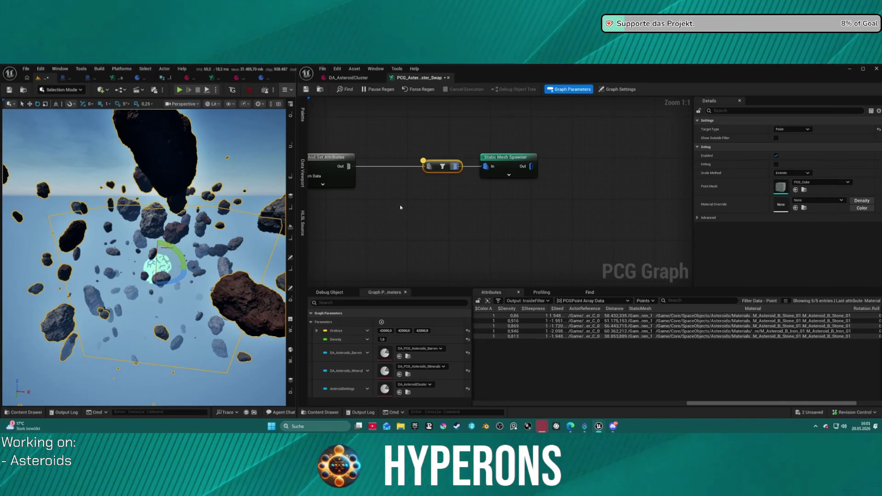
Step: Set the AsteroidTypes Priority fields in DA_AsteroidCluster to 1.0
double_click(385, 389)
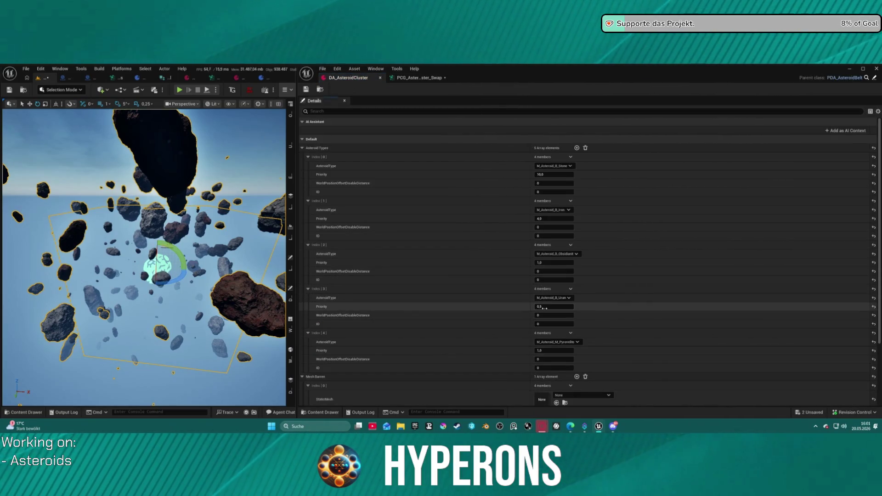
type("1")
left_click(554, 219)
type("1")
left_click(546, 175)
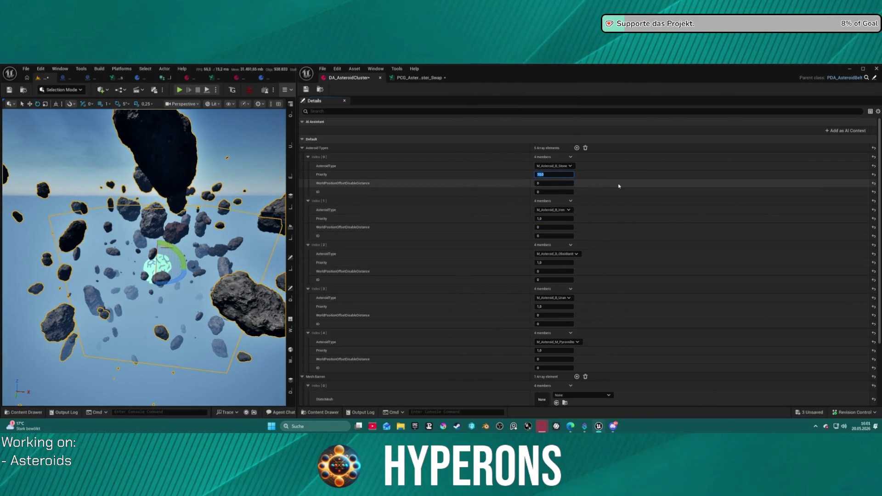
type("1")
key("Return")
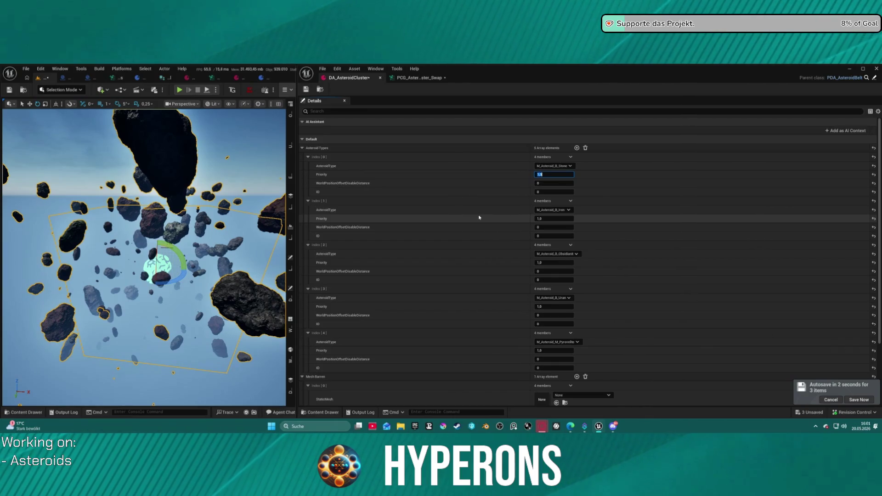
left_click(422, 79)
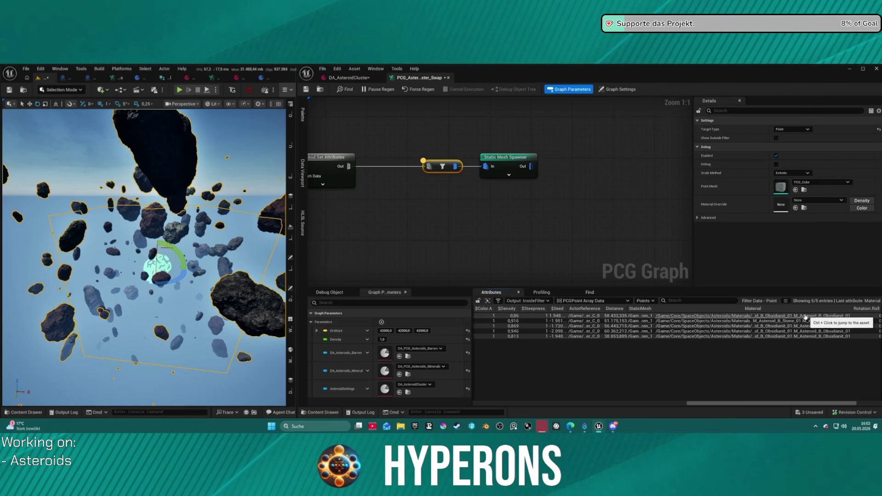
left_click(348, 78)
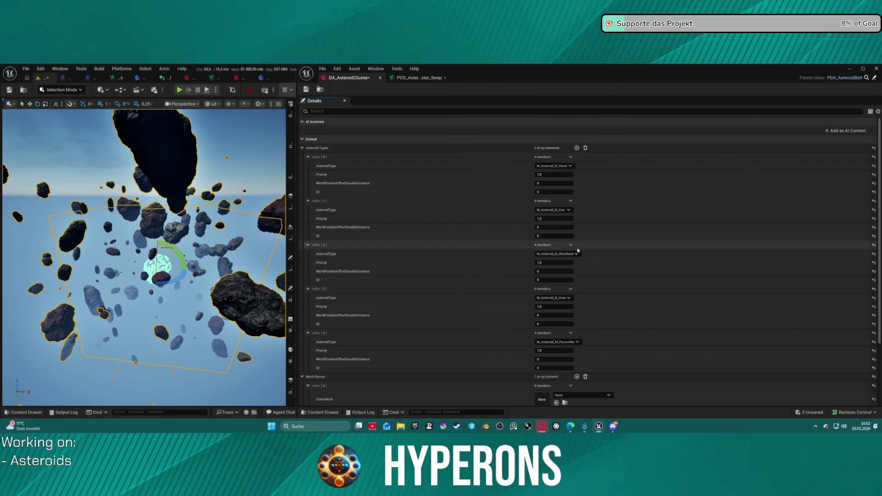
Step: Delete the Iron, Obsidianit and Stone entries, leaving Uran and Pyrovite, then return to the graph
left_click(570, 200)
left_click(579, 218)
left_click(571, 201)
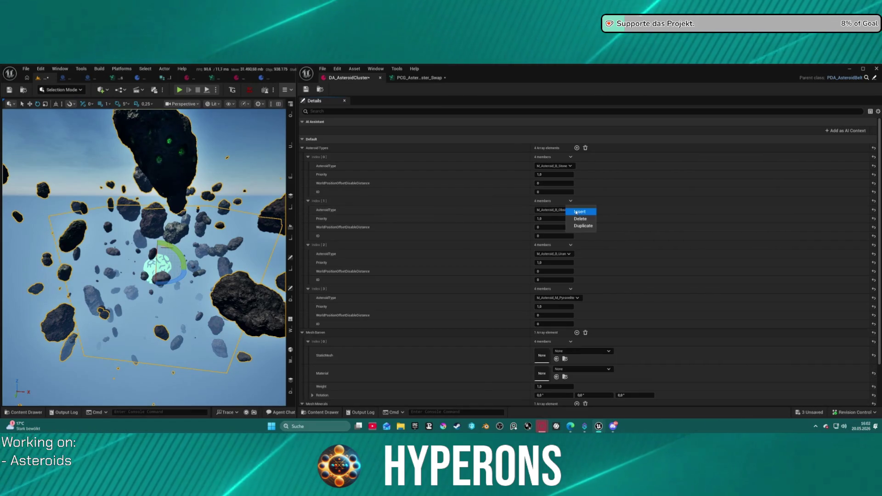
left_click(579, 219)
left_click(570, 202)
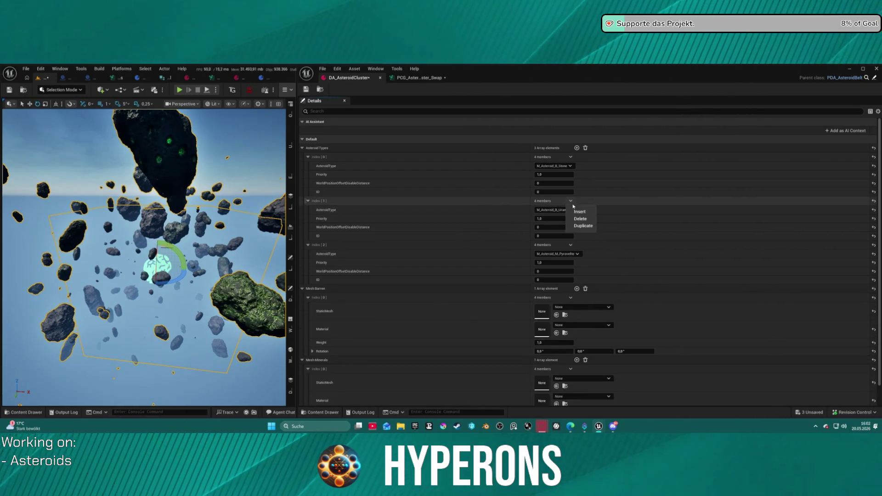
left_click(570, 157)
left_click(580, 175)
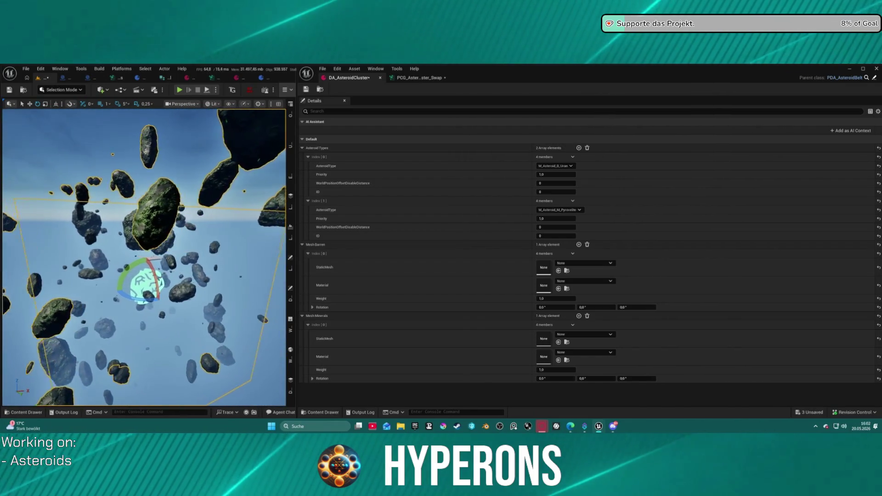
left_click(418, 78)
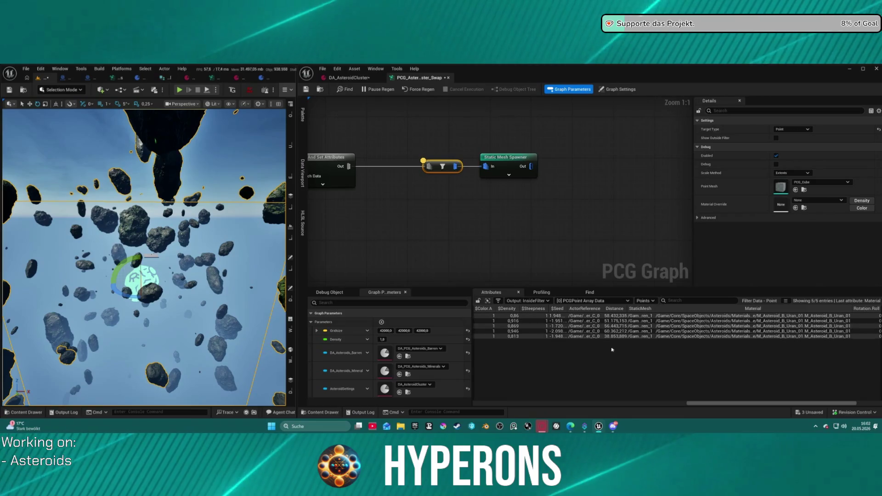
Step: Add a third AsteroidTypes entry set to M_Asteroid_B_Iron, then return to the PCG graph
mouse_move(349, 258)
left_mouse_down()
mouse_move(527, 112)
mouse_move(466, 186)
mouse_move(531, 157)
mouse_move(531, 148)
left_mouse_up()
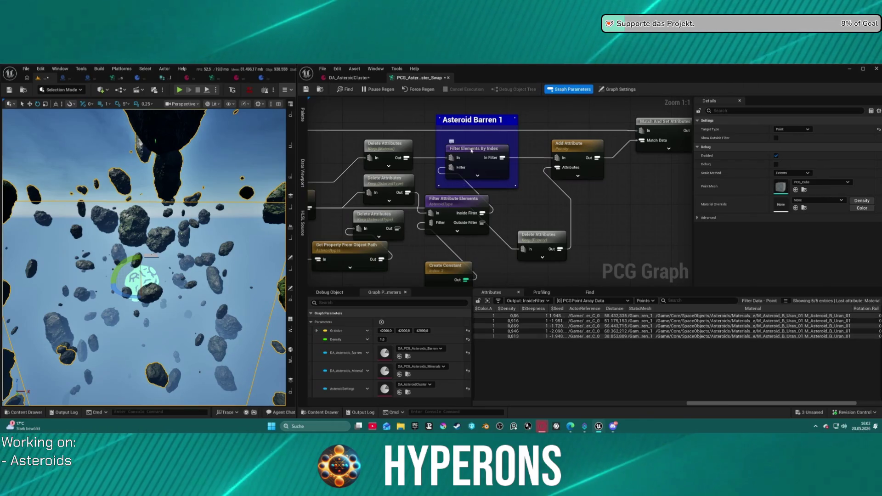
left_click(353, 78)
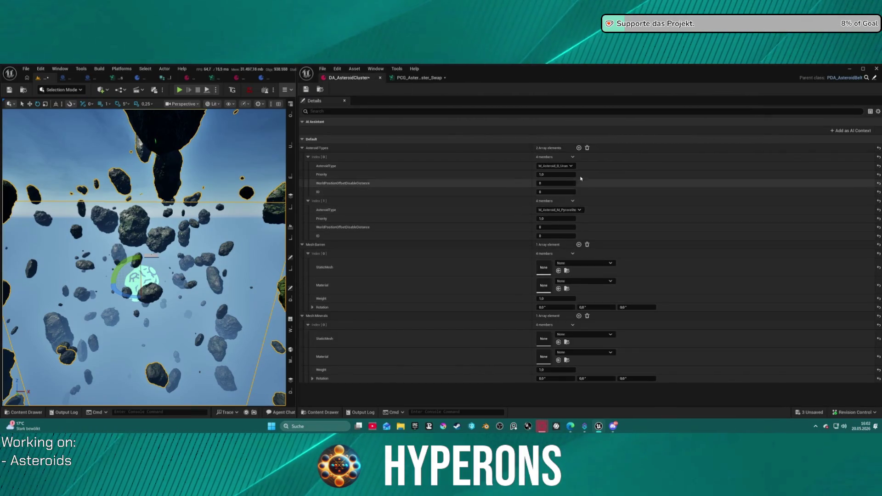
left_click(577, 148)
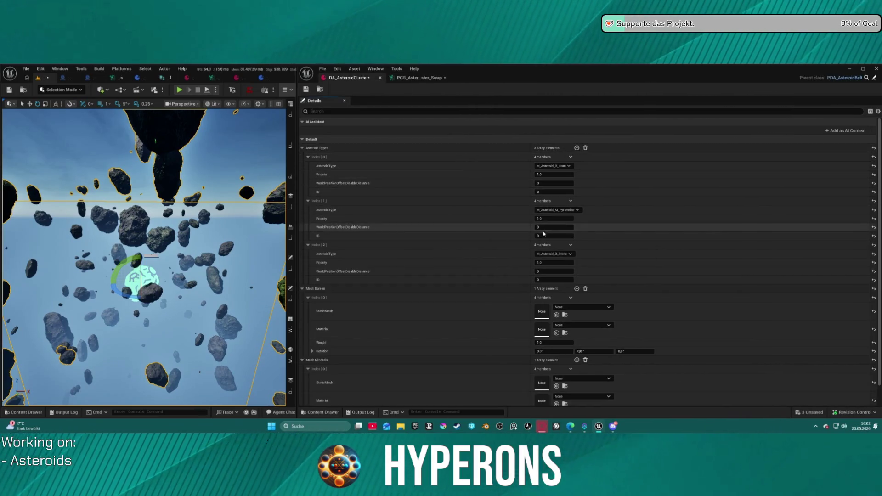
left_click(565, 254)
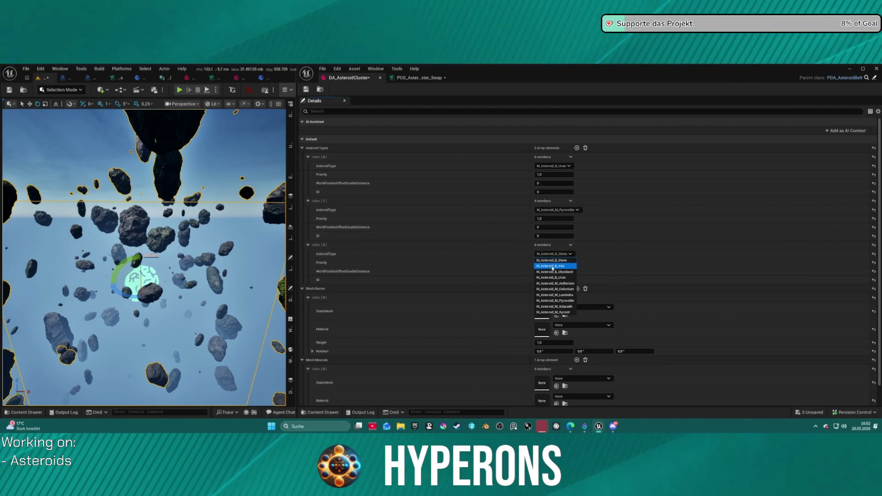
left_click(552, 266)
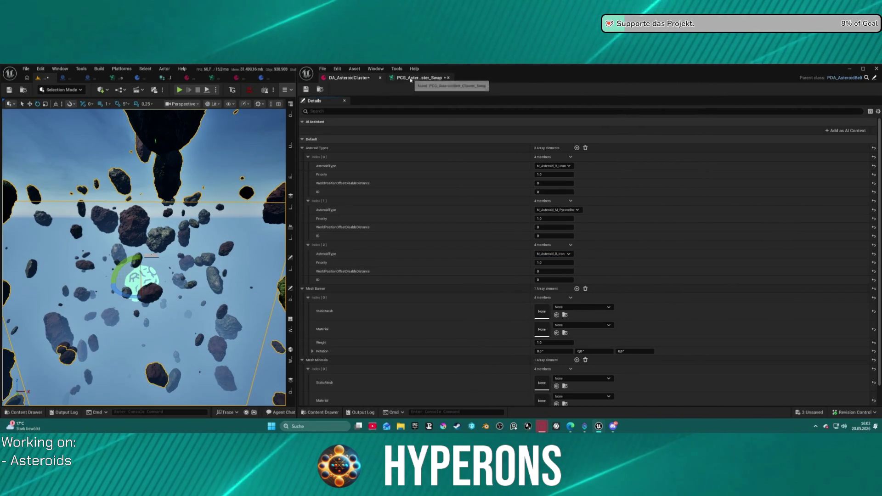
left_click(419, 78)
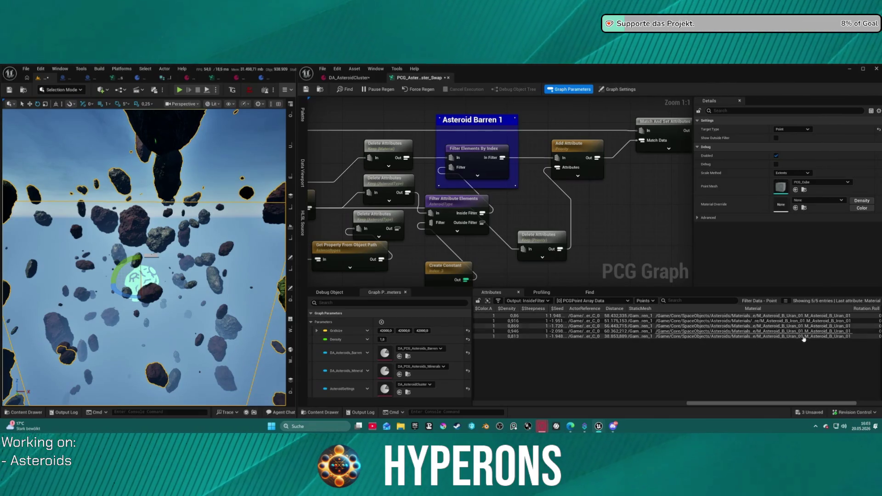
scroll(518, 186, "down", 6)
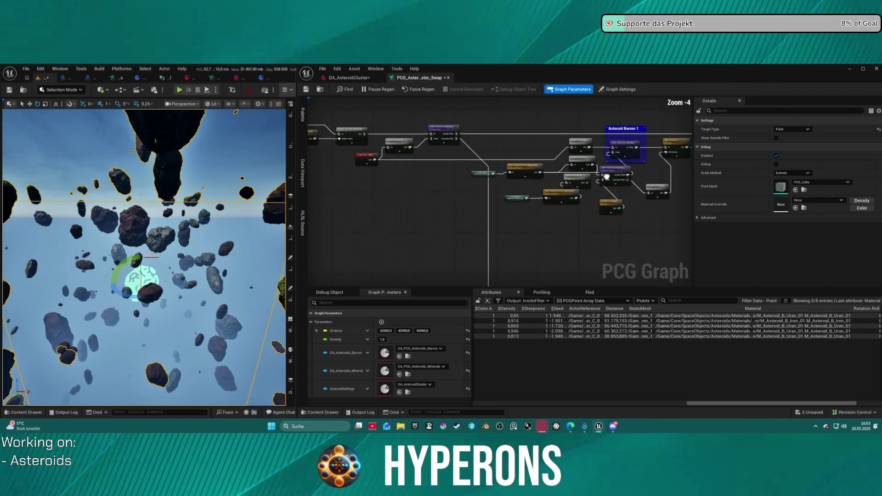
scroll(518, 185, "up", 6)
right_click(518, 185)
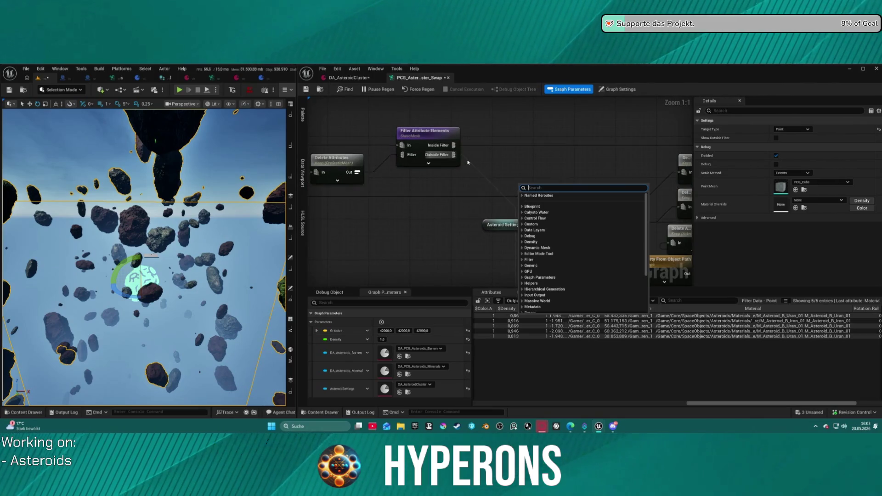
left_click(465, 159)
left_click(466, 159)
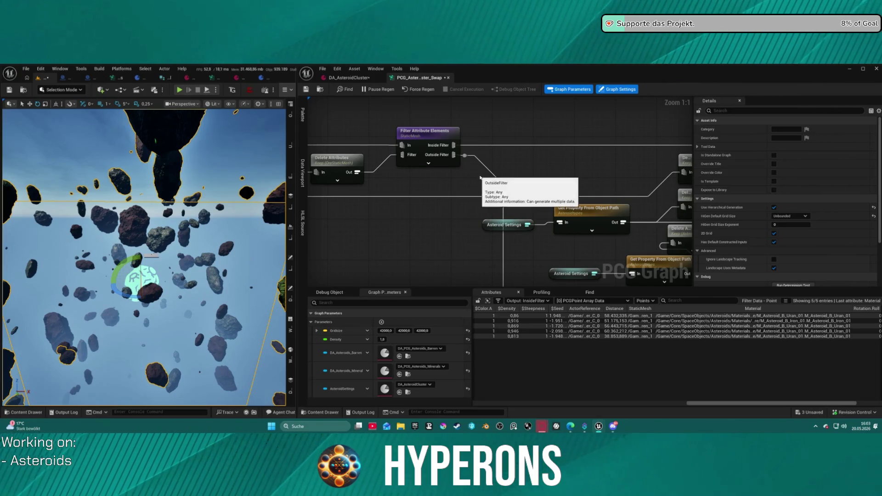
left_click(466, 156)
key("Delete")
key("ctrl+z")
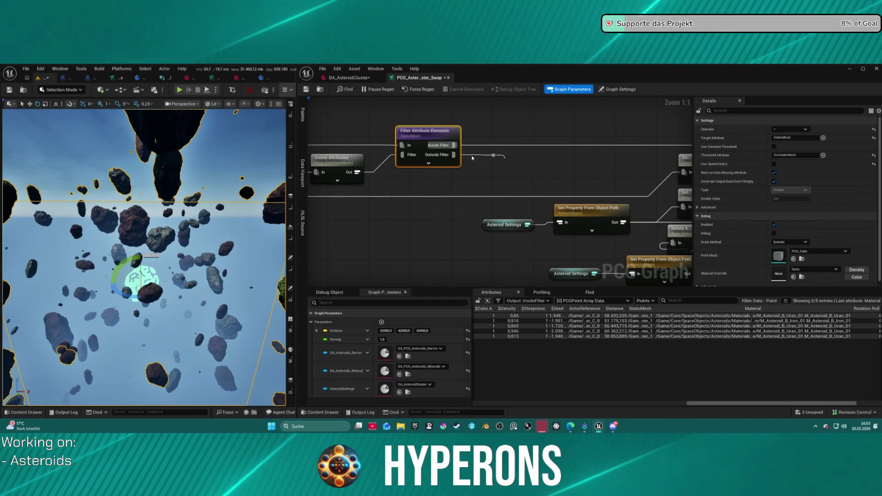
mouse_move(144, 257)
left_mouse_down()
mouse_move(161, 275)
mouse_move(130, 260)
left_mouse_up()
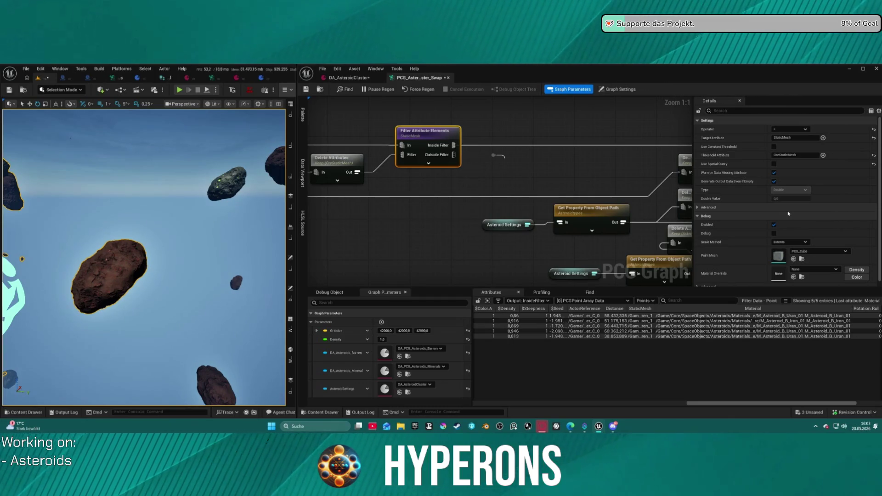
scroll(413, 126, "down", 5)
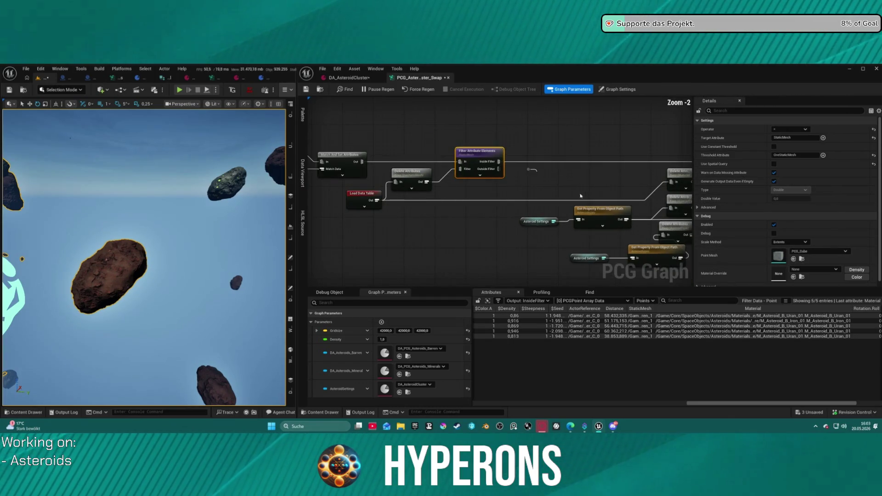
Step: Select the StaticMesh Filter Attribute Elements node and review its settings
scroll(425, 208, "up", 3)
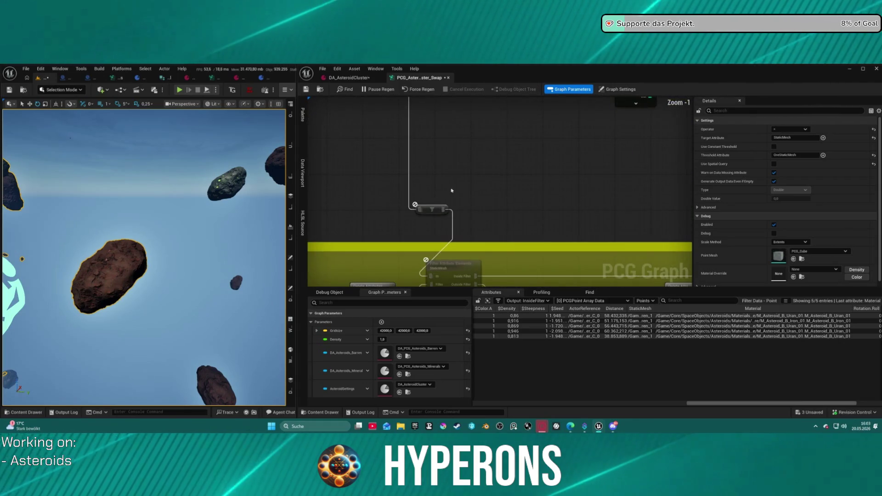
right_click(404, 191)
left_click(437, 211)
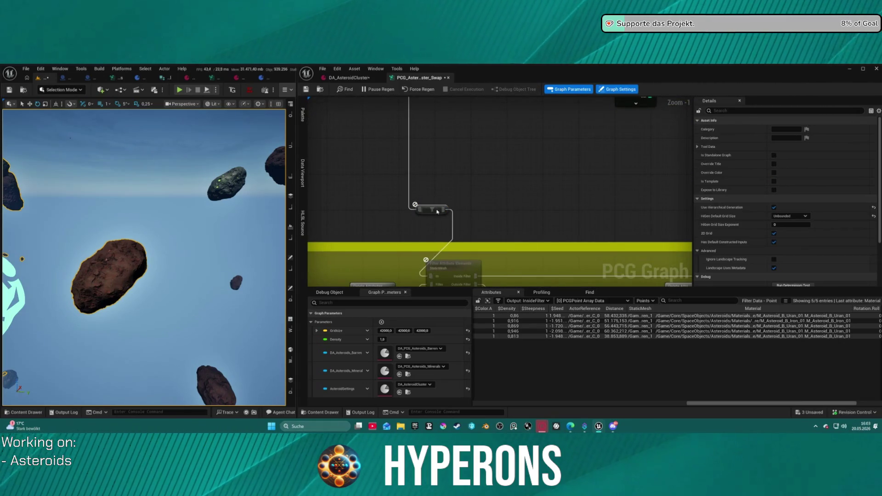
left_click(438, 210)
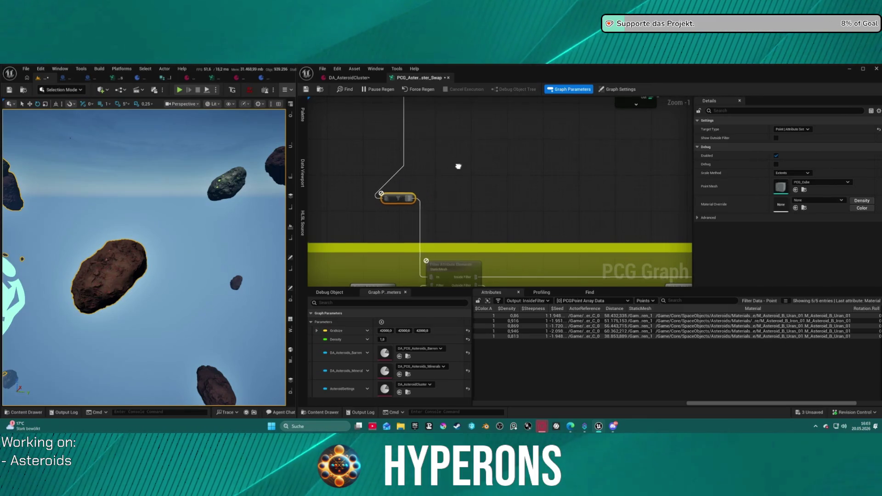
scroll(476, 165, "down", 4)
scroll(475, 164, "down", 1)
scroll(445, 196, "up", 7)
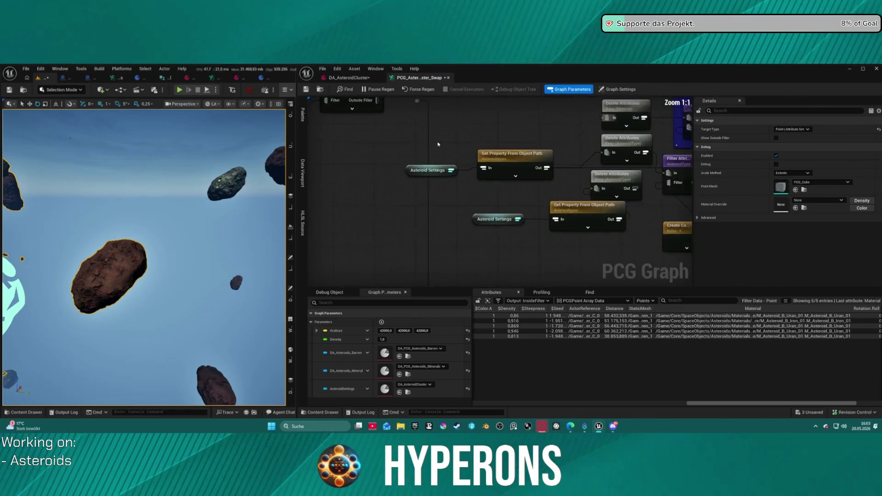
Step: Connect the Outside Filter output to the reroute node and fly over the regenerated asteroid field
mouse_move(432, 187)
left_mouse_down()
mouse_move(448, 188)
mouse_move(398, 190)
left_mouse_up()
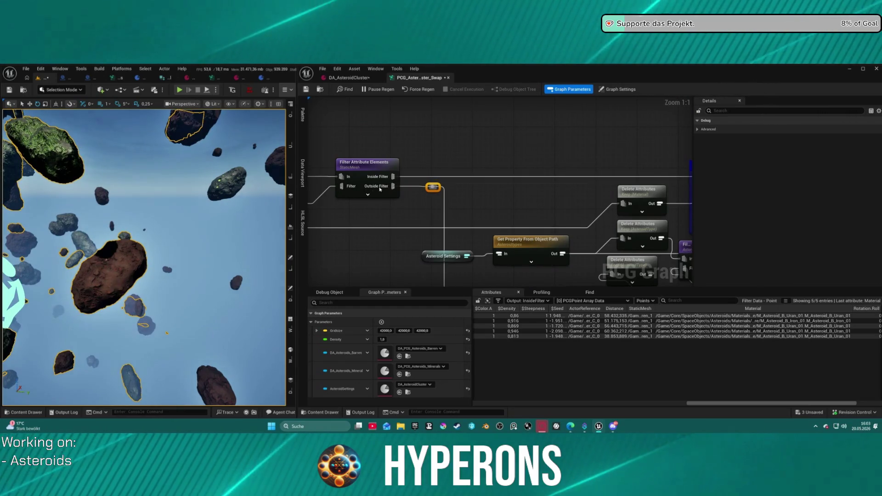
left_click(412, 187)
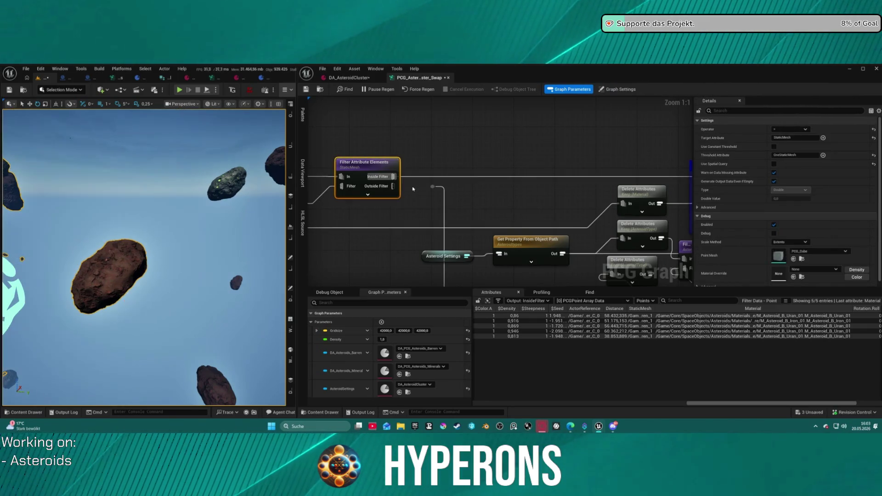
mouse_move(156, 249)
left_mouse_down()
mouse_move(138, 249)
mouse_move(138, 200)
left_mouse_up()
key("f")
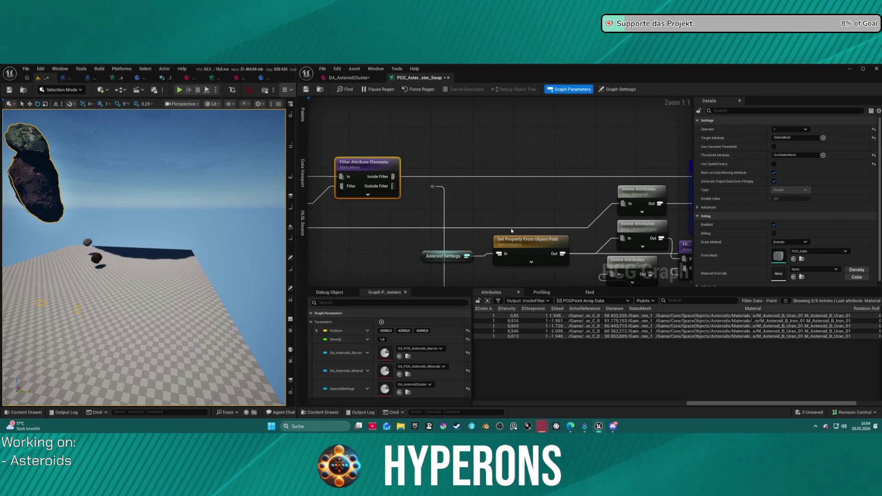
left_click_drag(393, 186, 432, 186)
left_click_drag(160, 214, 160, 201)
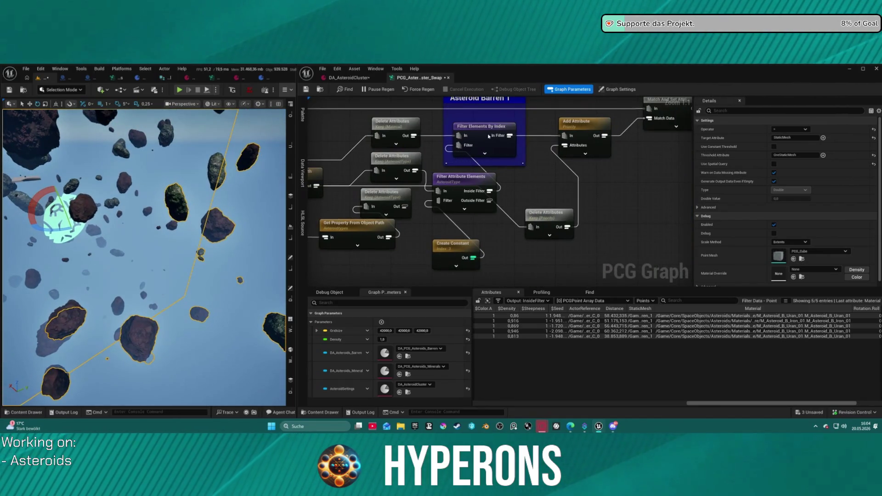
Step: Place Filter Elements By Index beside Add Attribute
left_click(488, 136)
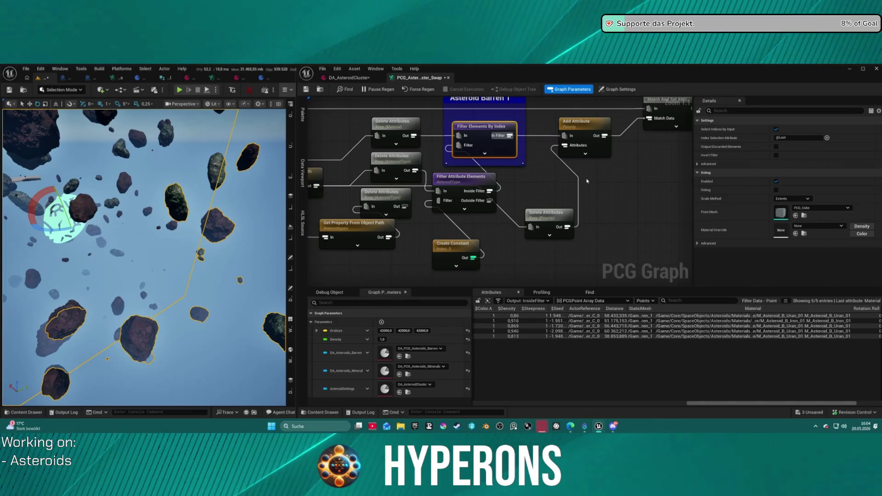
scroll(530, 173, "down", 5)
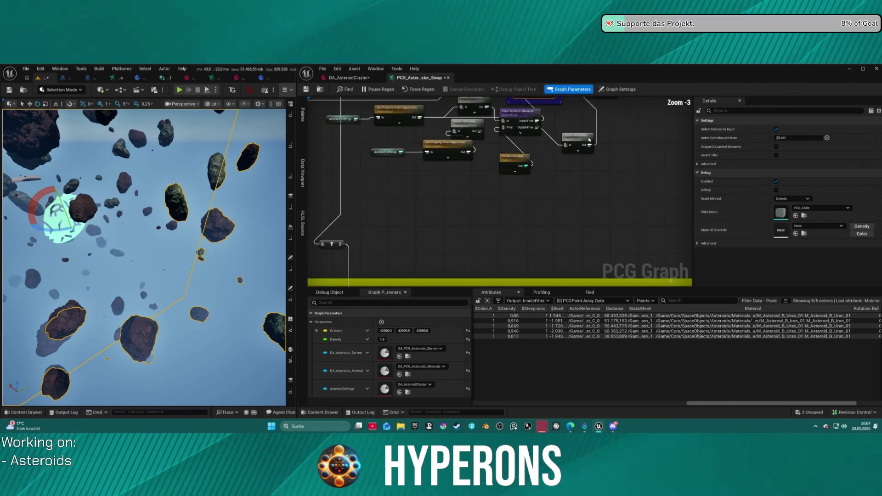
scroll(497, 183, "up", 5)
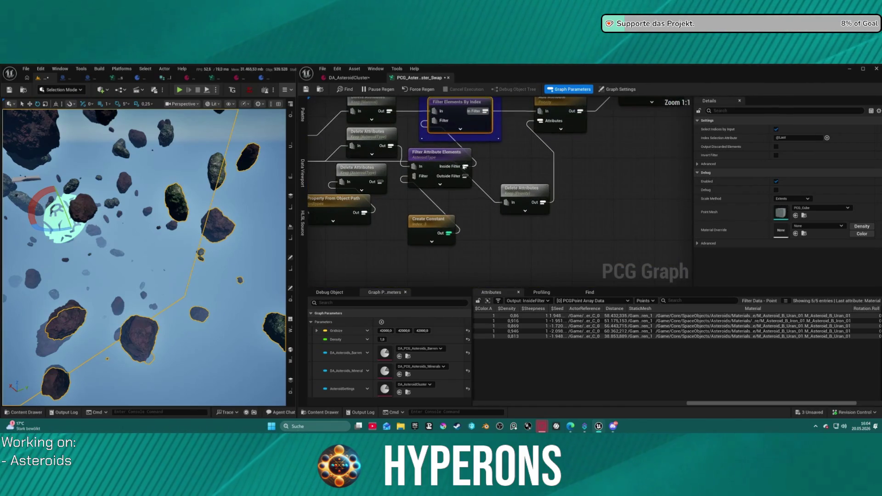
mouse_move(448, 154)
left_mouse_down()
mouse_move(532, 158)
mouse_move(455, 153)
left_mouse_up()
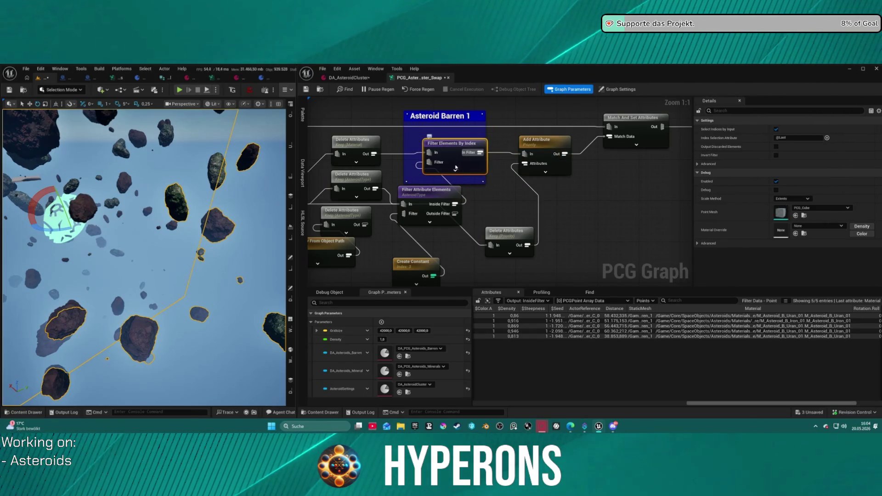
left_click(439, 196)
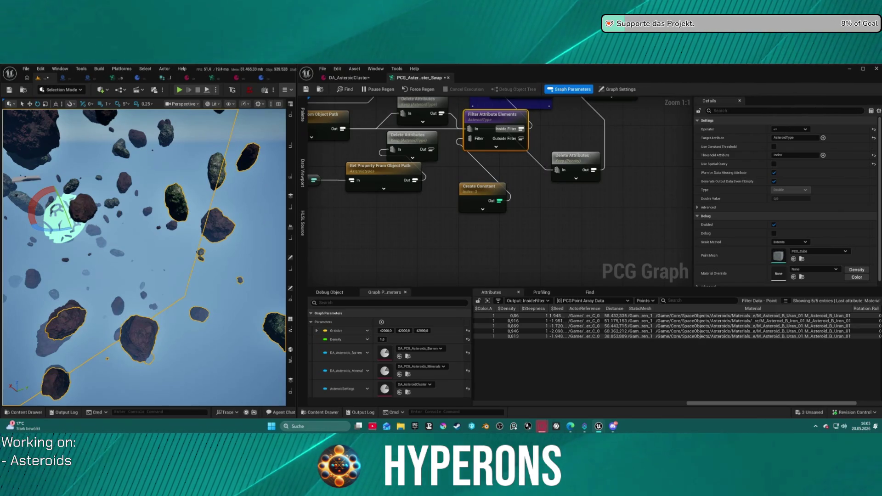
scroll(448, 182, "down", 4)
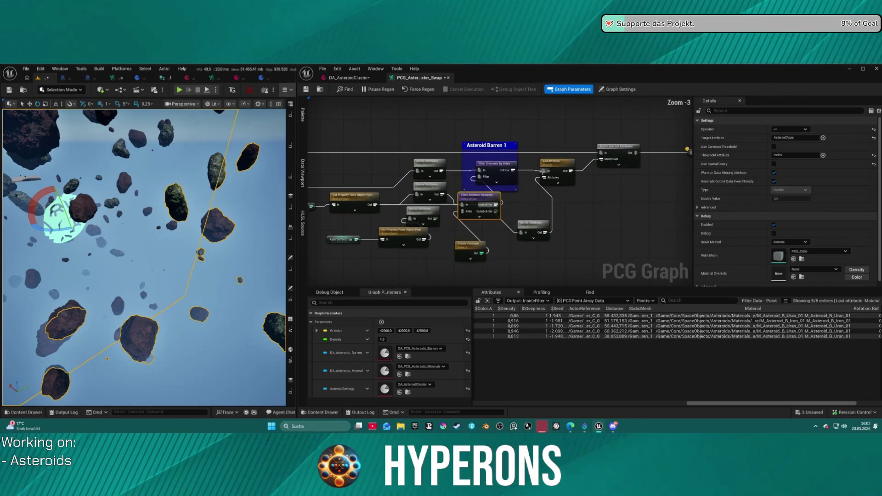
left_click_drag(505, 169, 521, 170)
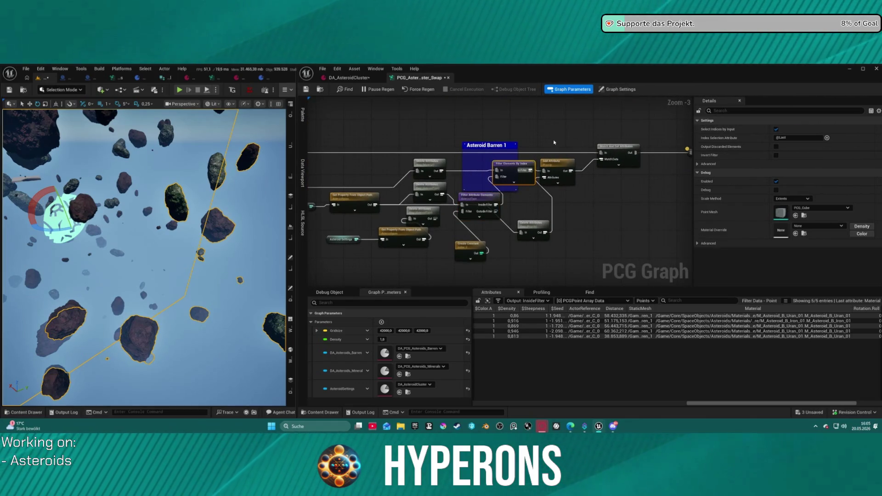
Step: Space out Add Attribute, Match And Set Attributes, Delete Attributes, the filter and Create Constant
left_click_drag(553, 142, 642, 172)
left_click_drag(556, 162, 581, 162)
left_click_drag(526, 224, 543, 193)
mouse_move(479, 205)
left_mouse_down()
mouse_move(493, 225)
mouse_move(474, 202)
left_mouse_up()
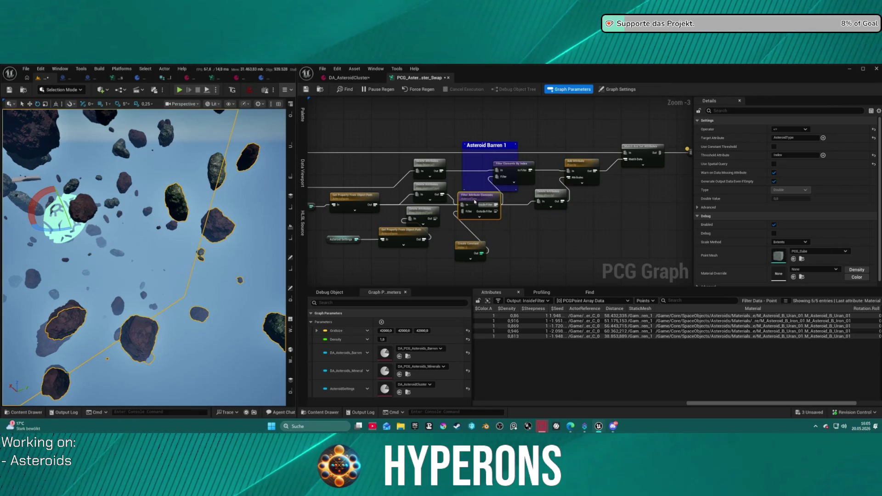
left_click_drag(527, 168, 532, 168)
left_click_drag(467, 201, 462, 193)
left_click_drag(464, 252, 461, 231)
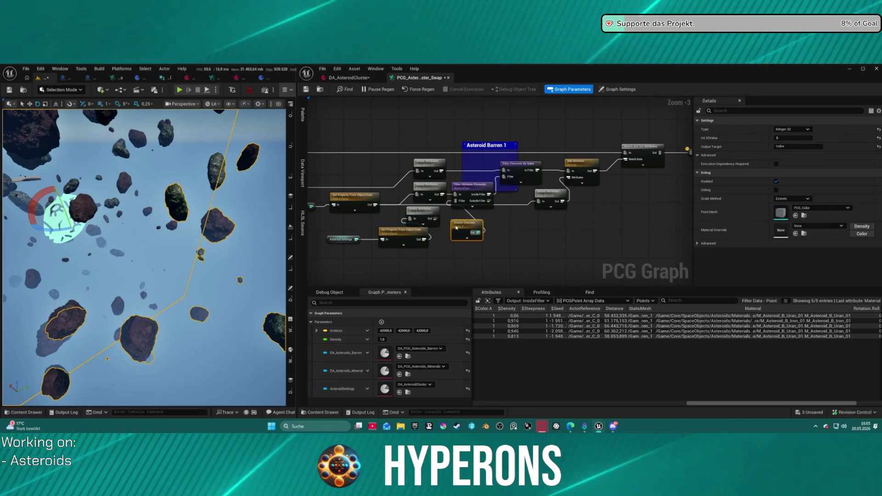
mouse_move(413, 185)
left_mouse_down()
mouse_move(455, 193)
mouse_move(408, 192)
left_mouse_up()
left_click(456, 191, "ctrl")
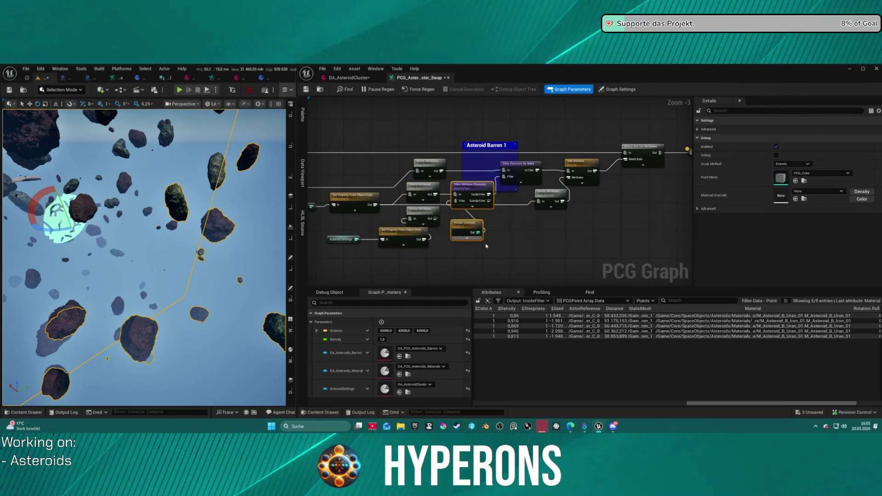
scroll(509, 244, "down", 5)
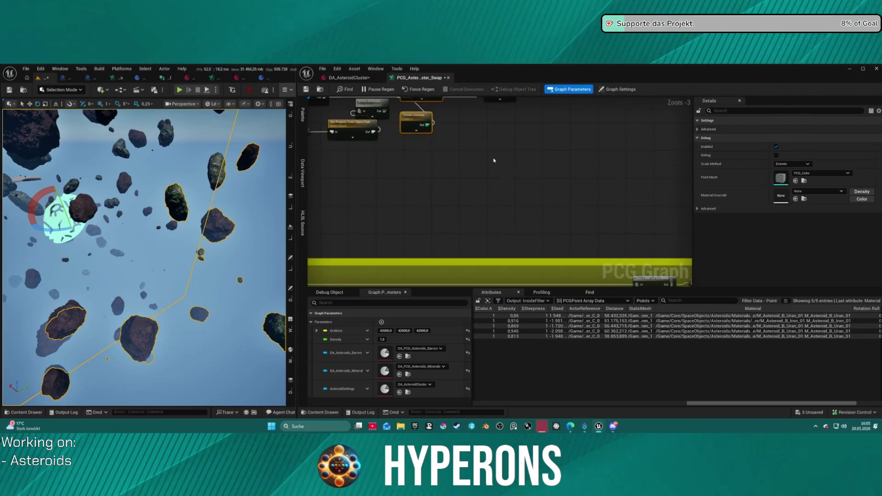
Step: Paste the filter and constant nodes into the Asteroid Barren 2 chain and position them
key("ctrl+v")
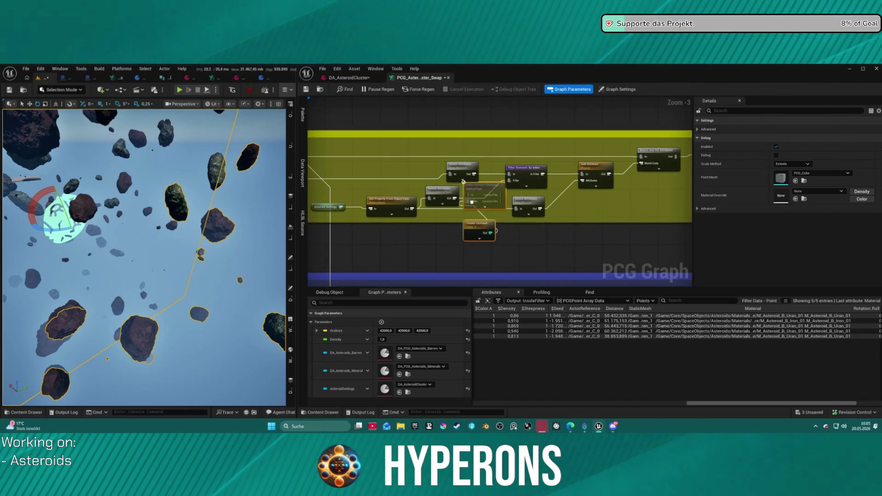
left_click(453, 196)
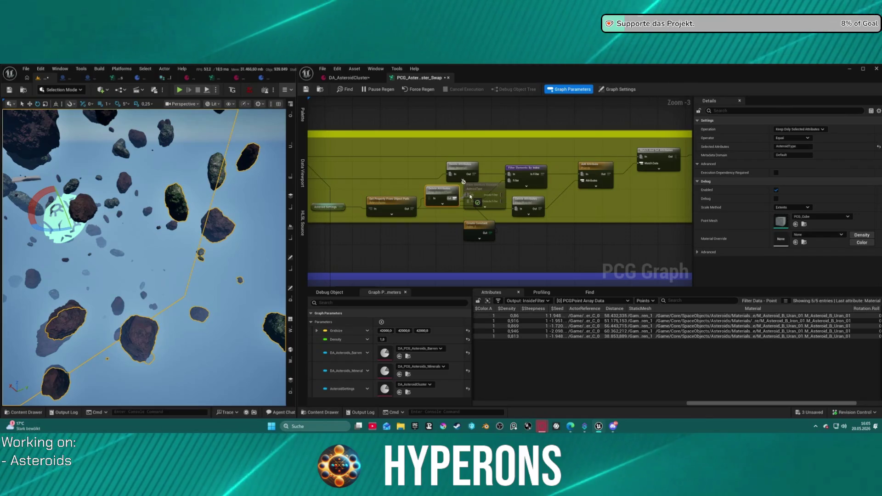
left_click(504, 200)
mouse_move(543, 143)
left_mouse_down()
mouse_move(522, 264)
mouse_move(505, 138)
mouse_move(460, 192)
left_mouse_up()
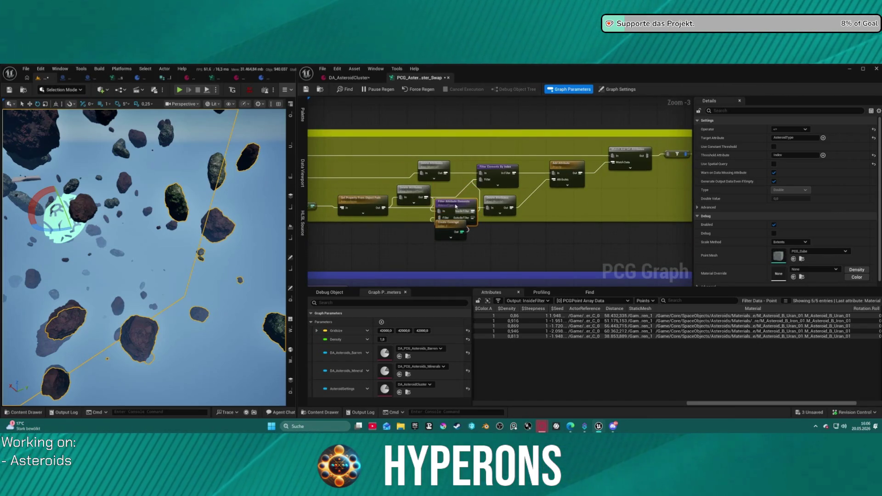
left_click(460, 195)
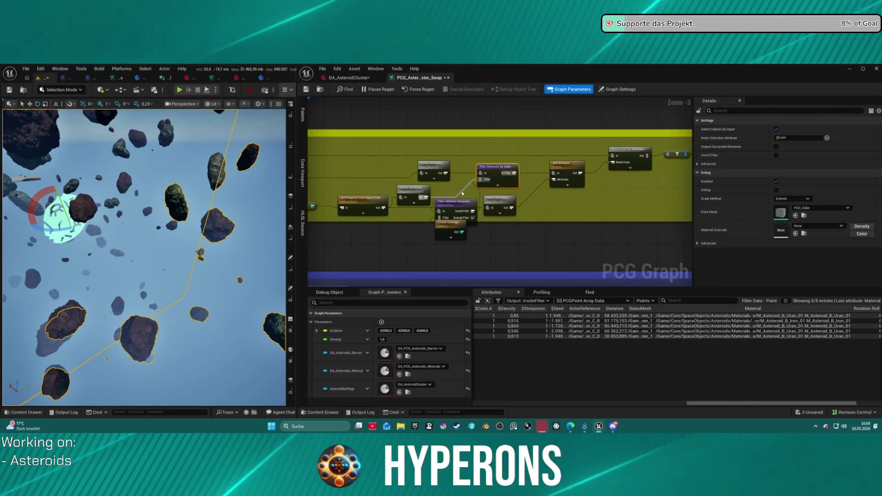
key("ctrl+z")
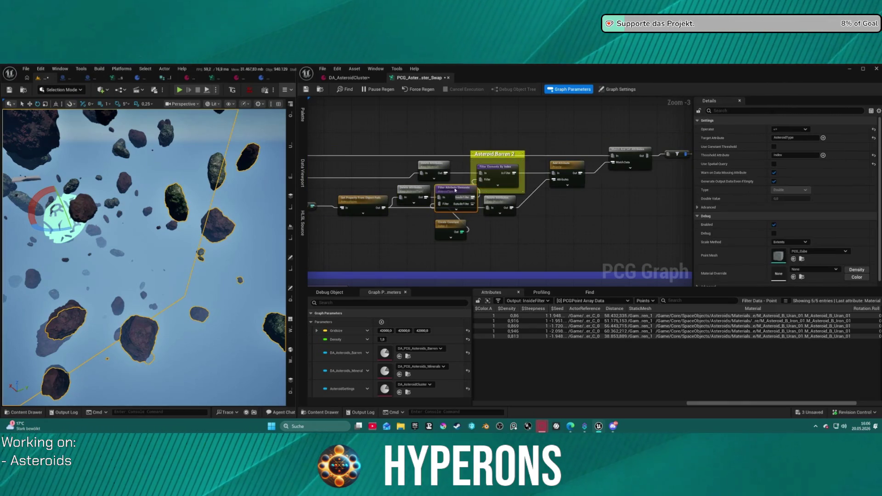
left_click_drag(460, 203, 455, 185)
scroll(493, 179, "down", 3)
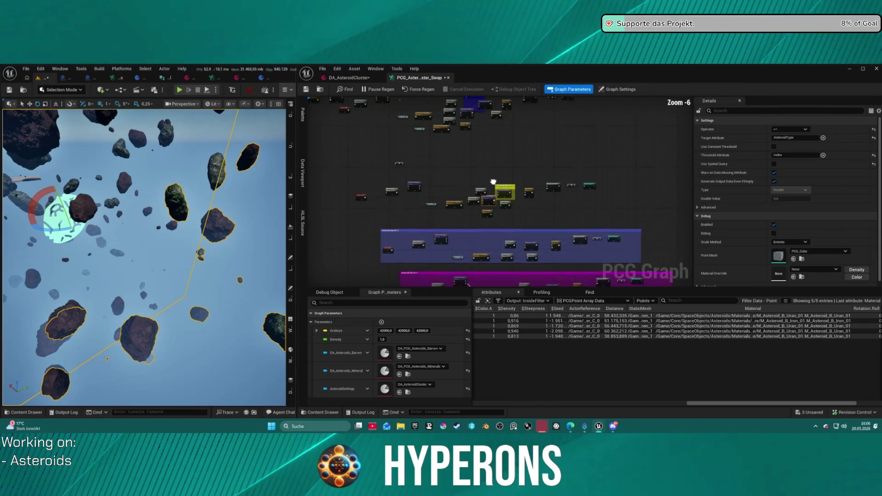
scroll(493, 179, "up", 1)
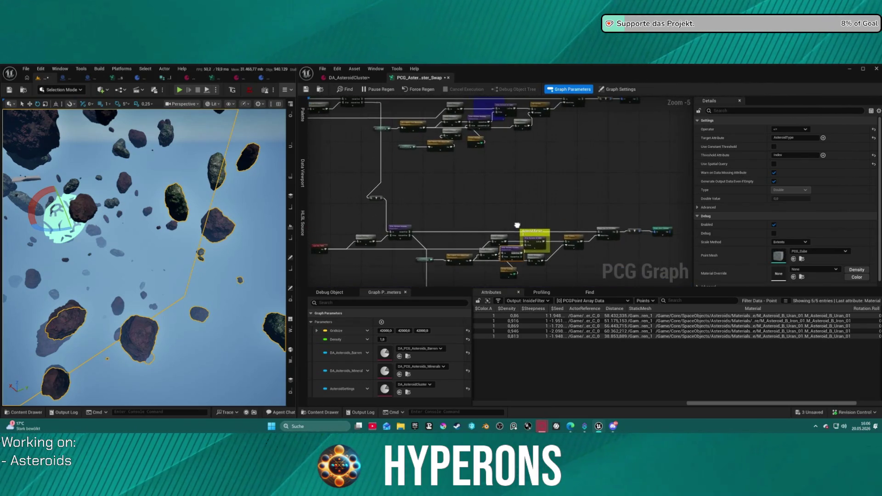
Step: Paste them into Asteroid Barren 3, wire InsideFilter to In Filter, and add an Asteroid Barren 3 comment
mouse_move(499, 176)
left_mouse_down()
mouse_move(453, 187)
mouse_move(494, 173)
mouse_move(464, 190)
left_mouse_up()
left_click(462, 188)
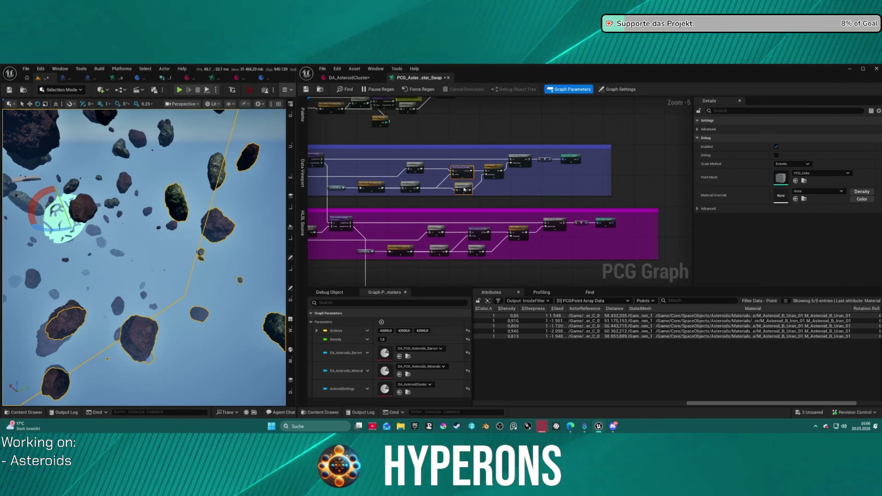
left_click(432, 173)
scroll(434, 170, "up", 2)
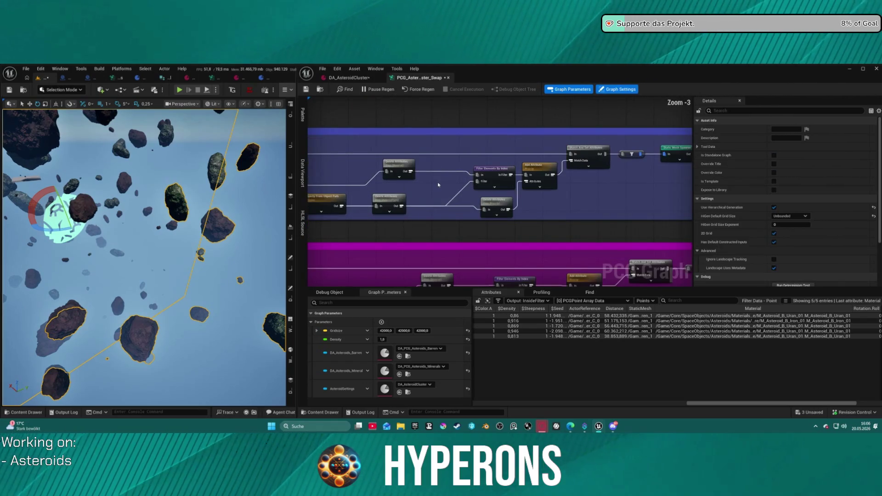
key("ctrl+v")
mouse_move(392, 197)
left_mouse_down()
mouse_move(385, 189)
mouse_move(425, 193)
mouse_move(432, 176)
mouse_move(423, 180)
mouse_move(509, 175)
left_mouse_up()
left_click(493, 168)
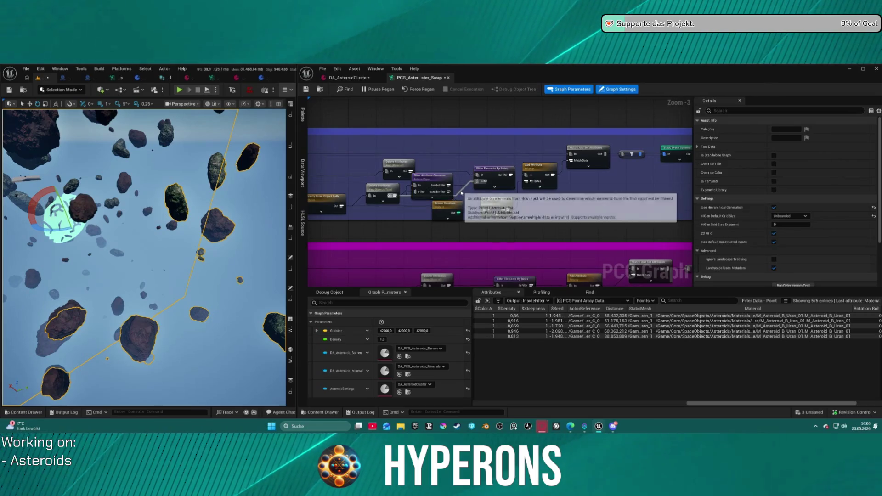
key("c")
left_click_drag(456, 213, 411, 226)
left_click_drag(147, 253, 174, 248)
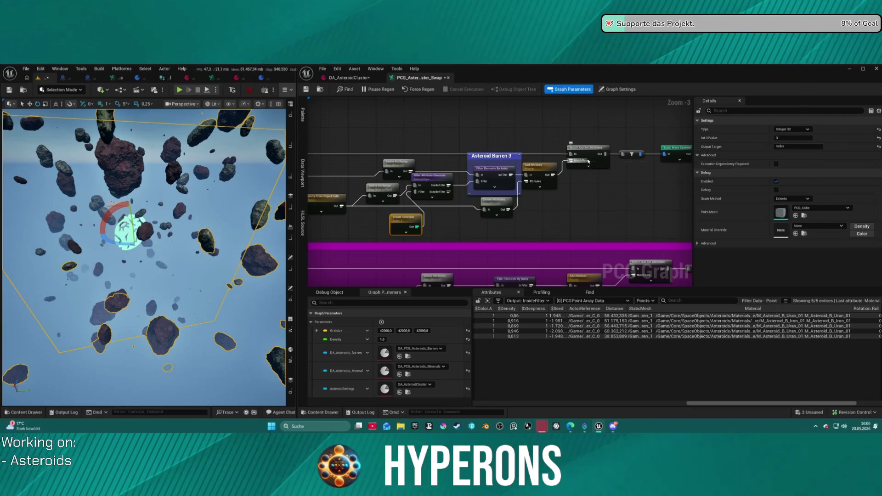
Step: Paste the AsteroidType filter and Create Constant nodes below the magenta group and wire Delete Attributes Out into the filter
left_click_drag(476, 204, 515, 146)
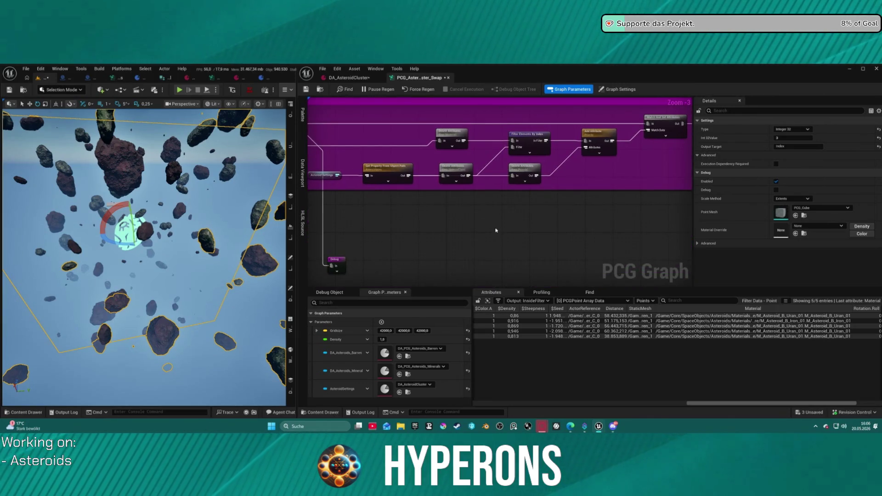
key("ctrl+v")
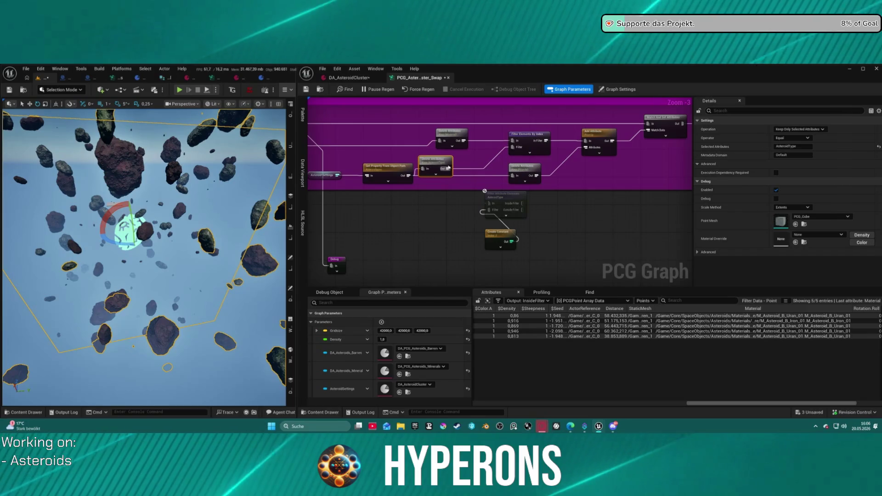
left_click_drag(452, 168, 433, 163)
left_click_drag(514, 149, 487, 167)
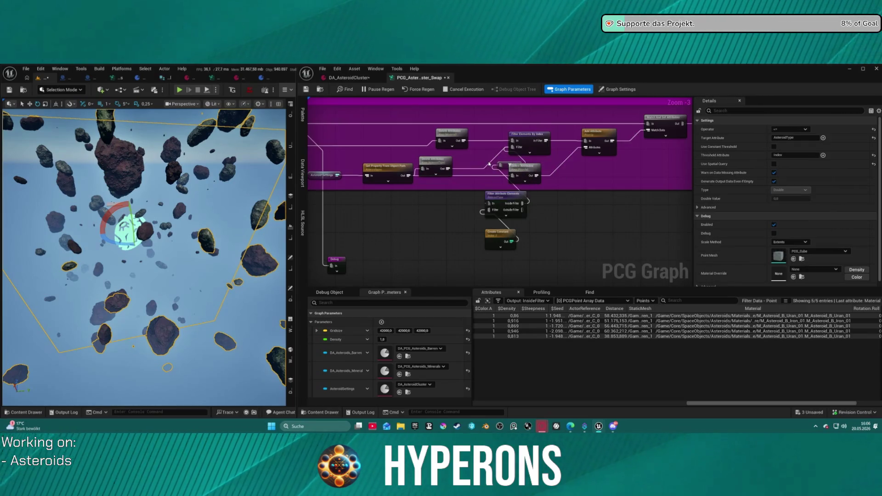
Step: Rearrange the Asteroid Barren node and its Create Constant and Delete Attributes neighbours into a tidy chain
scroll(487, 167, "down", 2)
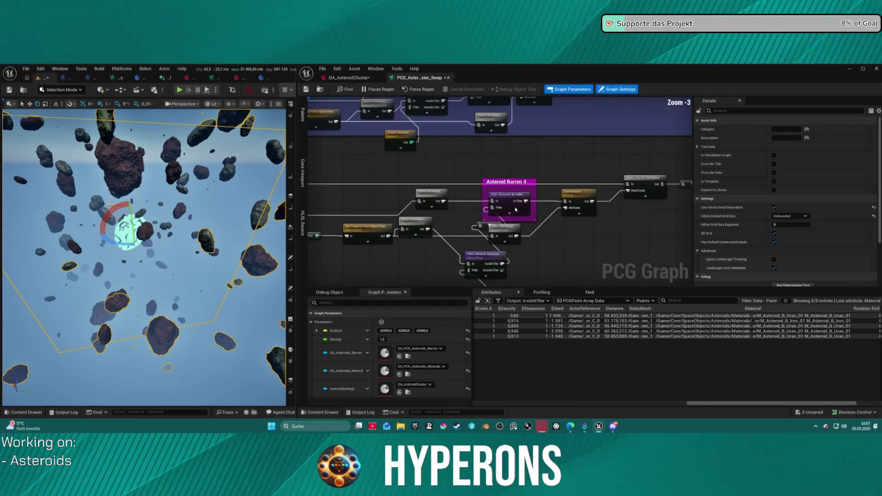
left_click(506, 195)
mouse_move(506, 195)
left_mouse_down()
mouse_move(565, 282)
mouse_move(615, 258)
mouse_move(511, 144)
mouse_move(563, 161)
left_mouse_up()
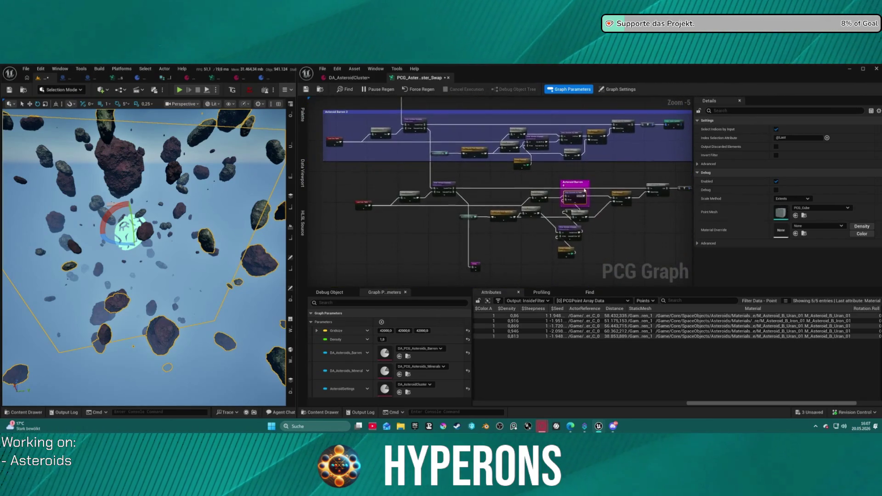
left_click(541, 148)
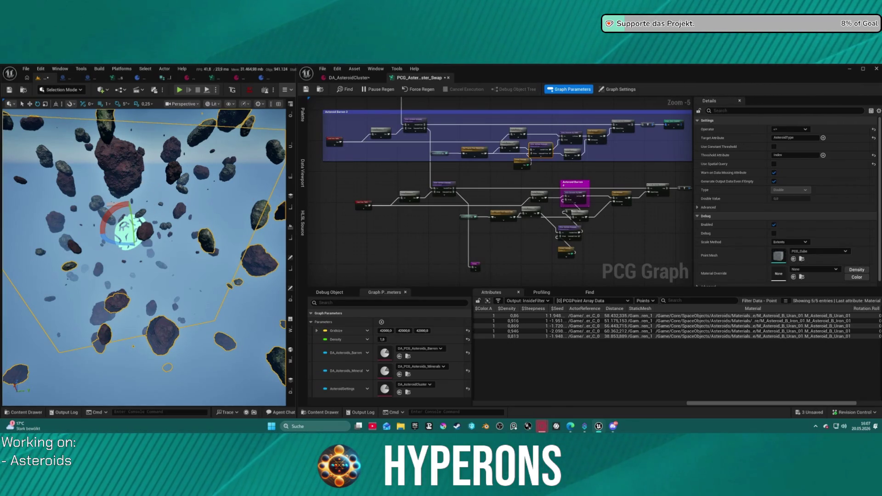
scroll(439, 214, "up", 4)
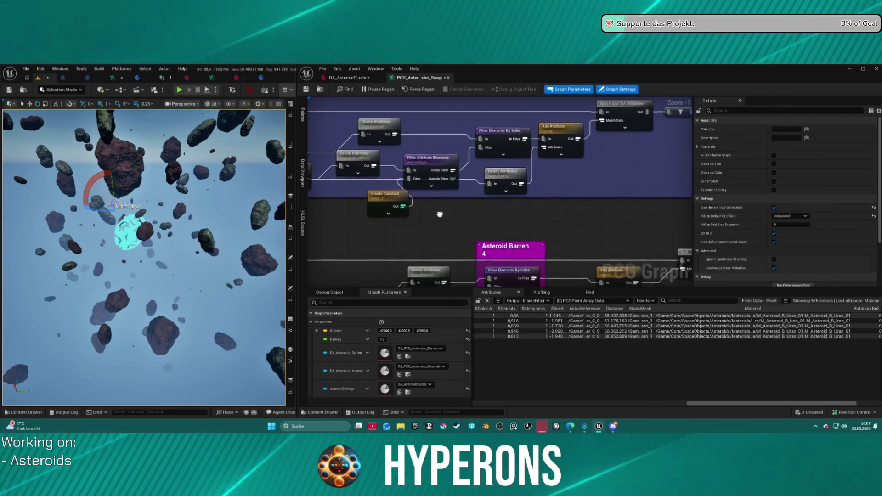
left_click_drag(440, 214, 455, 234)
left_click(377, 216)
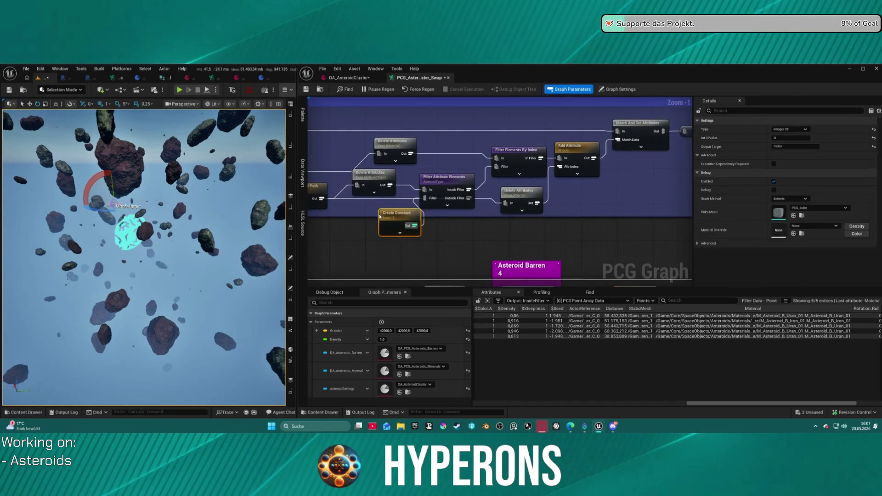
left_click(449, 191)
key("ctrl+z")
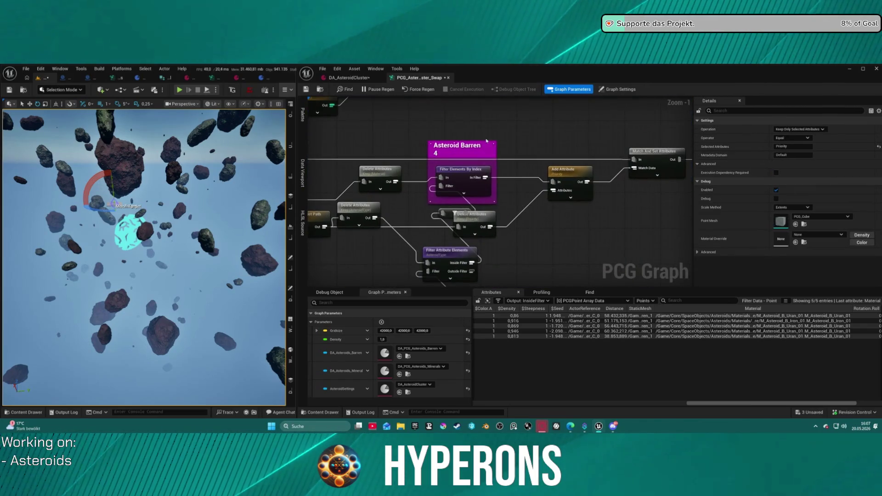
key("ctrl+z")
key("ctrl+z")
key("ctrl+z")
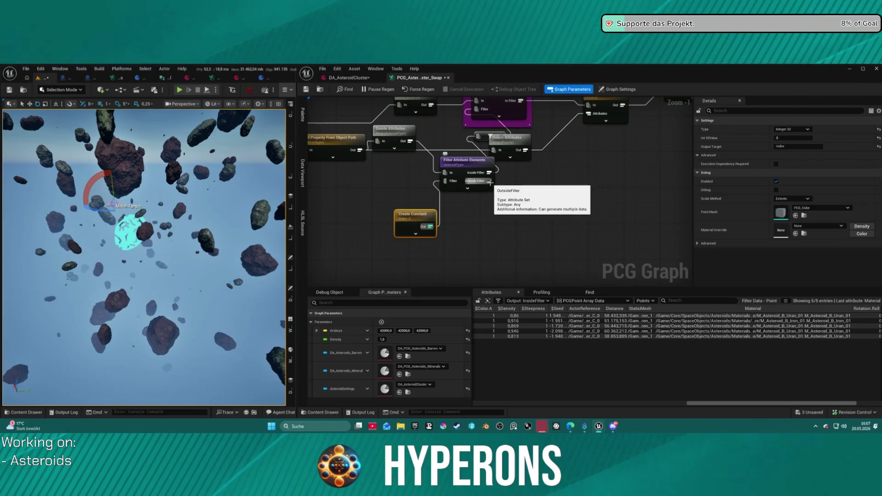
Step: Move the Debug node down-left beside the new filter
scroll(592, 258, "down", 3)
scroll(461, 256, "down", 3)
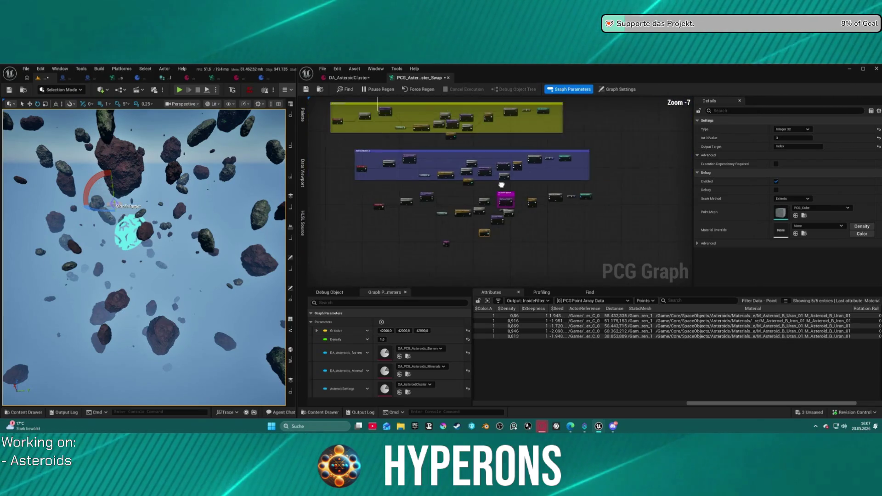
left_click(560, 225)
scroll(560, 225, "up", 7)
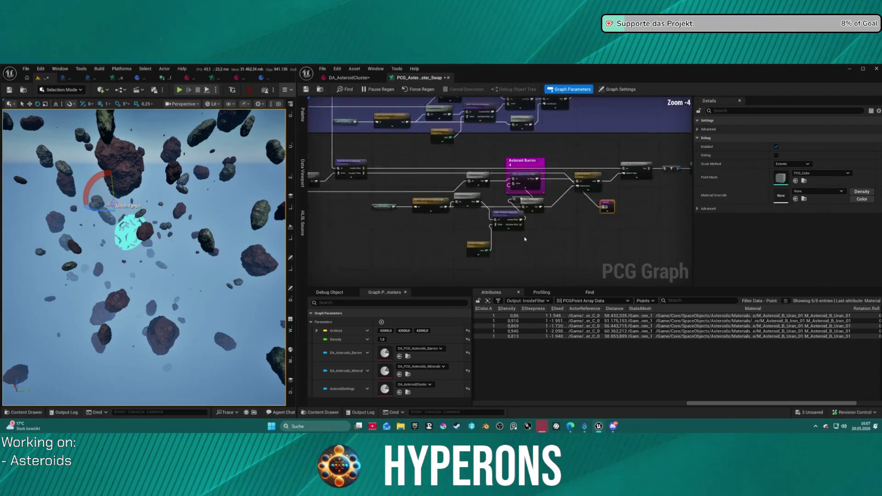
left_click_drag(607, 191, 581, 221)
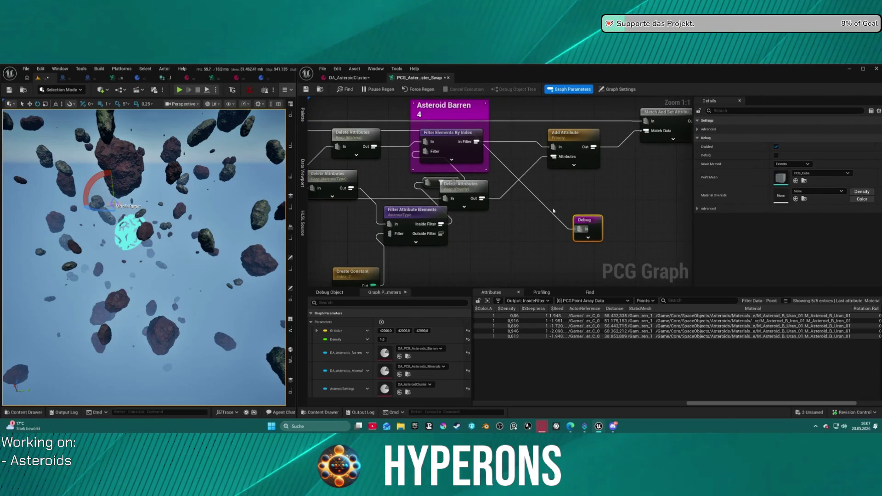
Step: Replace the old Debug wire by connecting the AsteroidType filter's Outside Filter output to Debug
left_click(545, 209)
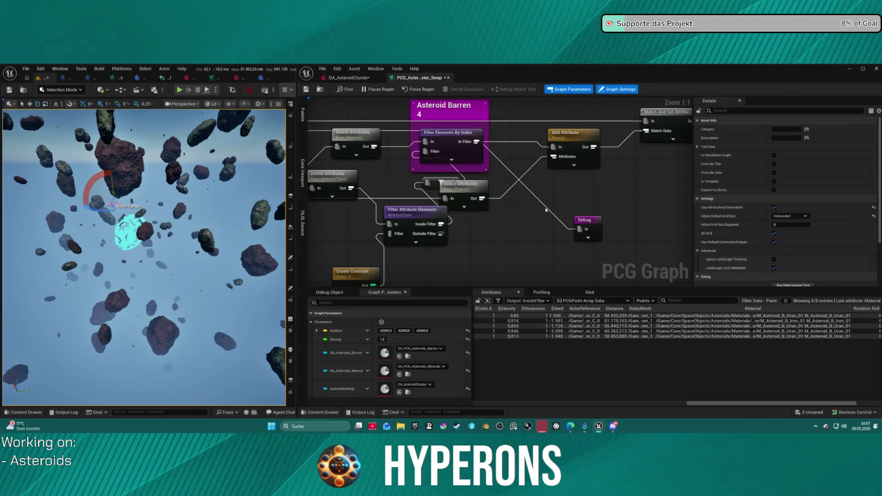
double_click(546, 208)
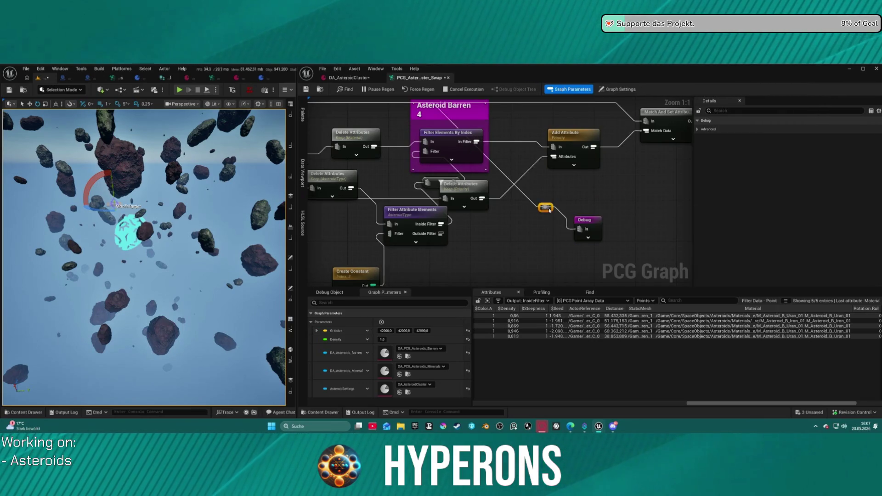
left_click(544, 206)
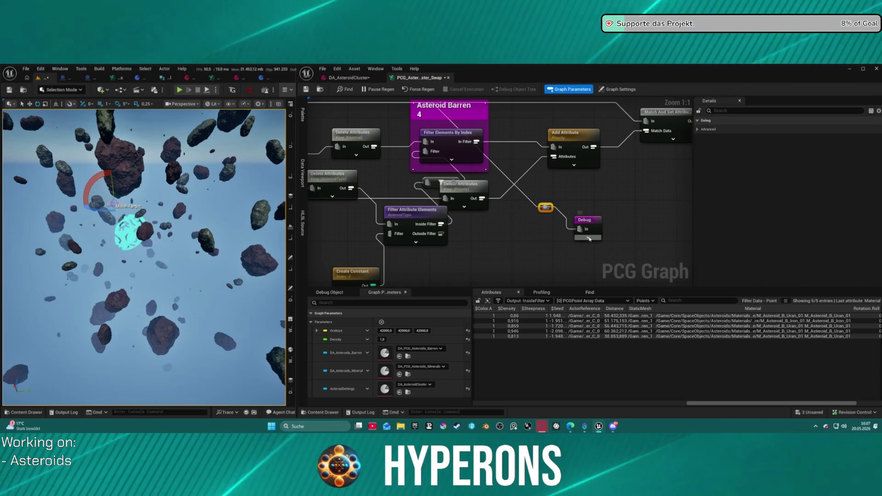
key("Delete")
mouse_move(576, 228)
left_mouse_down()
mouse_move(427, 235)
mouse_move(440, 234)
left_mouse_up()
left_click_drag(591, 216, 572, 237)
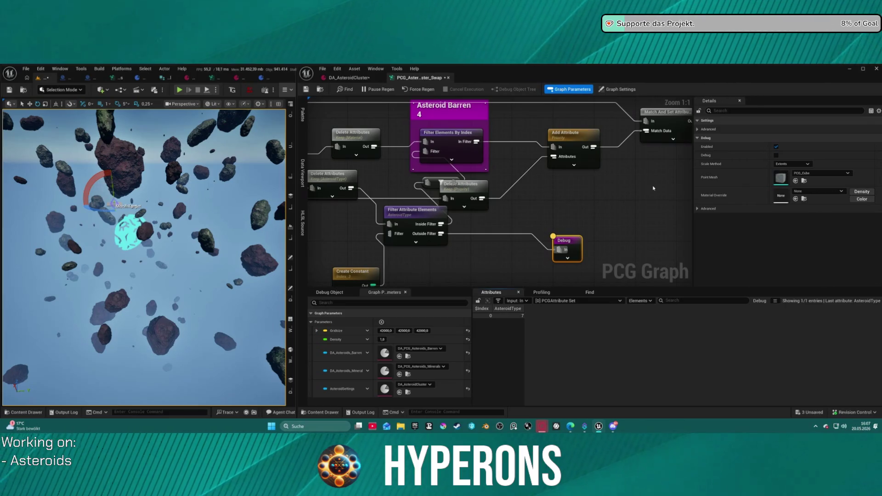
Step: Inspect the Static Mesh Spawner's 8 output points, widening the Material column to read the Barren_4 paths
left_click_drag(582, 202, 537, 214)
left_click_drag(624, 146, 470, 156)
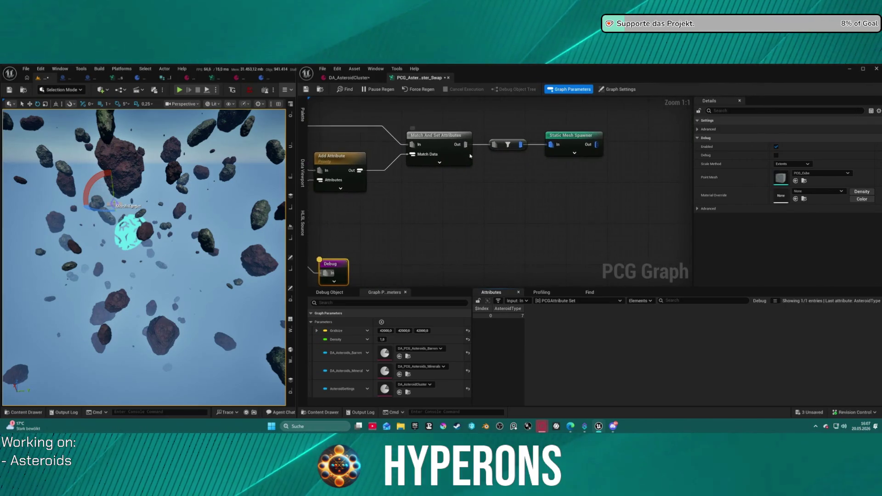
left_click(578, 145)
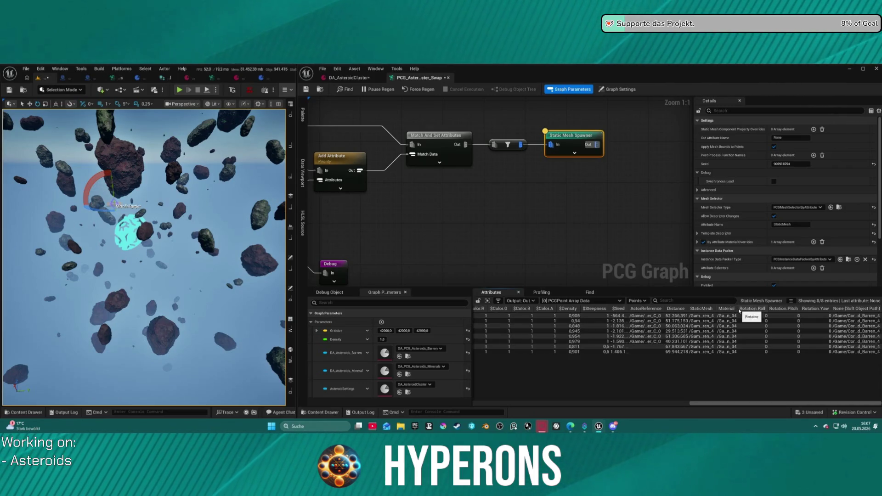
left_click_drag(738, 308, 837, 308)
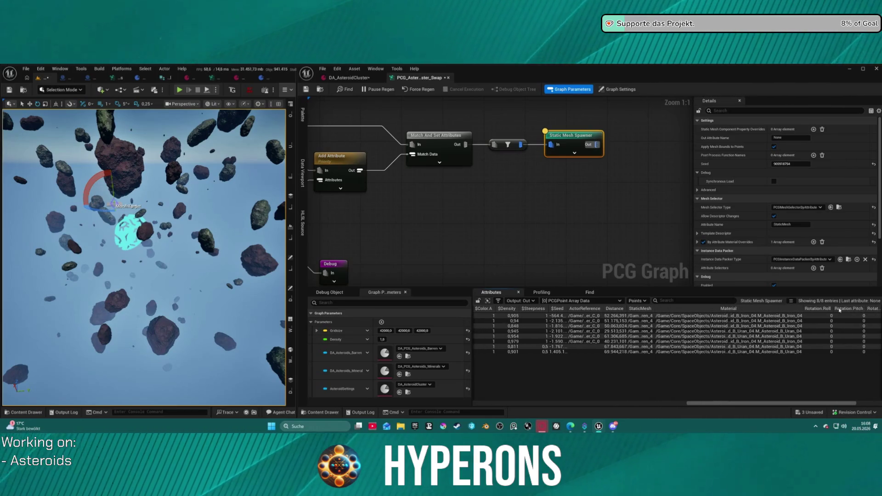
left_click_drag(366, 235, 531, 219)
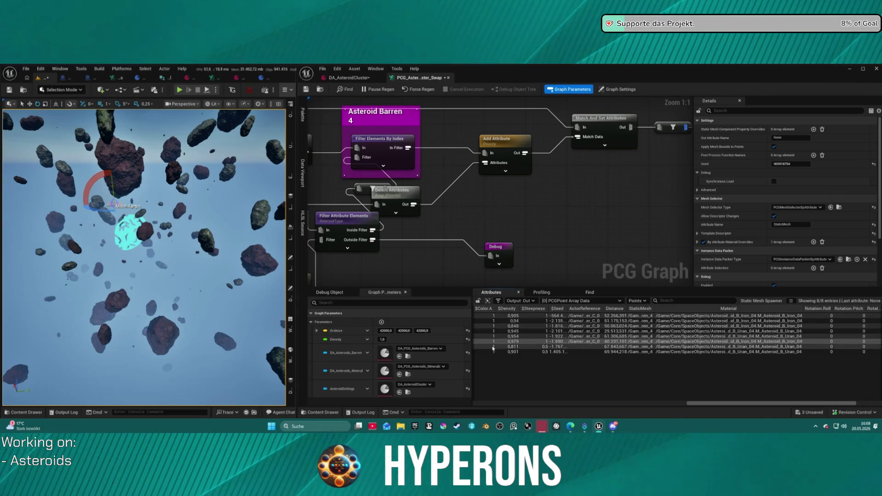
left_click_drag(545, 233, 556, 251)
scroll(556, 251, "down", 5)
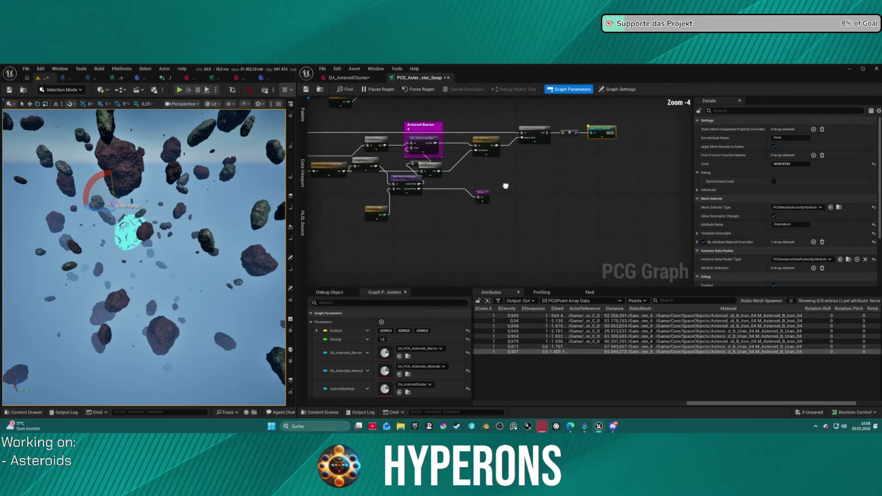
Step: Disable the small data-type filter, wire Delete Attributes Out into it, and switch to DA_AsteroidCluster
scroll(466, 215, "up", 5)
left_click(458, 227)
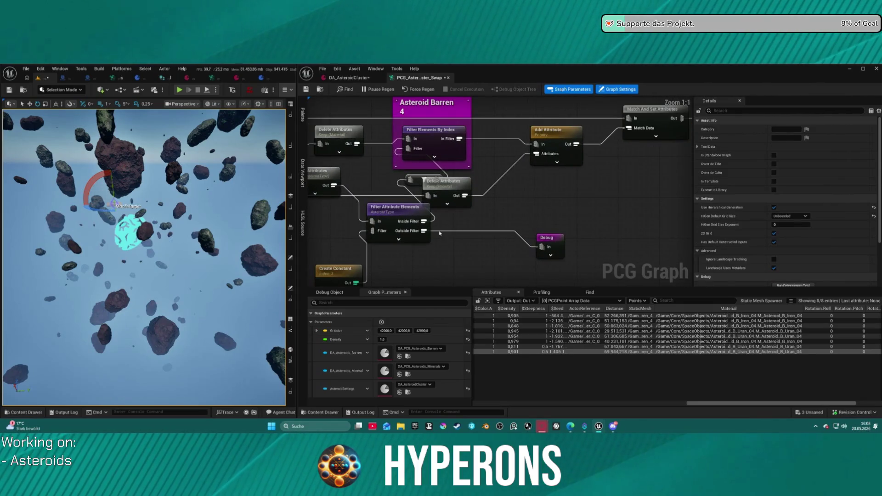
left_click_drag(423, 217, 384, 218)
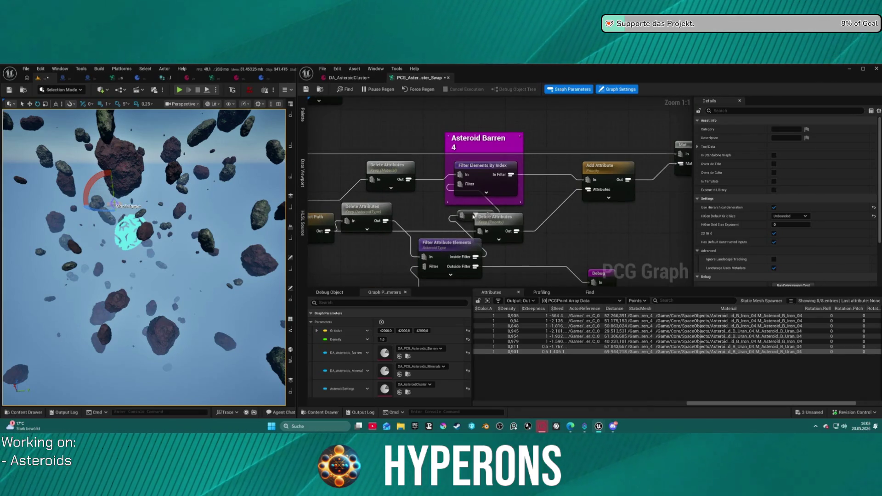
mouse_move(475, 216)
left_mouse_down()
mouse_move(419, 209)
mouse_move(433, 211)
left_mouse_up()
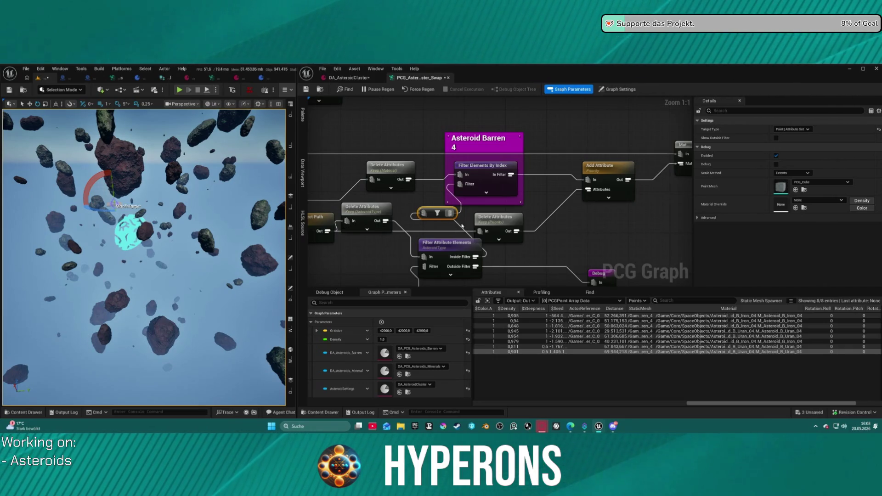
key("e")
left_click(455, 242)
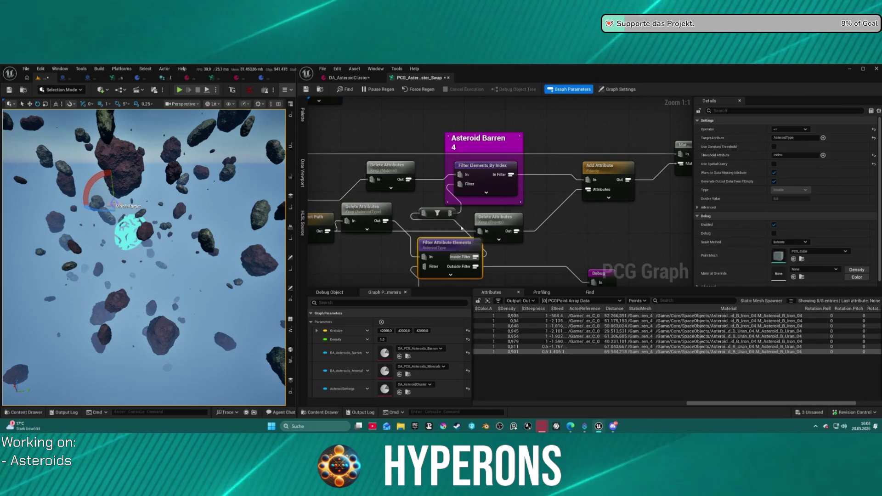
left_click_drag(420, 213, 385, 221)
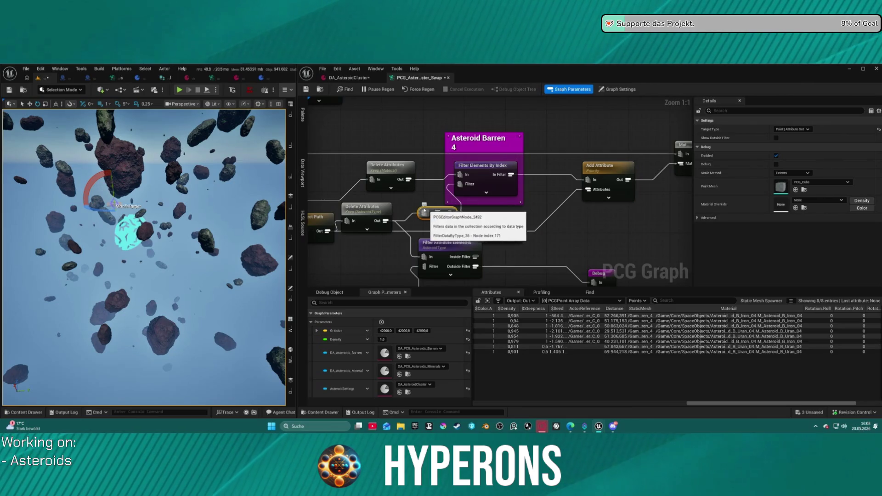
left_click(346, 78)
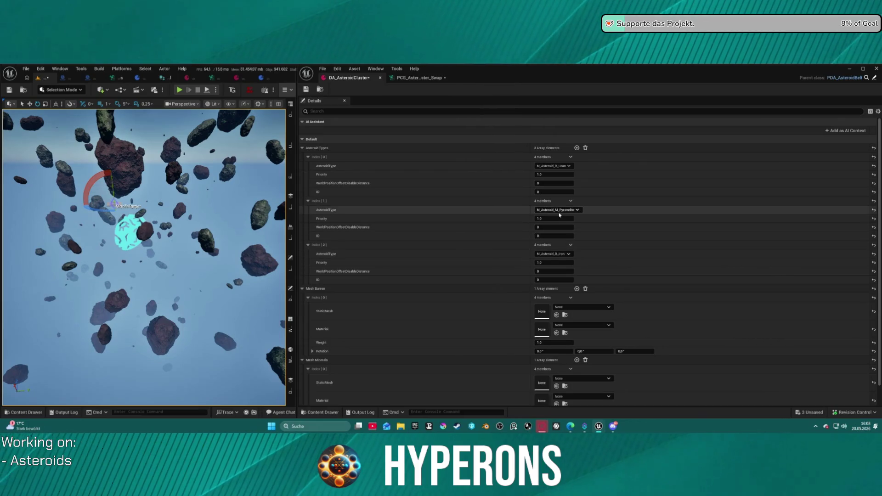
Step: Save DA_AsteroidCluster and go back to the asteroid PCG graph showing 8 points
left_click(307, 90)
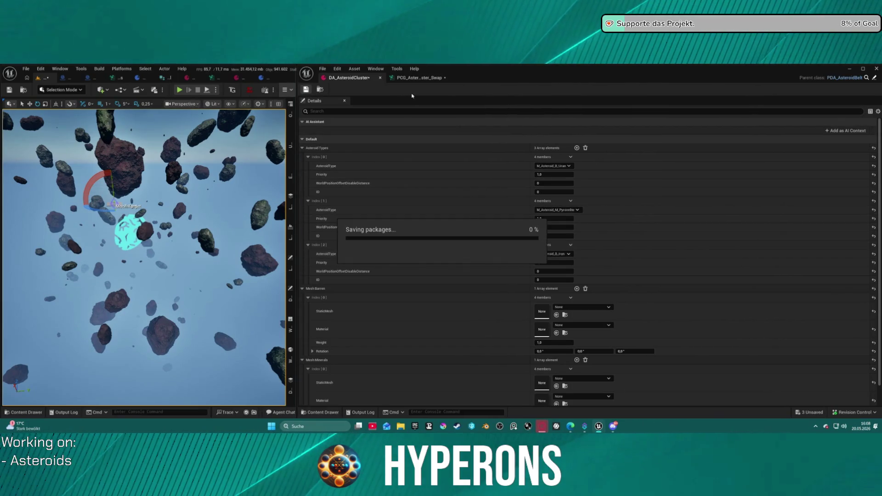
left_click(420, 79)
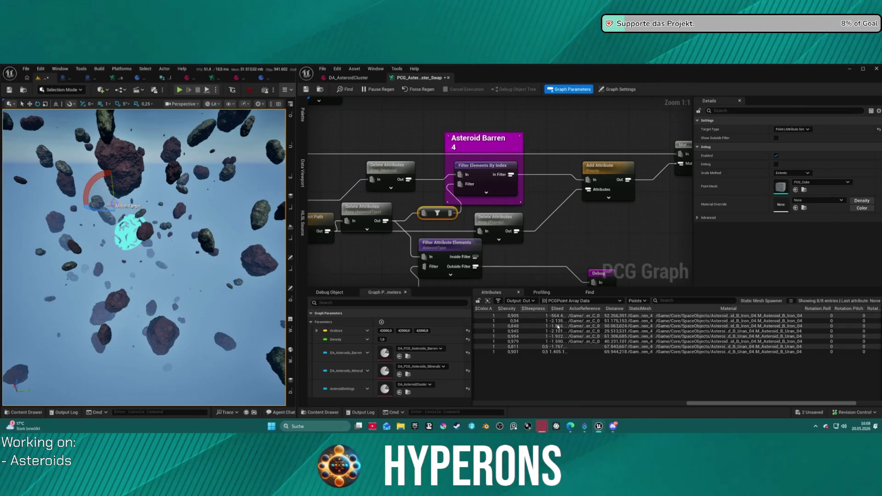
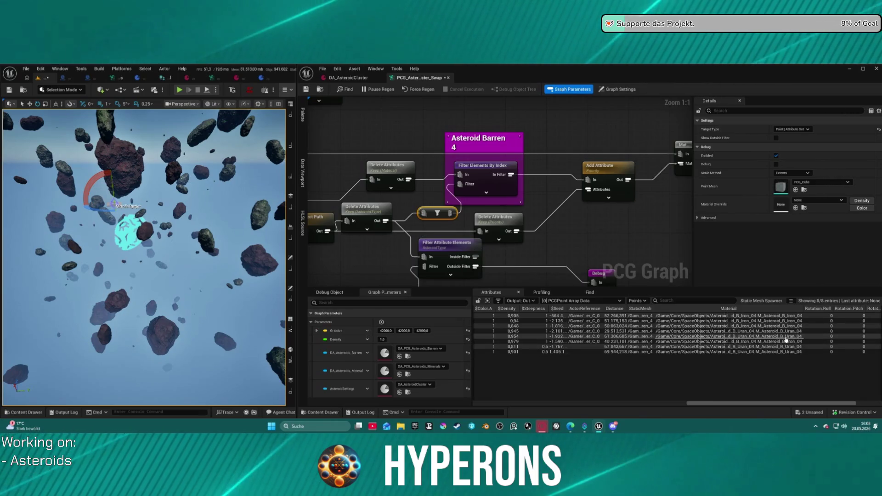
Step: Navigate to the data table loading nodes and review the Match And Set Attributes settings
left_click_drag(492, 232, 625, 239)
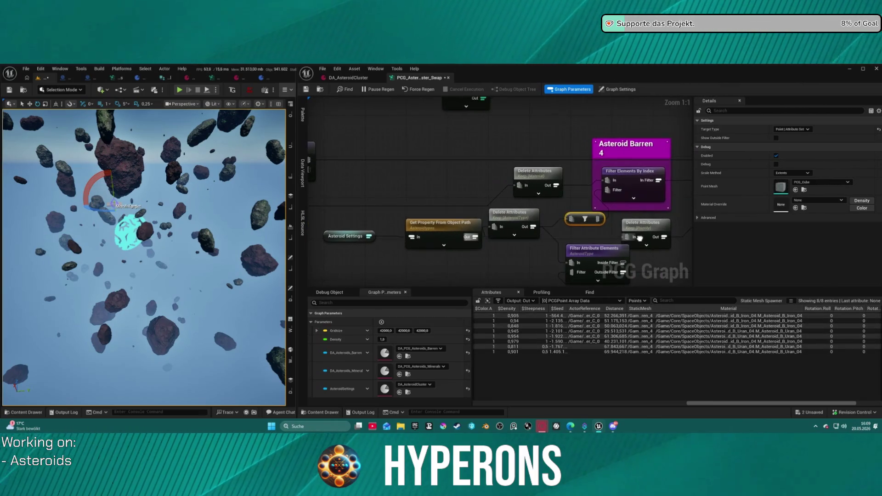
scroll(625, 239, "down", 4)
mouse_move(542, 83)
left_mouse_down()
mouse_move(551, 198)
mouse_move(561, 154)
mouse_move(537, 158)
left_mouse_up()
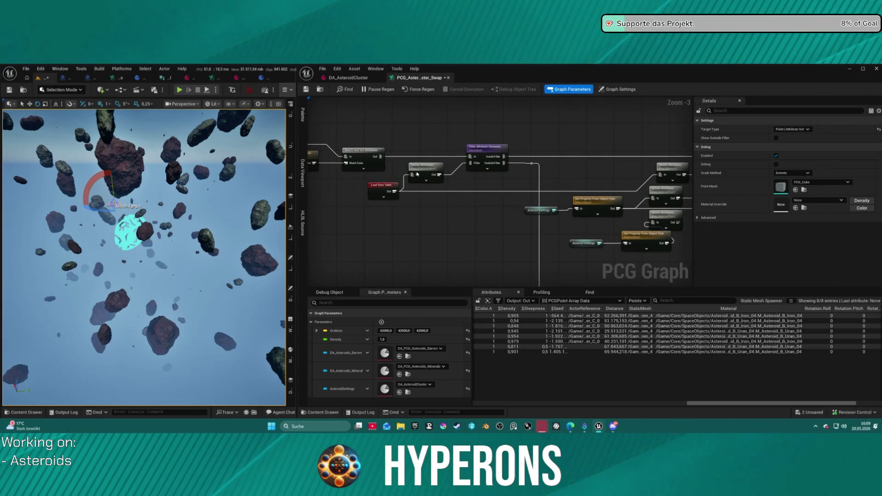
scroll(441, 184, "up", 2)
left_click_drag(440, 184, 458, 205)
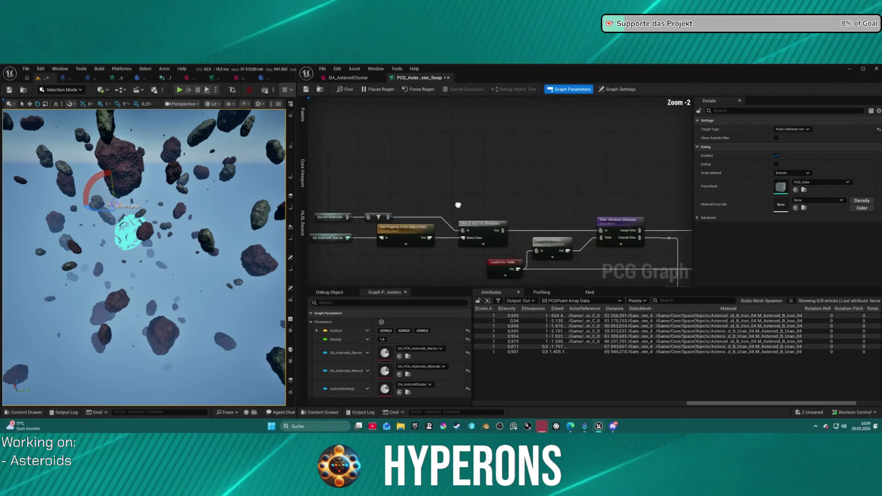
scroll(458, 205, "up", 2)
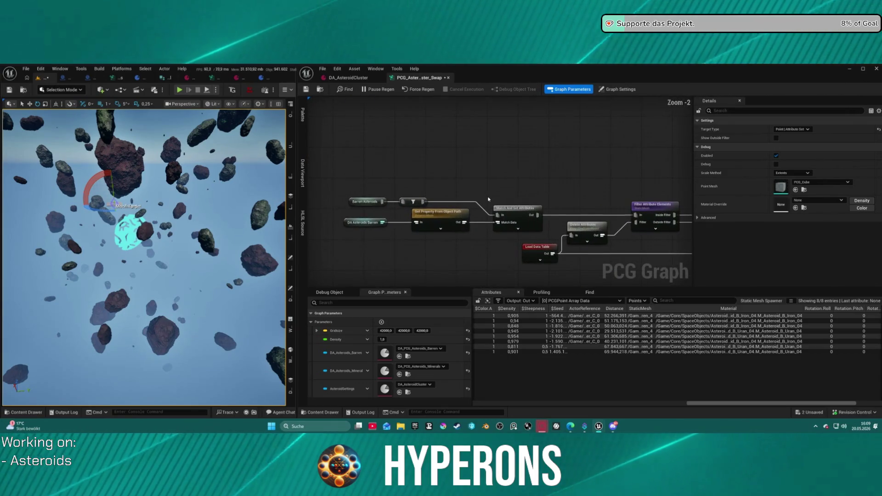
left_click(532, 227)
scroll(464, 163, "down", 4)
scroll(464, 163, "up", 4)
Step: Review the Asteroid Barren Delete Attributes and Debug nodes, undoing to restore the Debug node's filter wiring
mouse_move(538, 227)
left_mouse_down()
mouse_move(679, 280)
mouse_move(604, 182)
left_mouse_up()
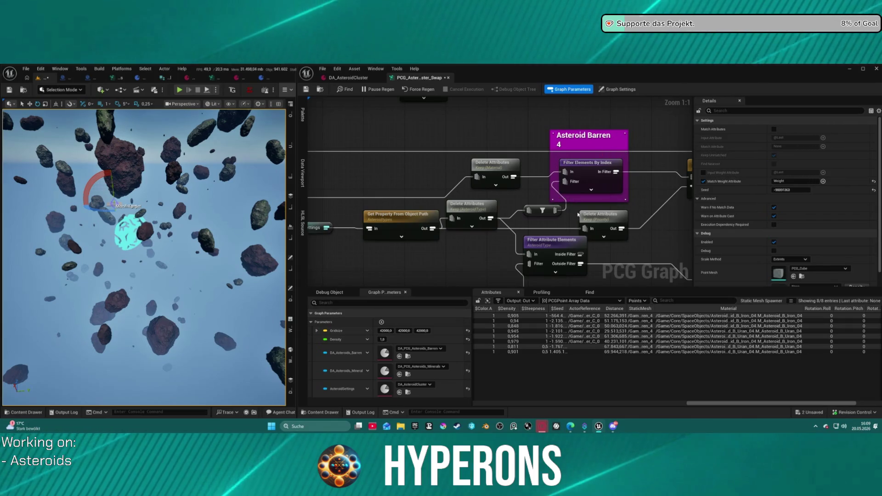
left_click(607, 220)
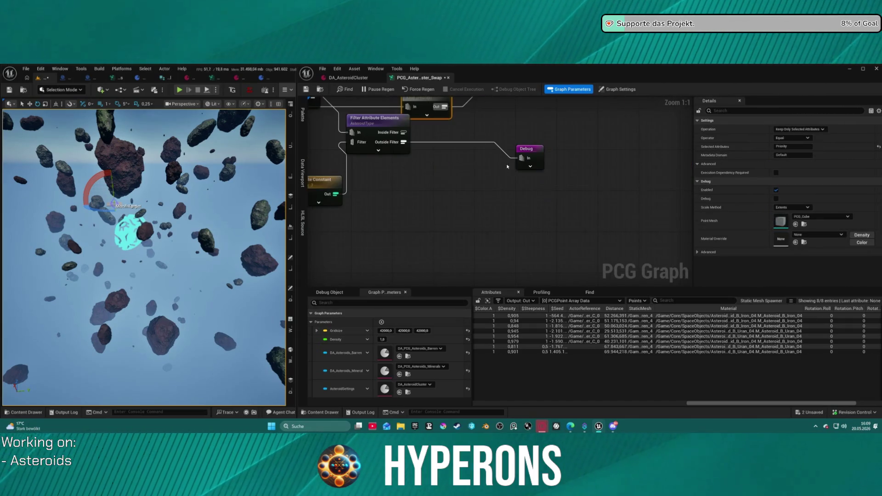
left_click(529, 161)
mouse_move(526, 169)
left_mouse_down()
mouse_move(472, 147)
mouse_move(344, 183)
mouse_move(403, 186)
left_mouse_up()
scroll(431, 175, "down", 1)
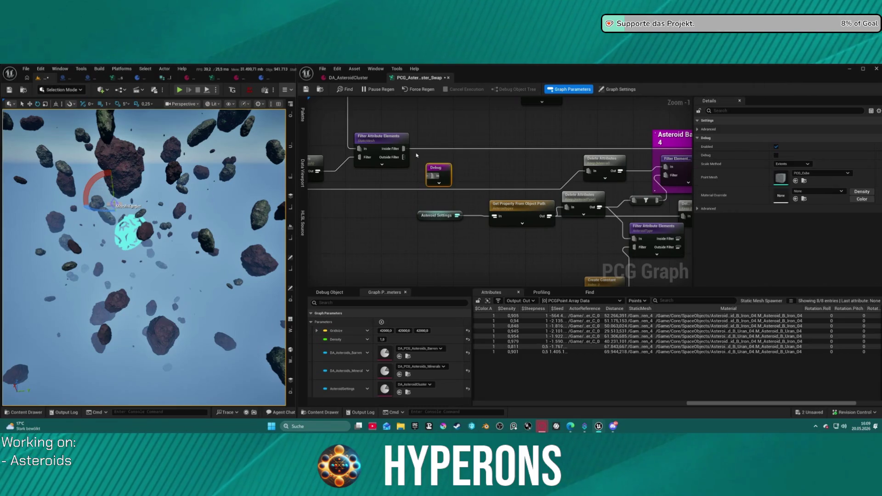
key("ctrl+z")
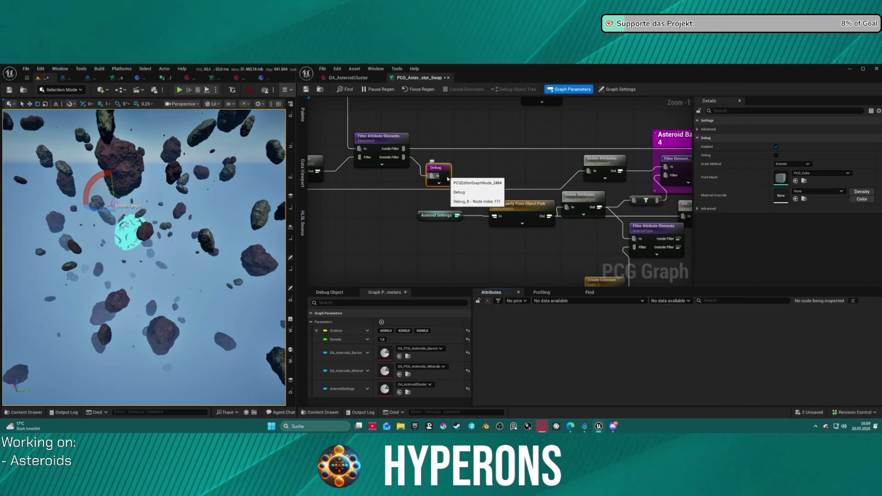
left_click(432, 162)
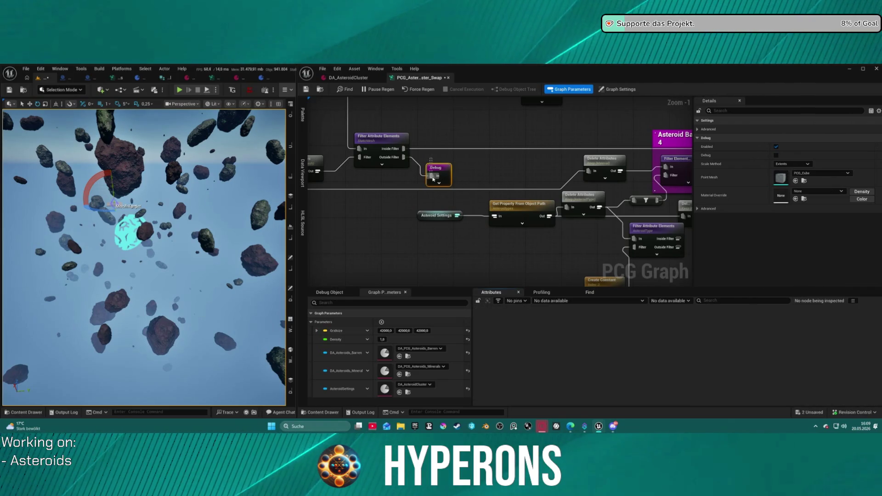
Step: Wire the Filter Attribute Elements output into the small filter node in Asteroid Barren 4
scroll(468, 220, "down", 10)
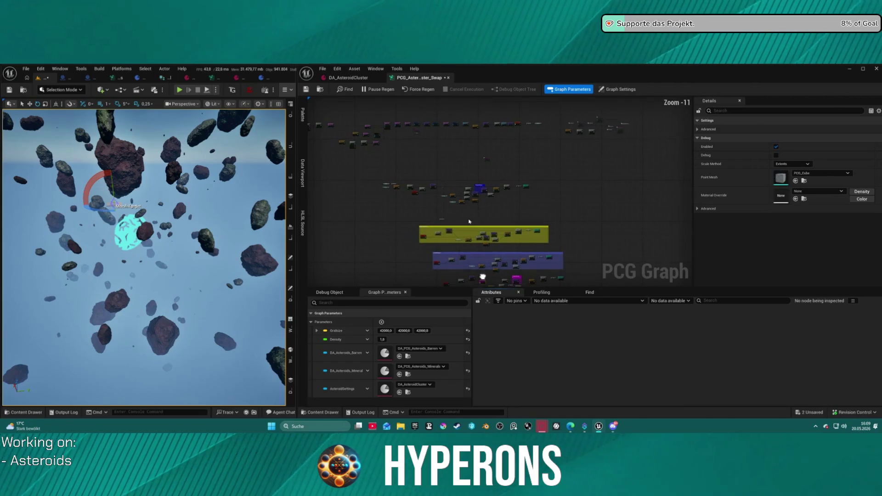
scroll(443, 173, "up", 10)
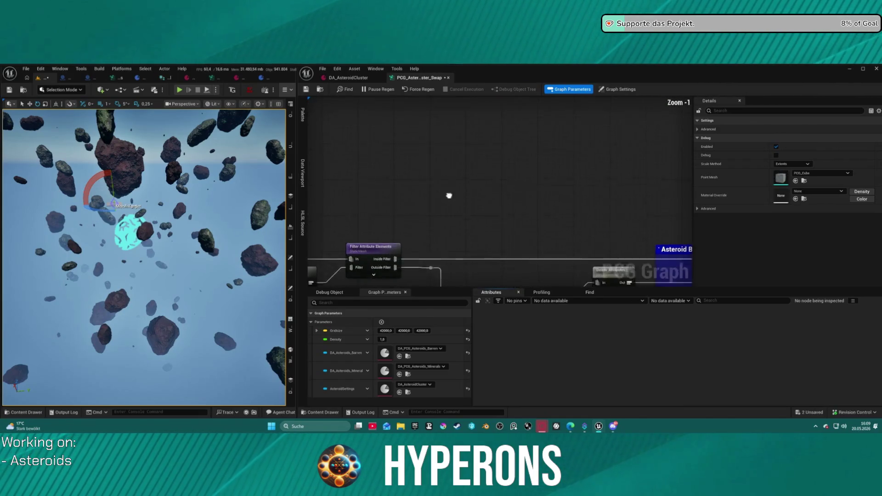
left_click_drag(442, 174, 406, 140)
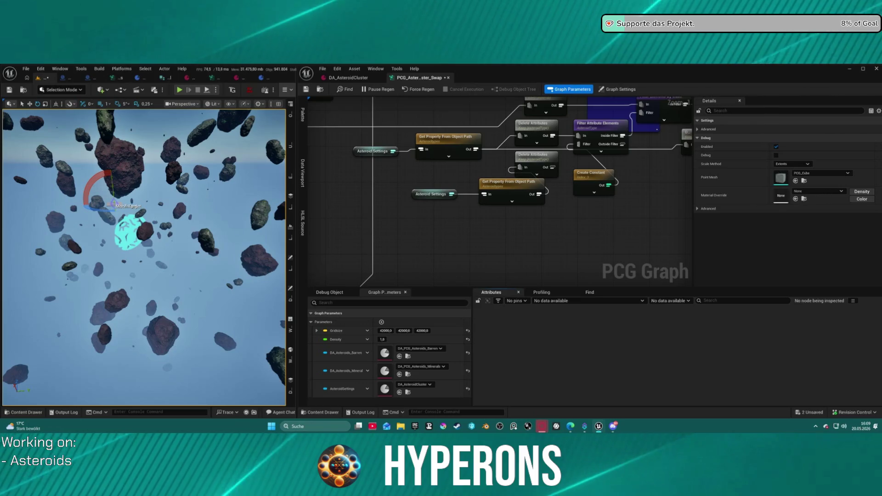
scroll(414, 197, "down", 4)
left_click_drag(397, 224, 397, 219)
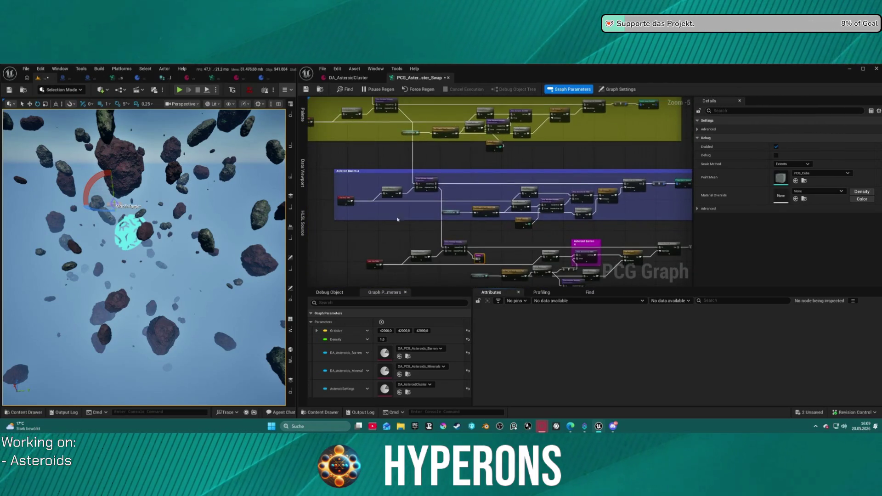
left_click_drag(535, 247, 474, 227)
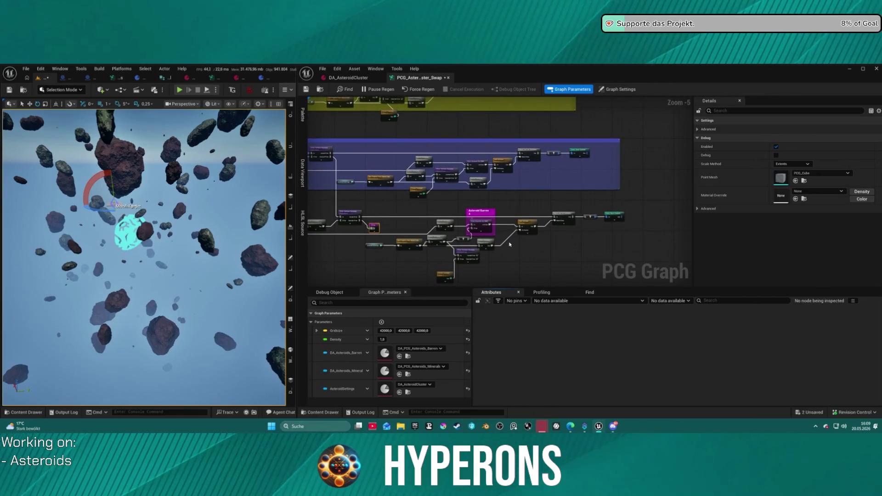
scroll(509, 244, "up", 4)
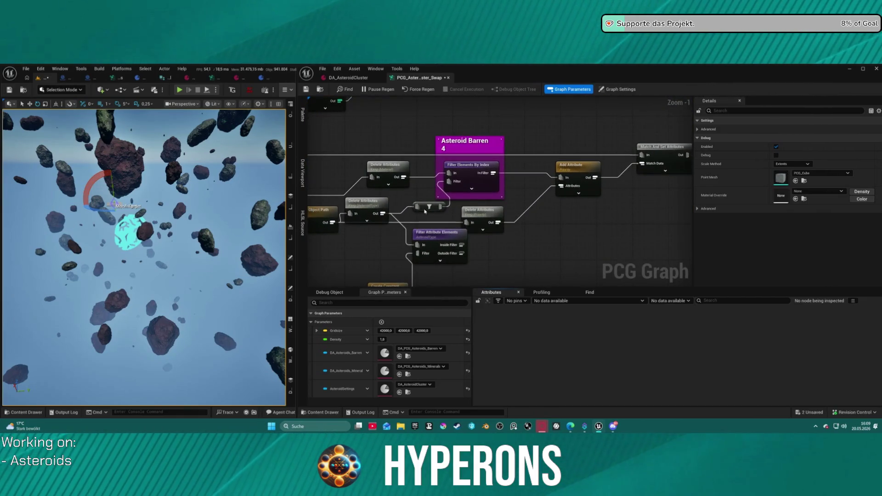
right_click(487, 203)
left_click(461, 245)
left_click_drag(461, 245, 445, 207)
left_click(430, 207)
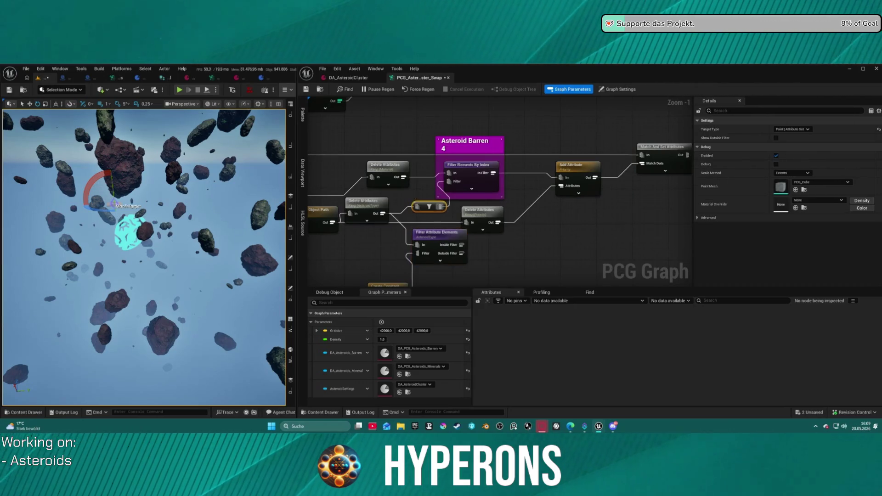
Step: Inspect the upper Static Mesh Spawner's Material paths, then switch to the DA_AsteroidCluster asset
left_click_drag(616, 233, 562, 251)
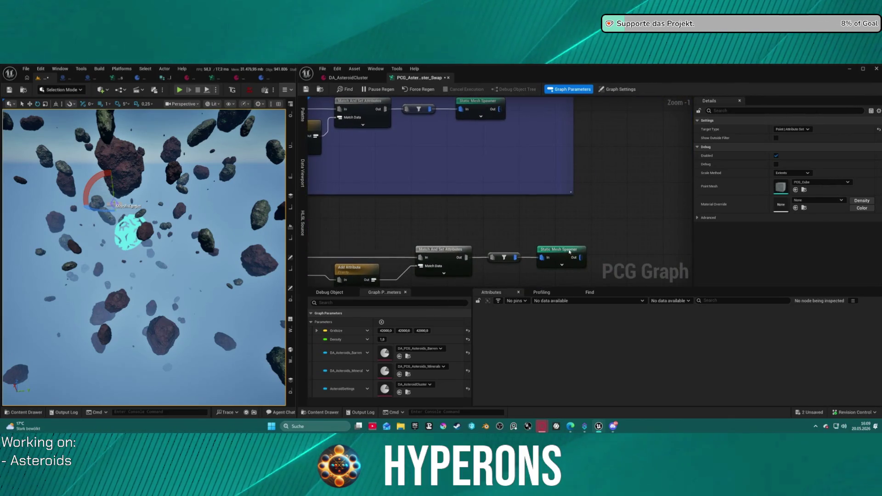
left_click(569, 251)
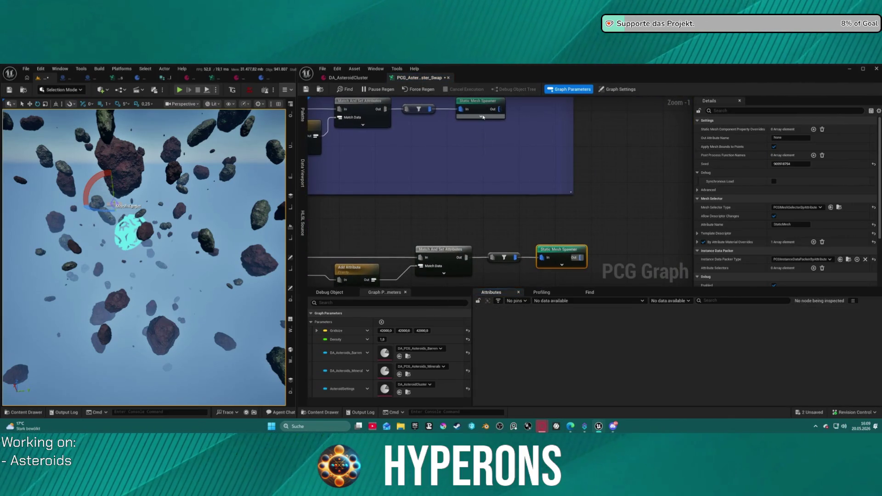
left_click(483, 117)
key("a")
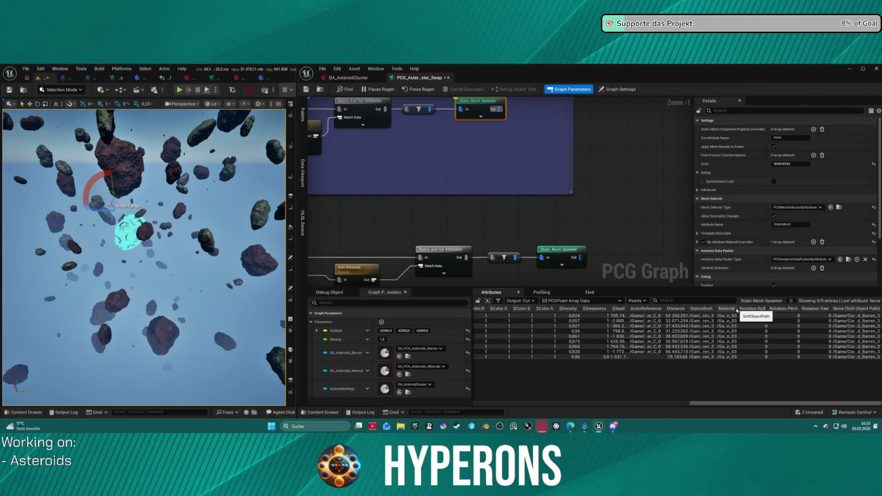
left_click_drag(735, 309, 790, 310)
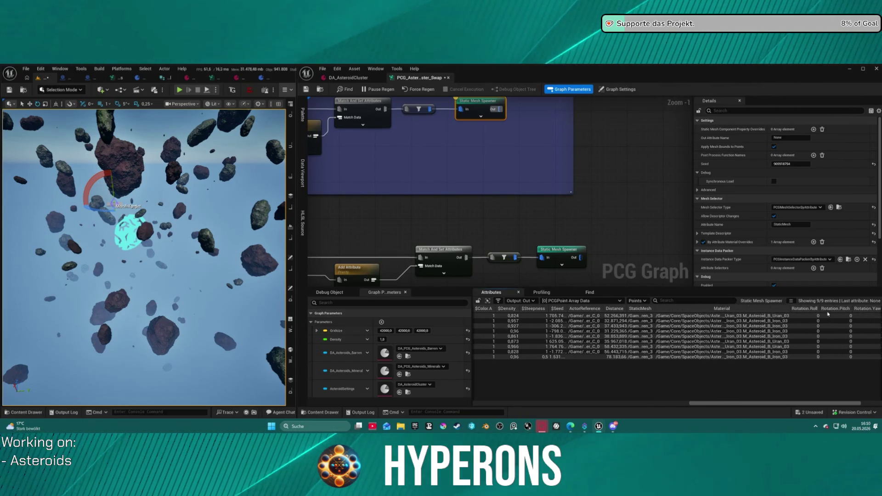
left_click(352, 81)
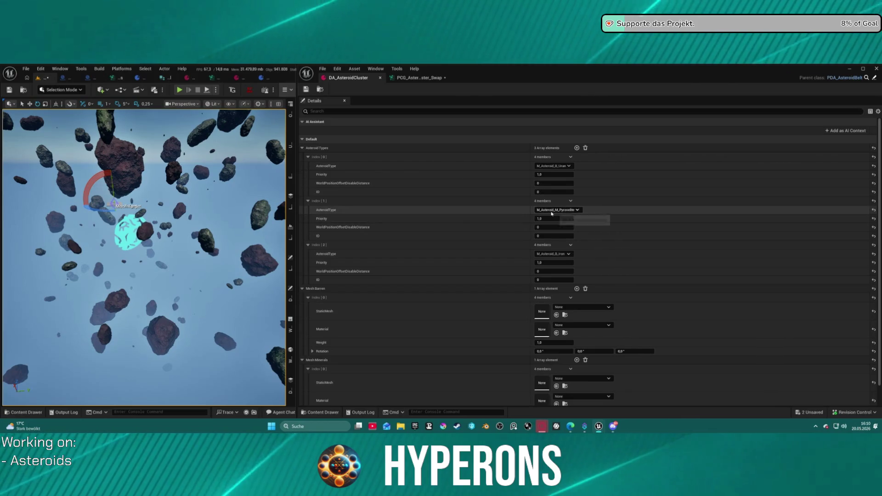
left_click(419, 77)
mouse_move(429, 97)
left_mouse_down()
mouse_move(412, 157)
mouse_move(499, 154)
left_mouse_up()
left_click(440, 179)
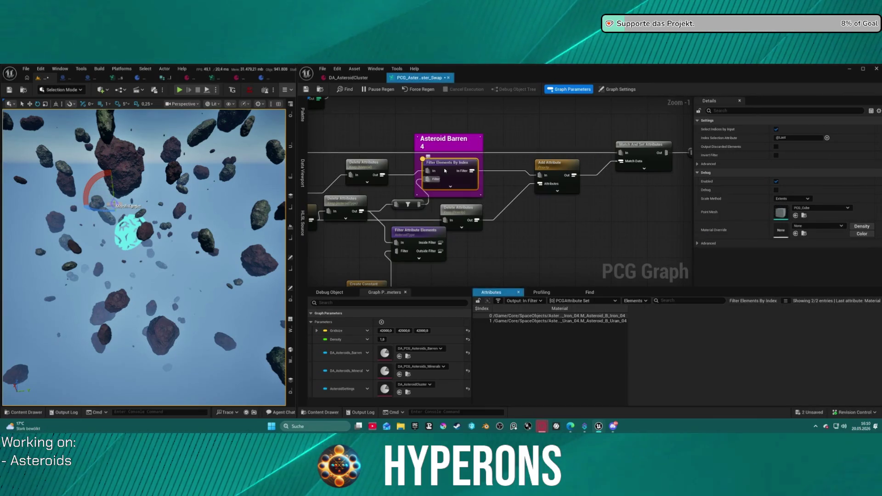
left_click(350, 202)
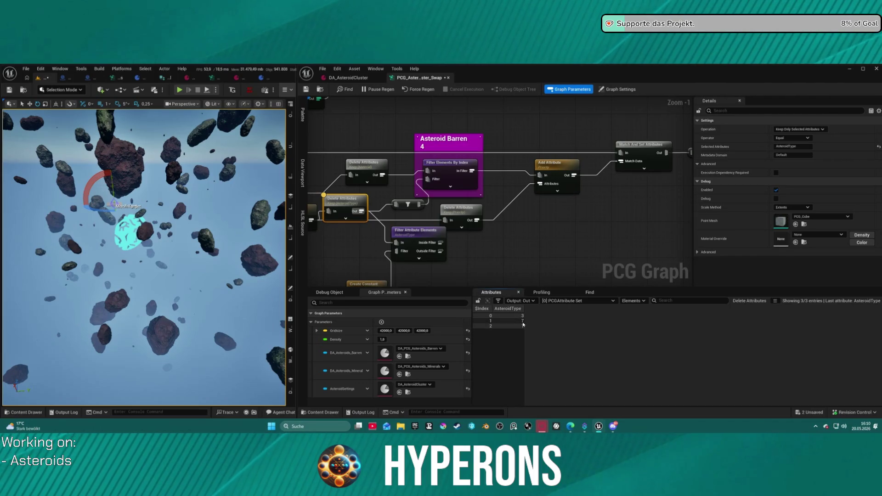
mouse_move(310, 120)
left_mouse_down()
mouse_move(478, 147)
mouse_move(471, 160)
mouse_move(365, 105)
left_mouse_up()
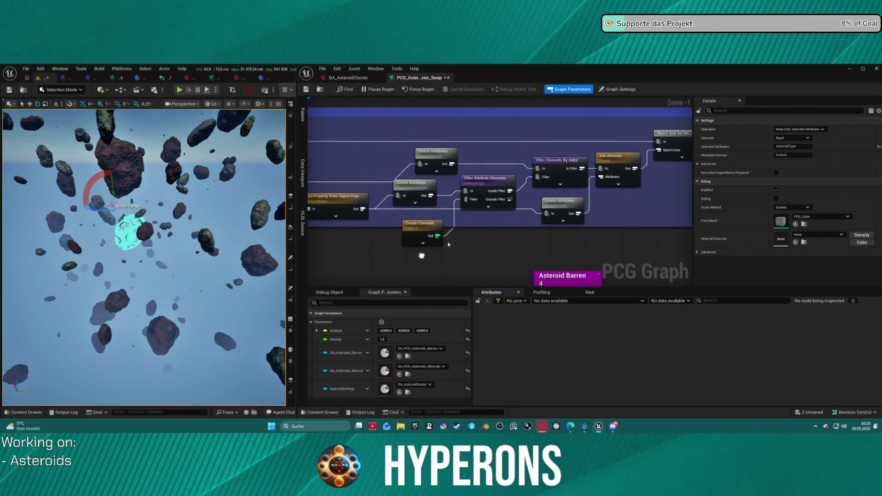
left_click(508, 198)
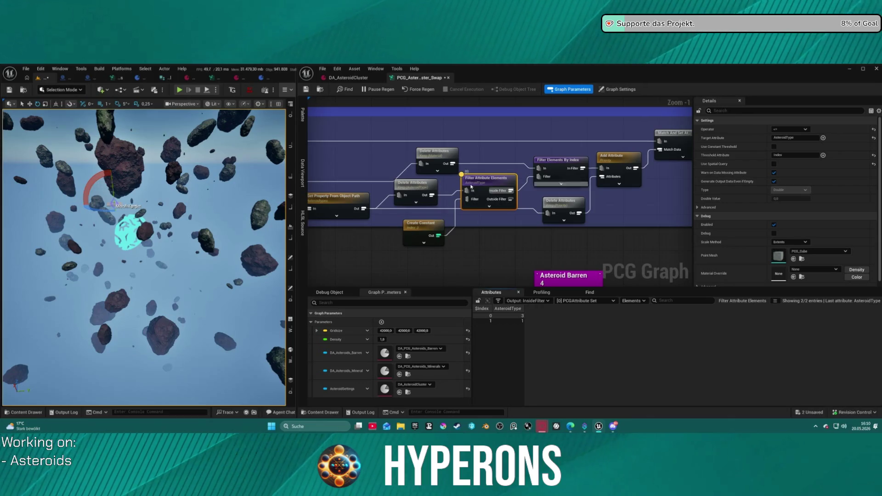
left_click(554, 173)
key("a")
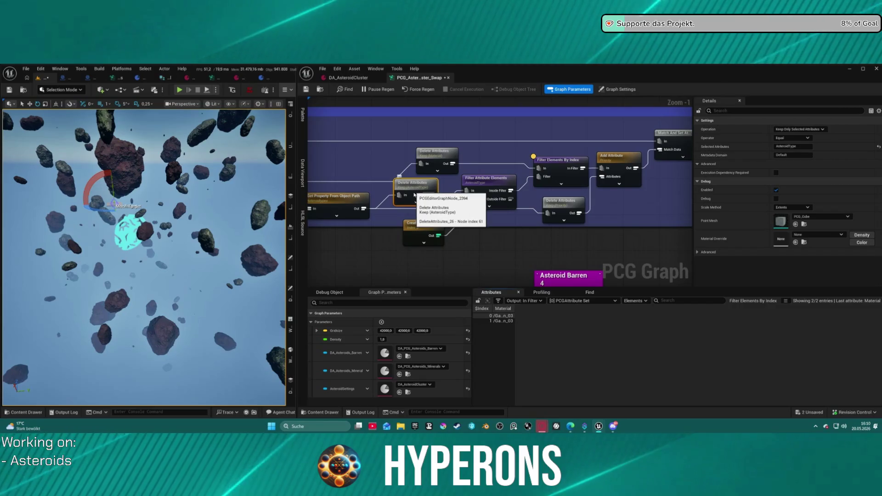
left_click(360, 202)
key("a")
key("f")
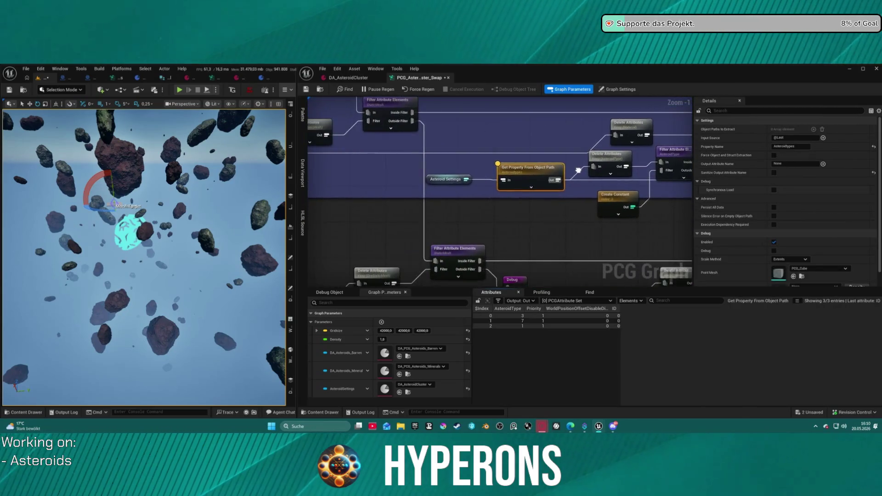
key("a")
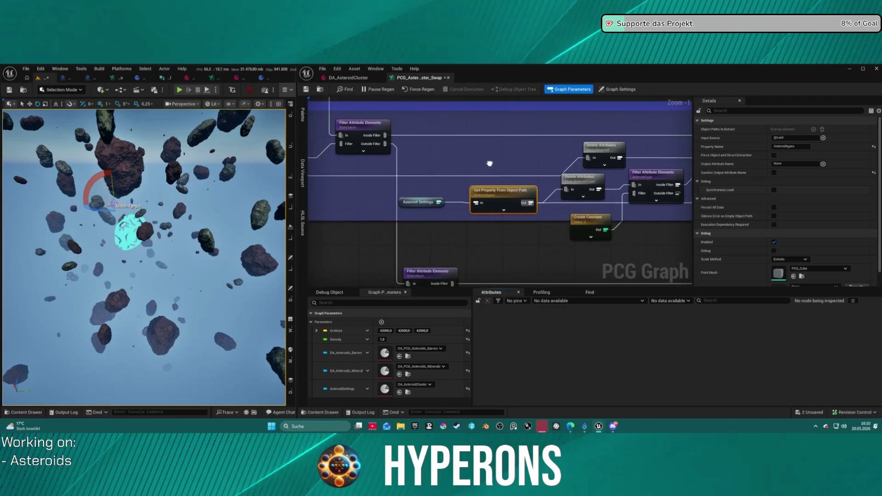
left_click(554, 184)
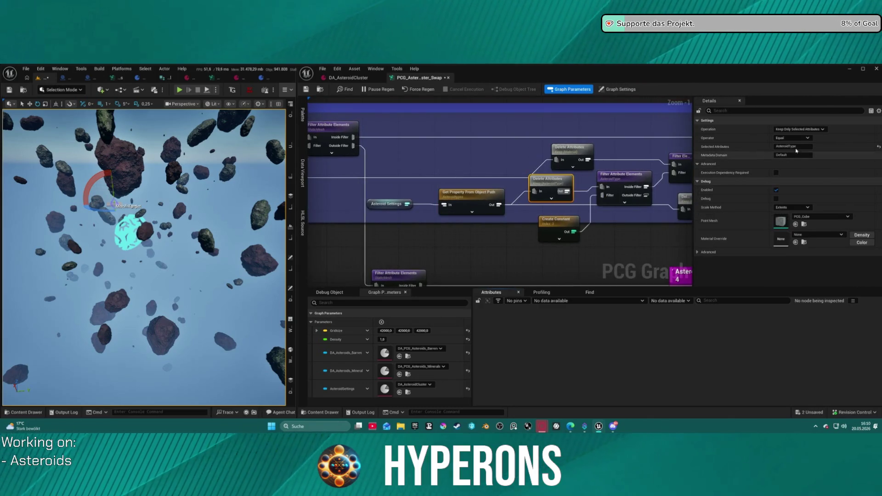
left_click_drag(666, 224, 556, 219)
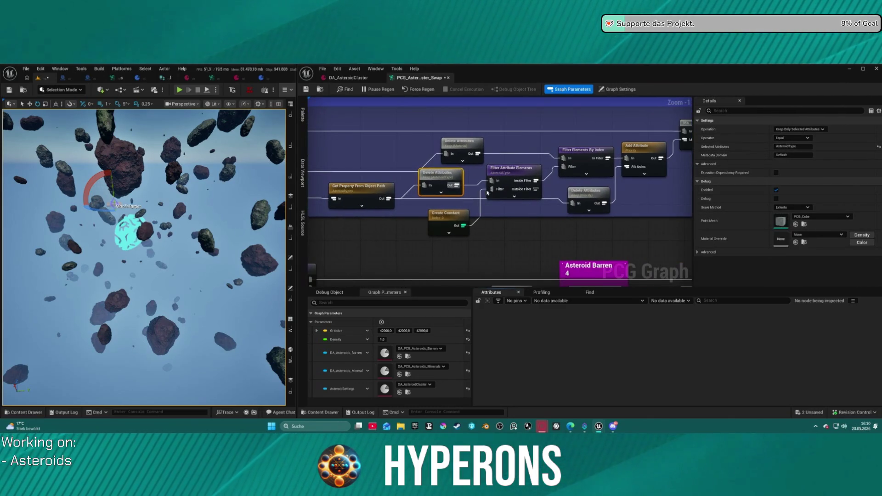
left_click(595, 198)
key("a")
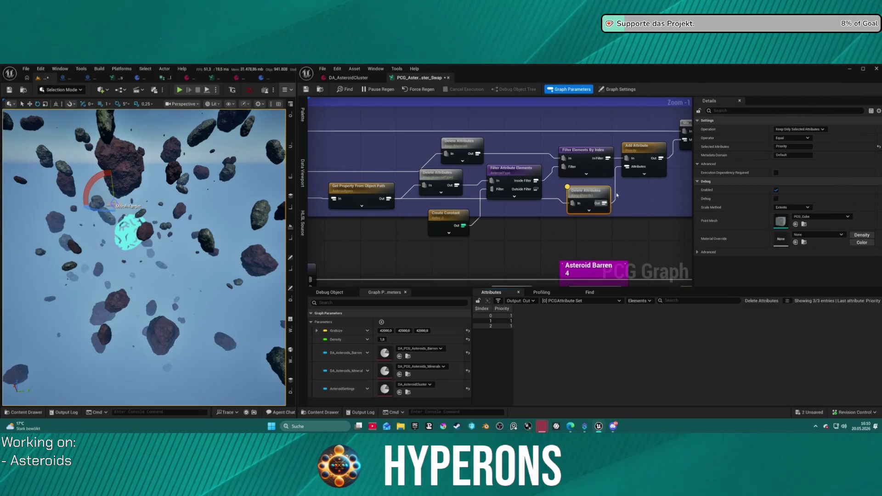
key("a")
left_click_drag(616, 195, 495, 172)
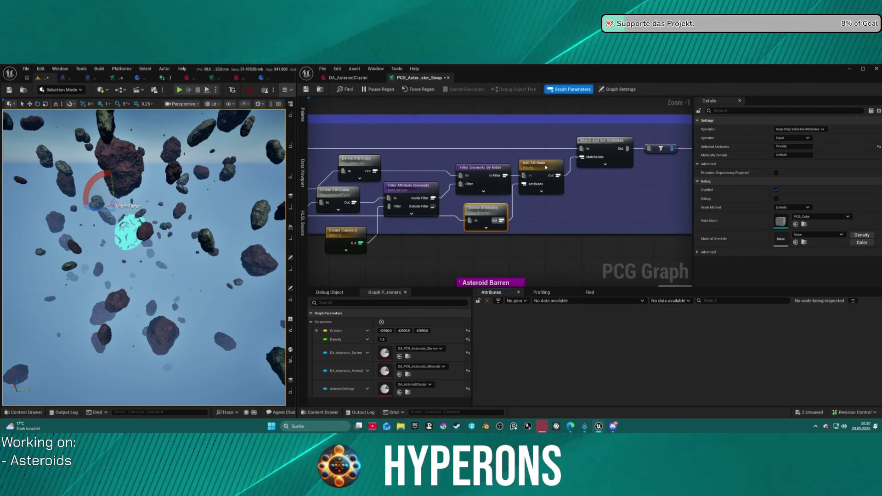
left_click(554, 182)
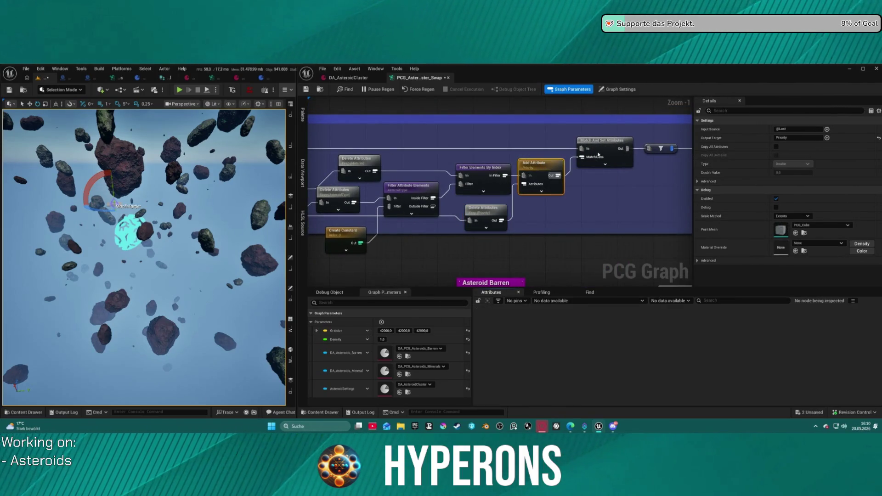
left_click(598, 155)
key("a")
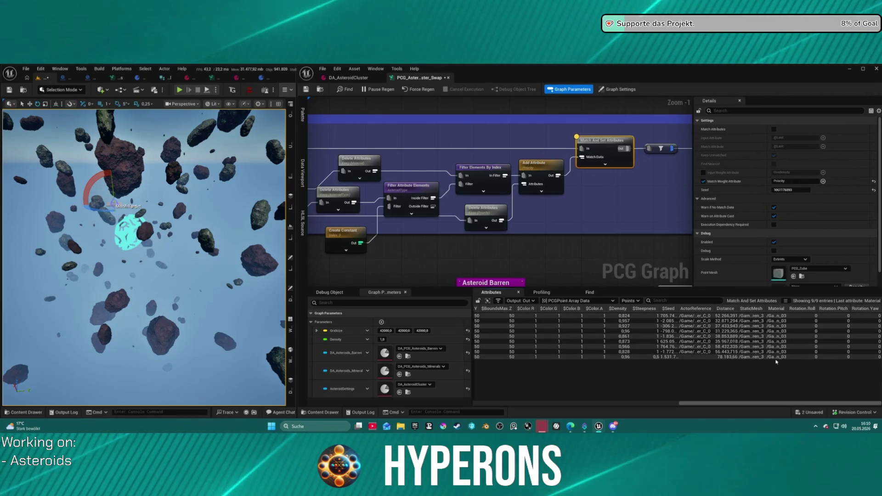
key("a")
mouse_move(368, 218)
left_mouse_down()
mouse_move(595, 243)
mouse_move(602, 233)
mouse_move(625, 233)
left_mouse_up()
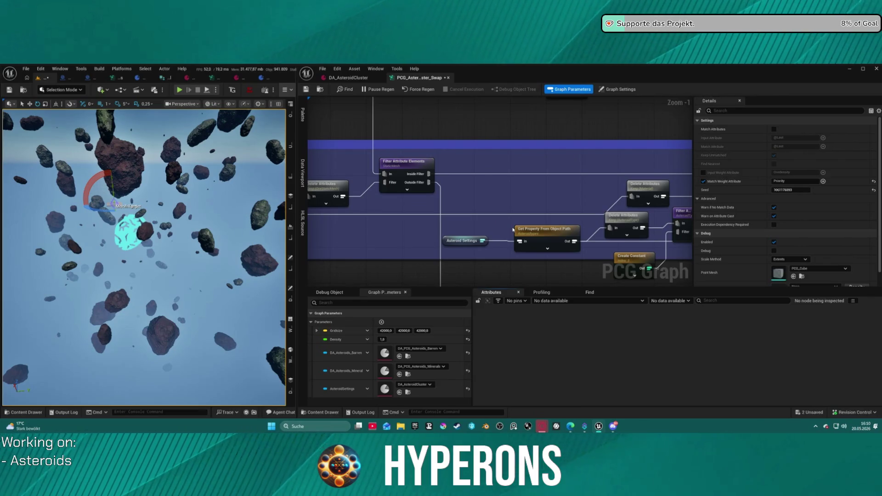
Step: Check which Material paths Delete Attributes and Filter Elements By Index pass in Asteroid Barren 2
scroll(394, 169, "down", 3)
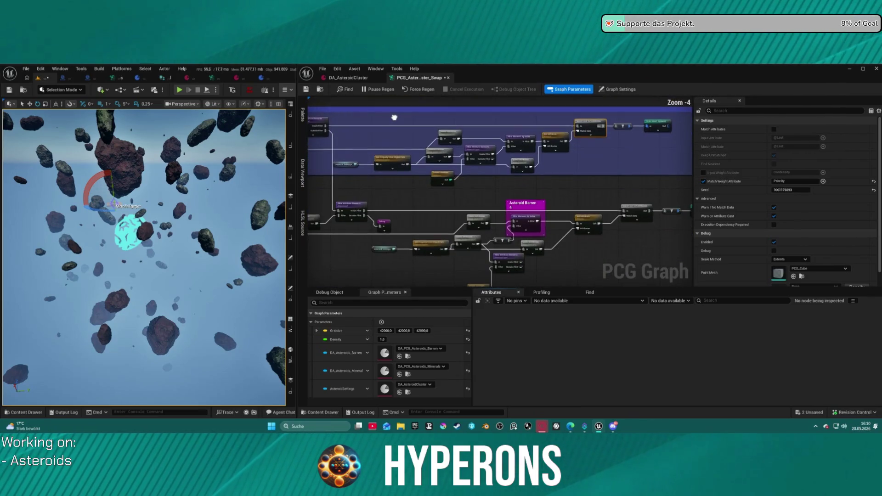
mouse_move(437, 155)
left_mouse_down()
mouse_move(528, 281)
mouse_move(636, 281)
mouse_move(647, 301)
left_mouse_up()
scroll(685, 271, "up", 5)
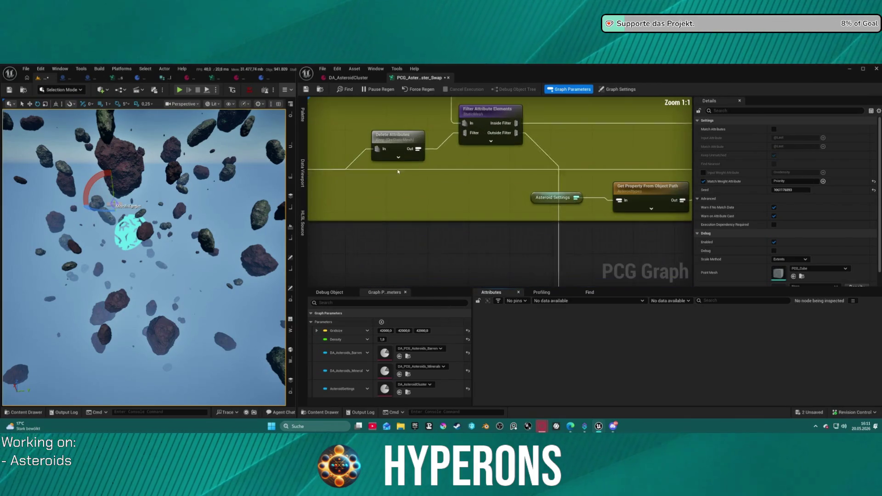
left_click_drag(506, 257, 527, 256)
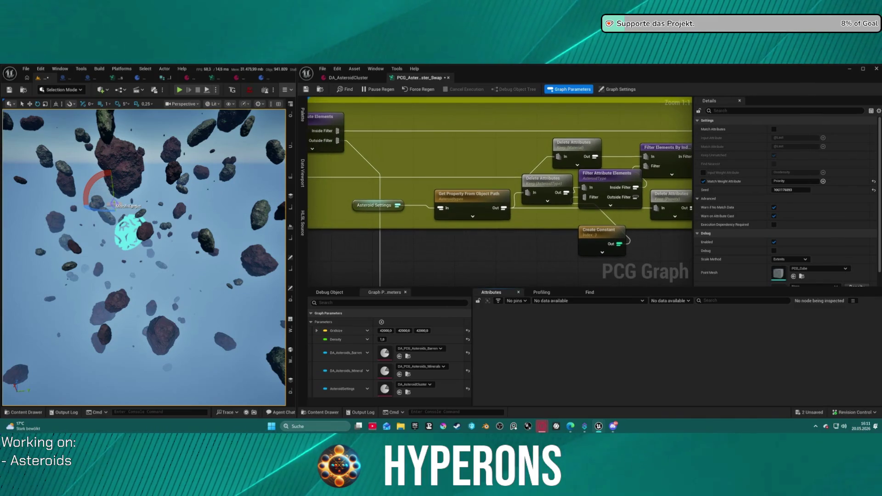
left_click_drag(525, 185, 342, 197)
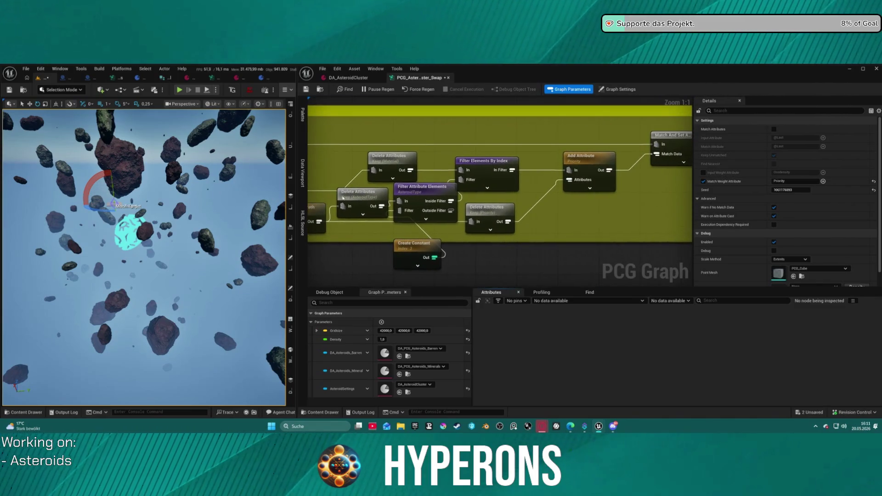
left_click(397, 166)
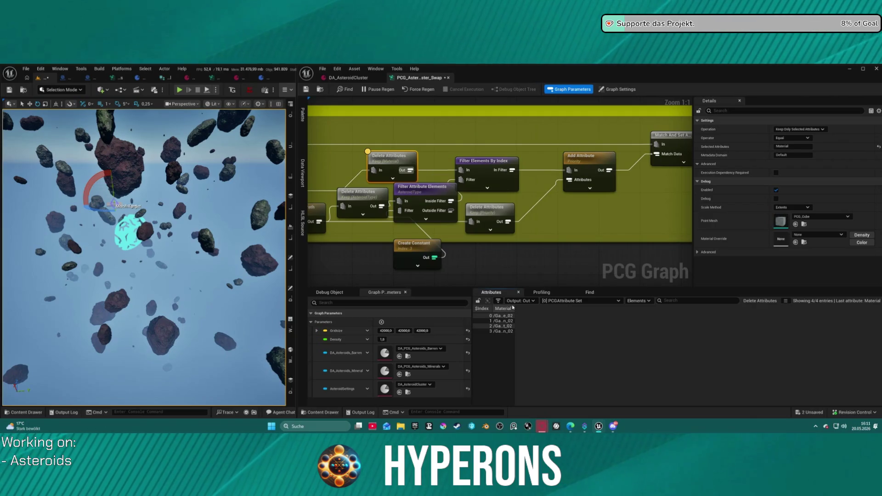
left_click_drag(514, 308, 697, 309)
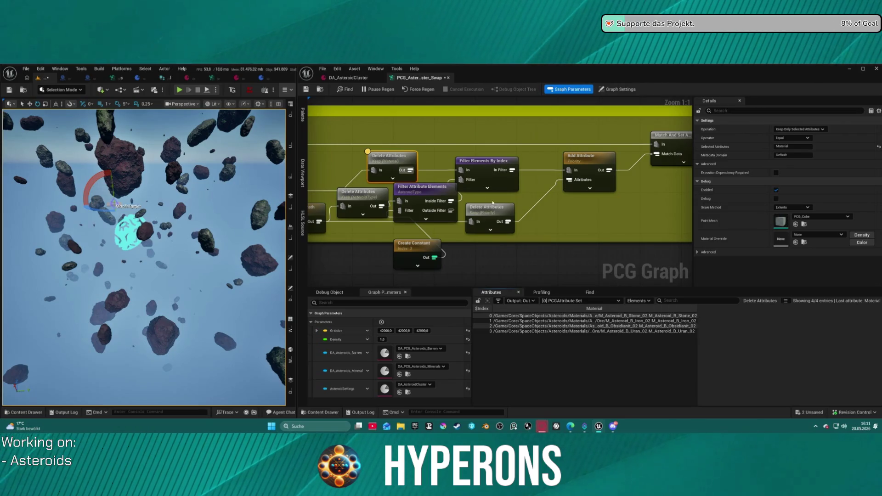
left_click(482, 162)
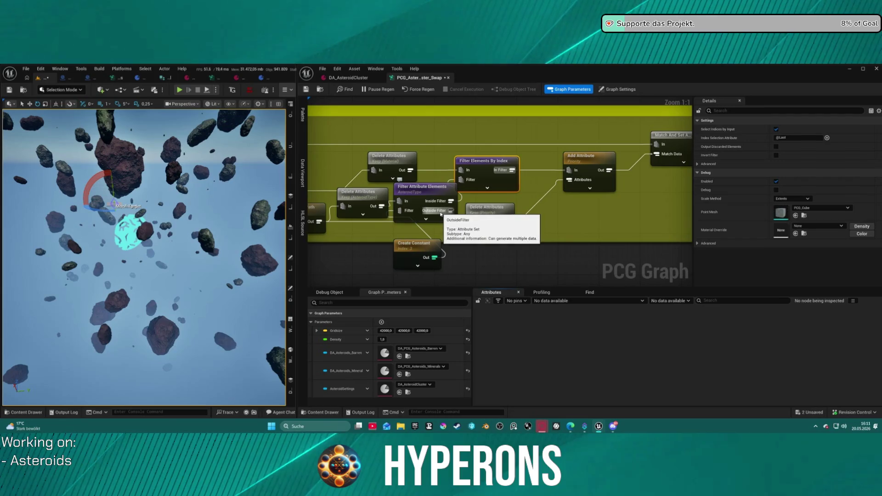
left_click_drag(451, 210, 449, 218)
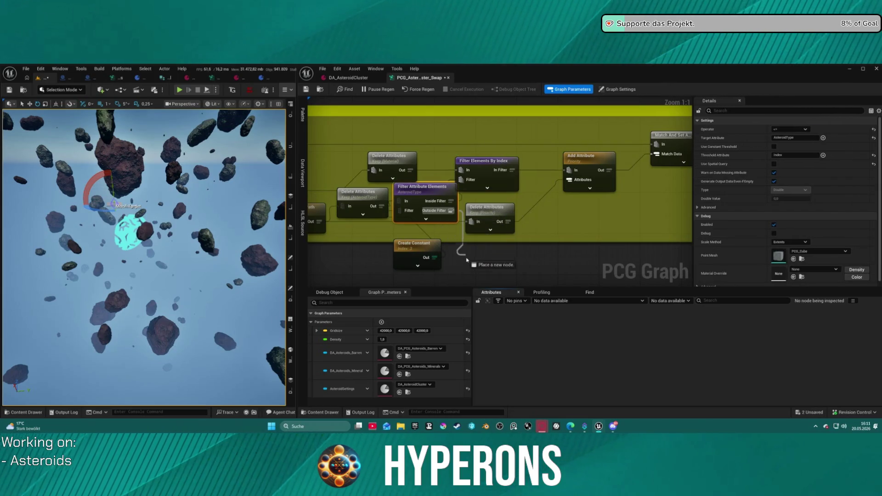
Step: Add a Debug node on the Filter Attribute Elements Outside Filter output
left_click_drag(467, 264, 467, 263)
type("debug")
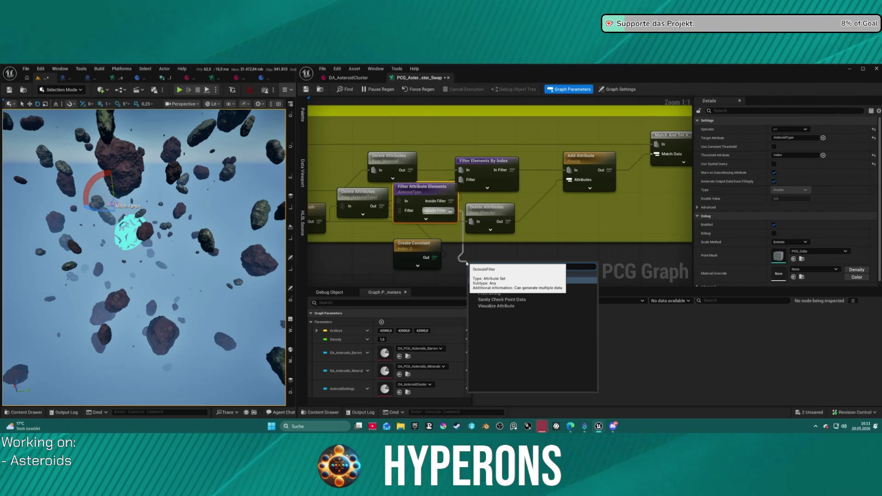
left_click(502, 284)
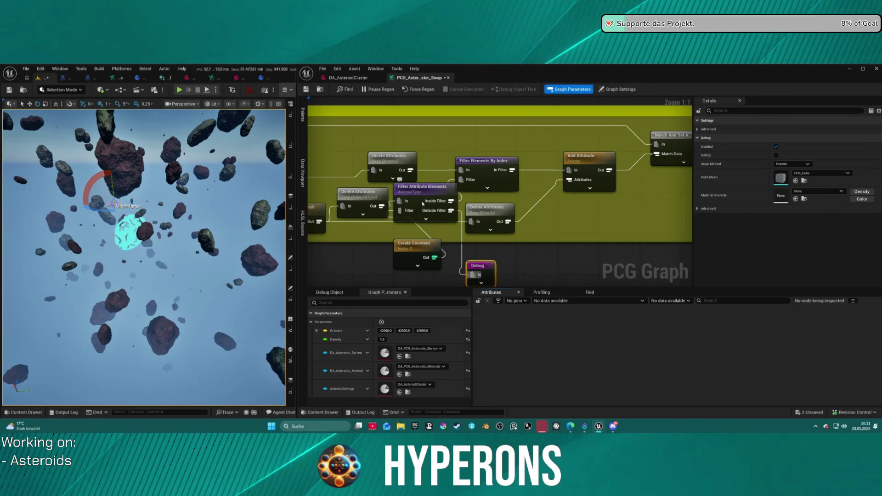
Step: Wire the AsteroidType Delete Attributes output into Filter Elements By Index's Filter pin
left_click_drag(419, 197, 423, 206)
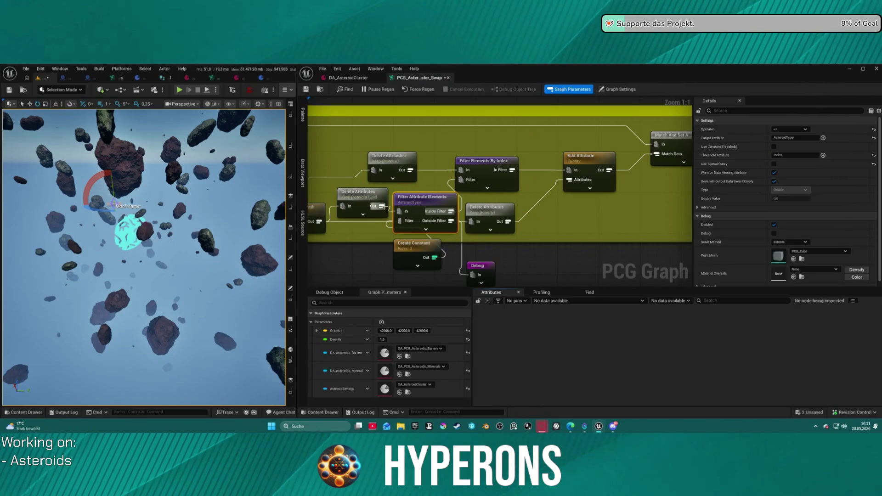
left_click(360, 195)
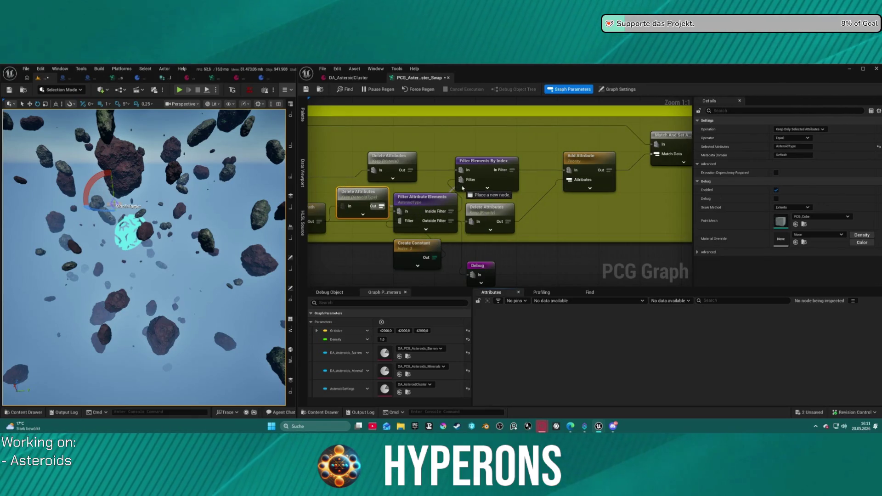
left_click_drag(464, 184, 446, 188)
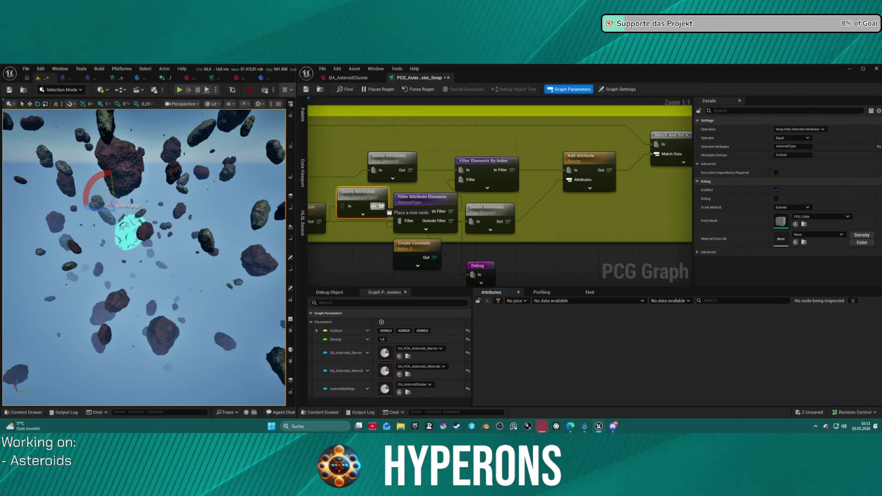
left_click_drag(381, 206, 381, 206)
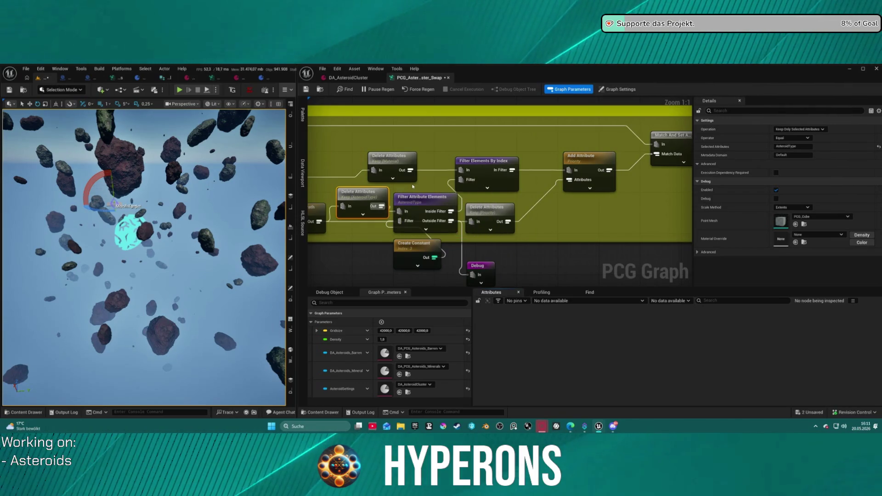
scroll(412, 186, "down", 2)
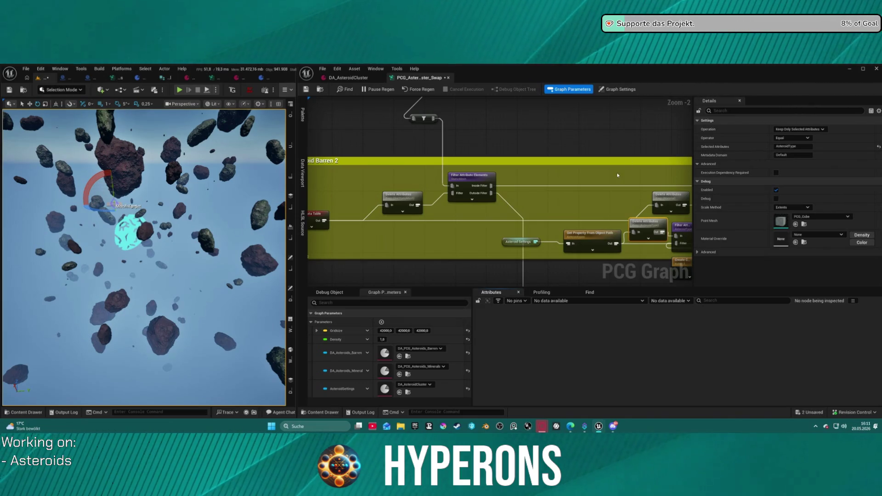
scroll(643, 206, "up", 2)
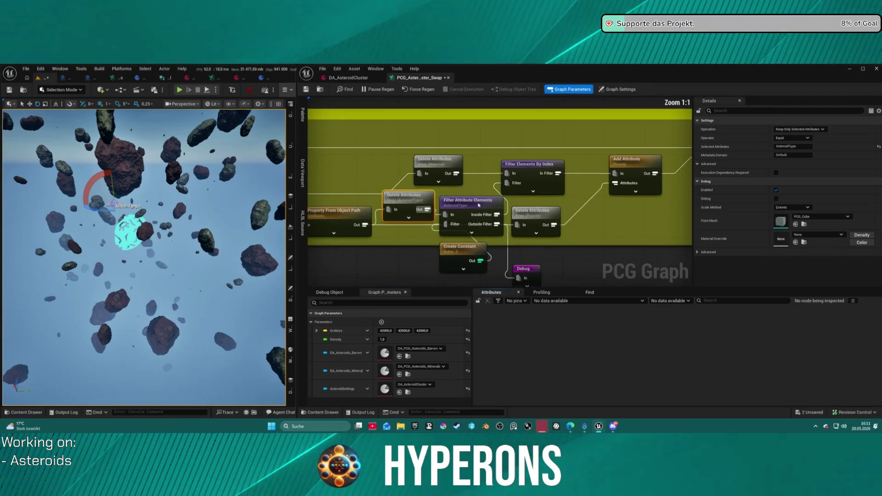
Step: Delete the Filter Attribute Elements node and wire the AsteroidType list into Filter Elements By Index
left_click(483, 213)
key("Delete")
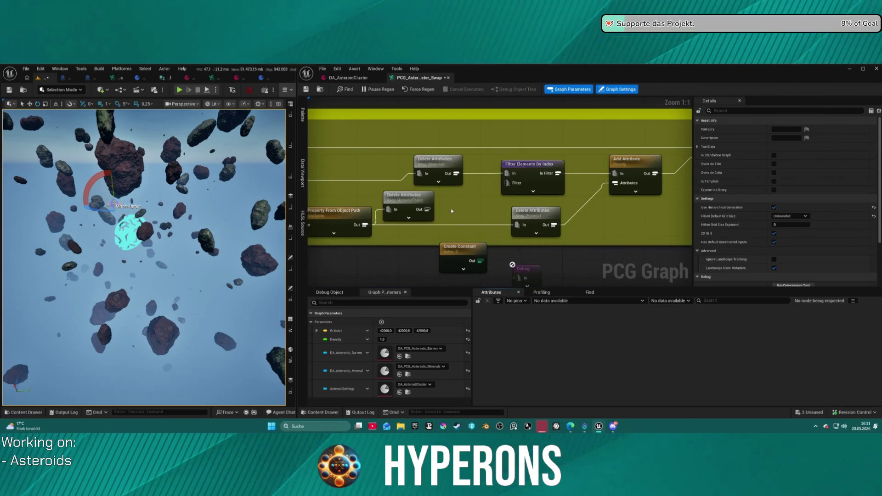
left_click_drag(427, 209, 505, 183)
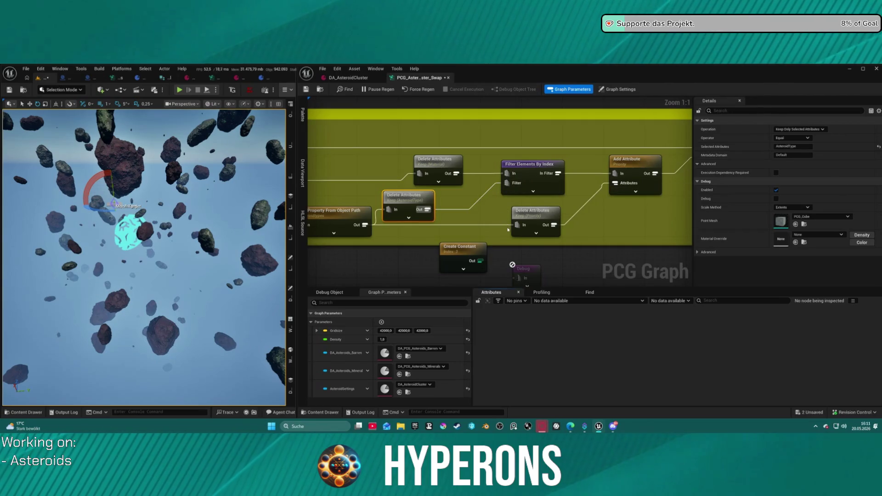
Step: Verify the AsteroidType index values and the two Material entries Filter Elements By Index now keeps
left_click(535, 191)
key("a")
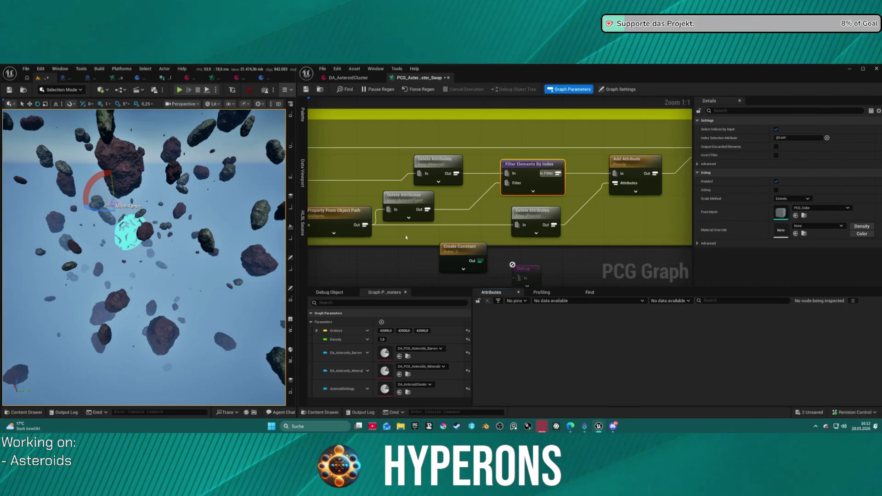
key("a")
left_click(399, 201)
key("a")
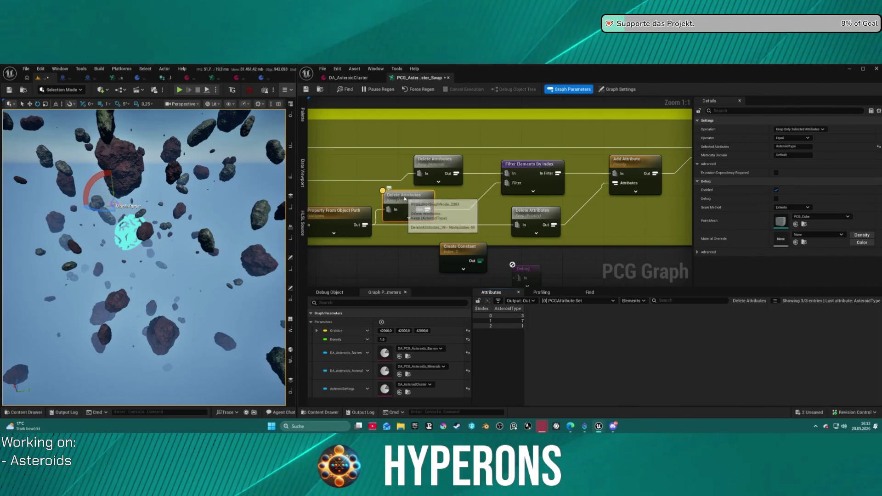
key("a")
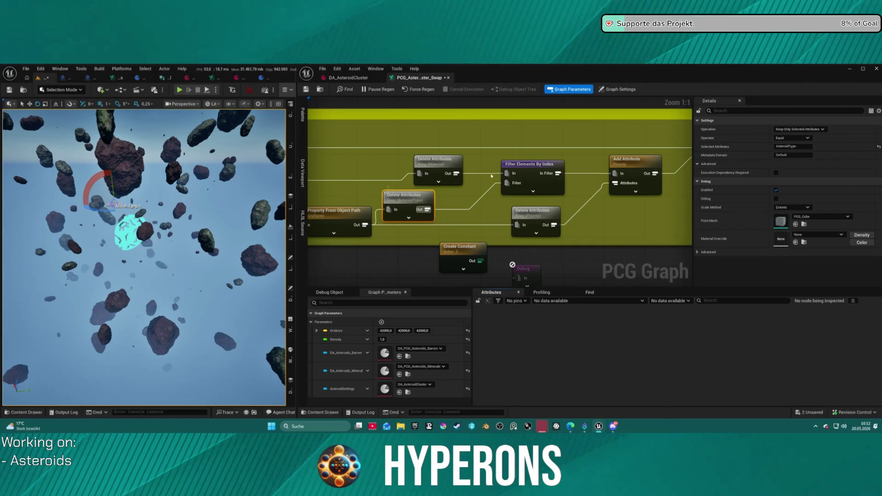
left_click(537, 165)
key("a")
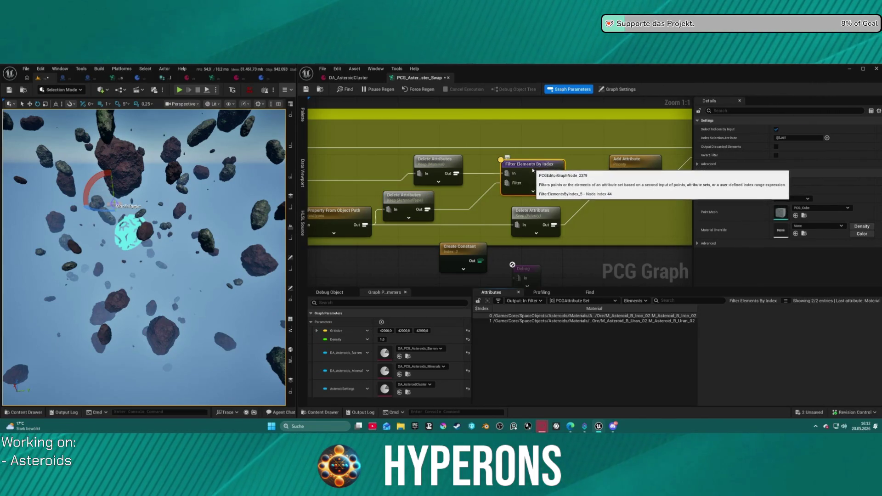
key("a")
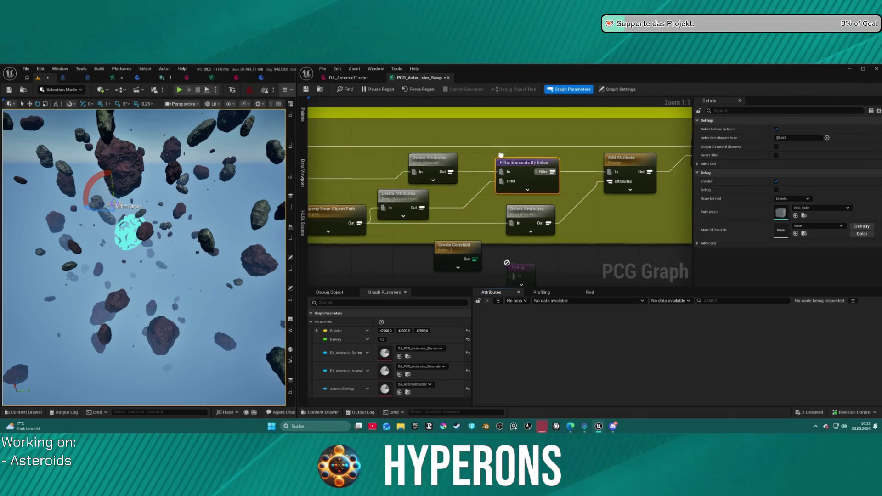
left_click(549, 188)
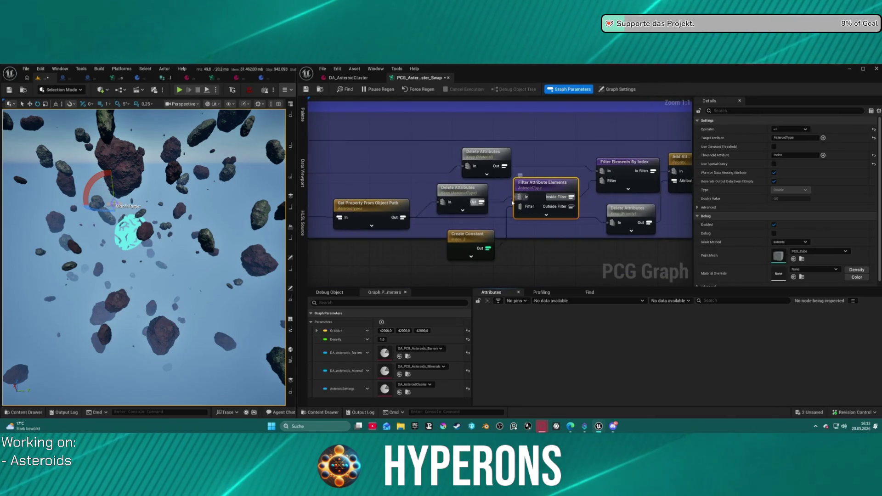
Step: Delete this section's Filter Attribute Elements node, move the AsteroidType node into its spot, and check Create Constant
key("Delete")
left_click_drag(450, 203, 601, 181)
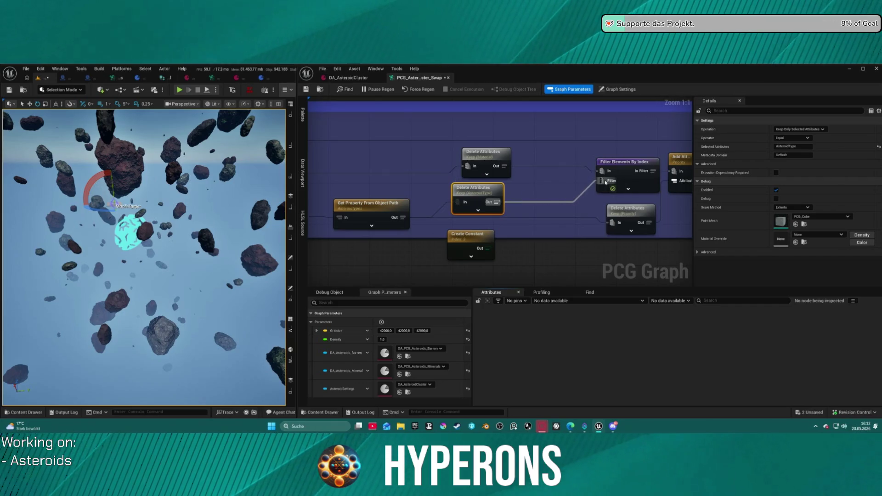
left_click(479, 241)
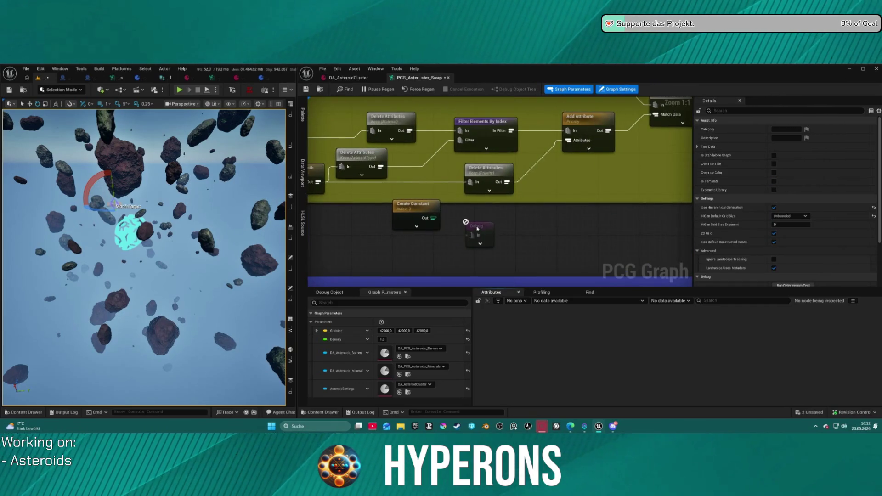
left_click(411, 220)
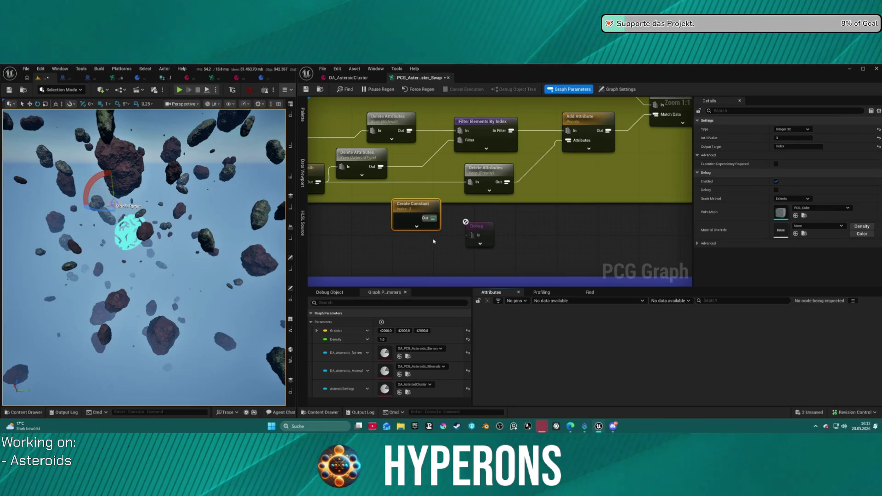
left_click(451, 244)
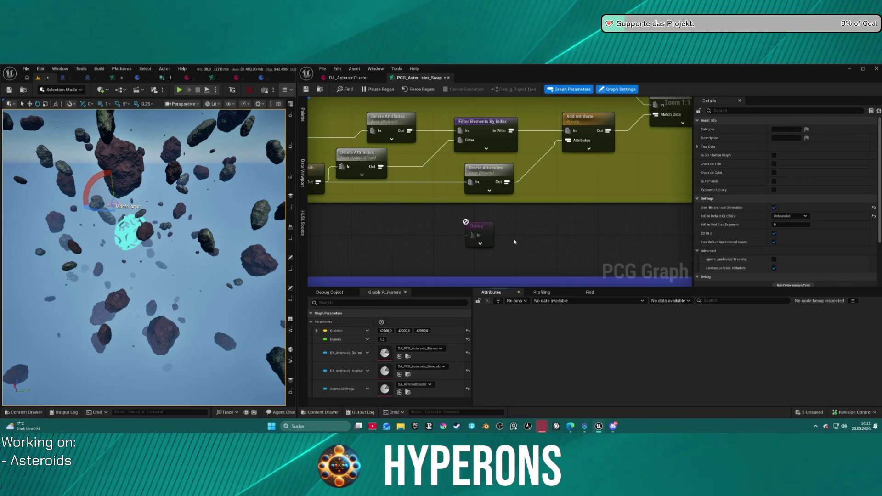
scroll(459, 193, "down", 6)
scroll(466, 155, "up", 4)
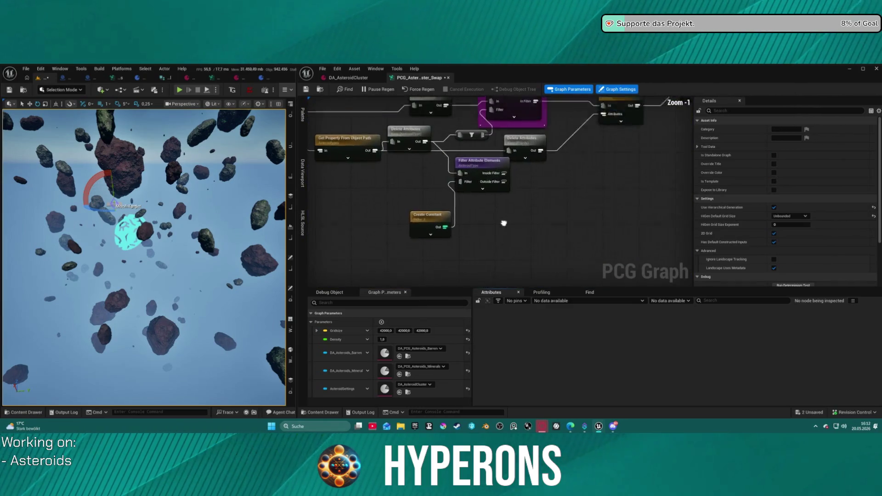
Step: Delete the extra filter node and wire Delete Attributes directly into Filter Elements By Index's Filter input
left_click(514, 169)
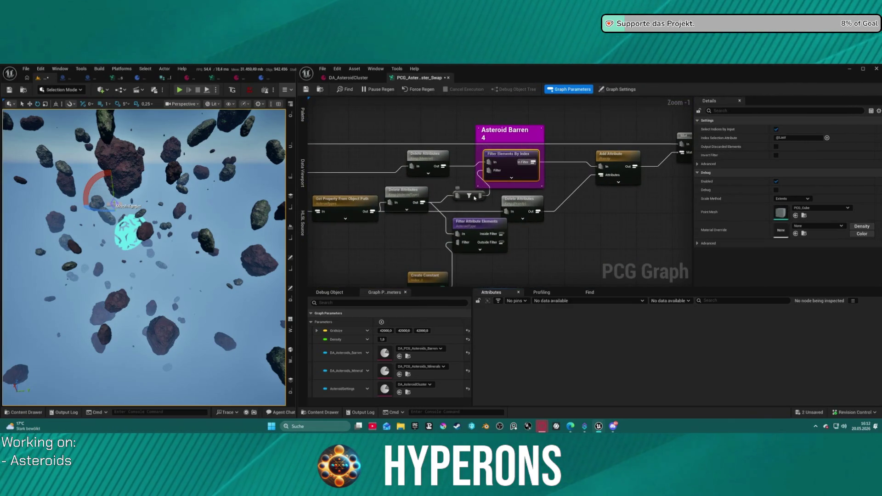
left_click(474, 197)
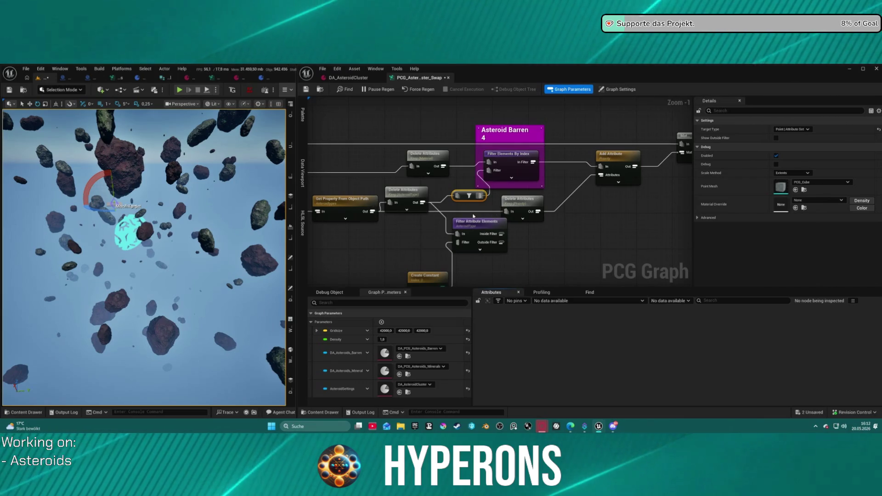
key("Delete")
left_click_drag(422, 203, 493, 171)
left_click(527, 205)
scroll(499, 224, "down", 5)
mouse_move(499, 223)
left_mouse_down()
mouse_move(514, 278)
mouse_move(544, 303)
mouse_move(519, 272)
mouse_move(503, 215)
left_mouse_up()
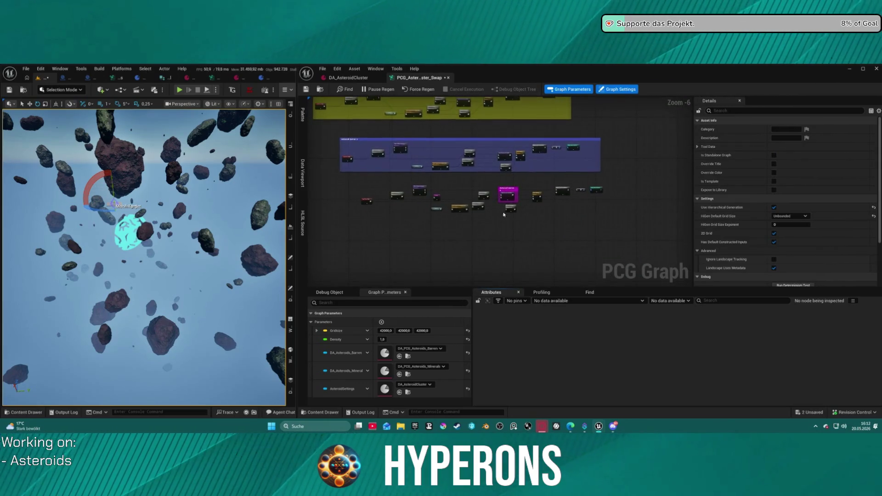
Step: Survey the Asteroid Barren 1 section, from the Debug node to the Clamp and Barren Asteroids input nodes
scroll(503, 215, "up", 3)
mouse_move(607, 184)
left_mouse_down()
mouse_move(531, 202)
mouse_move(543, 253)
left_mouse_up()
left_click(539, 247)
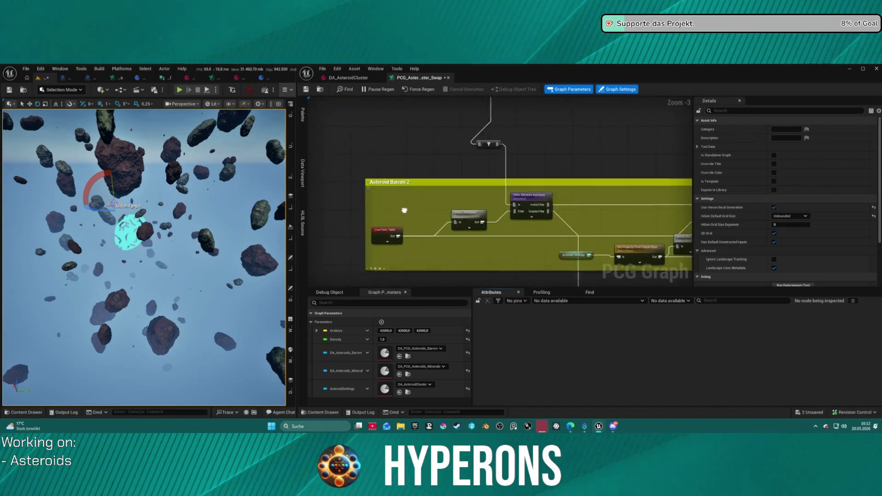
left_click(617, 89)
scroll(653, 221, "down", 4)
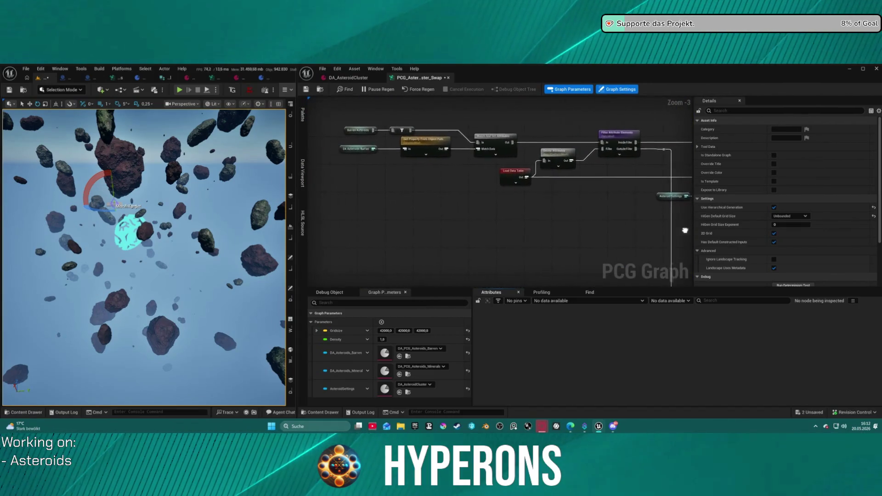
scroll(535, 208, "up", 2)
mouse_move(536, 208)
left_mouse_down()
mouse_move(422, 197)
mouse_move(409, 165)
left_mouse_up()
scroll(403, 191, "up", 4)
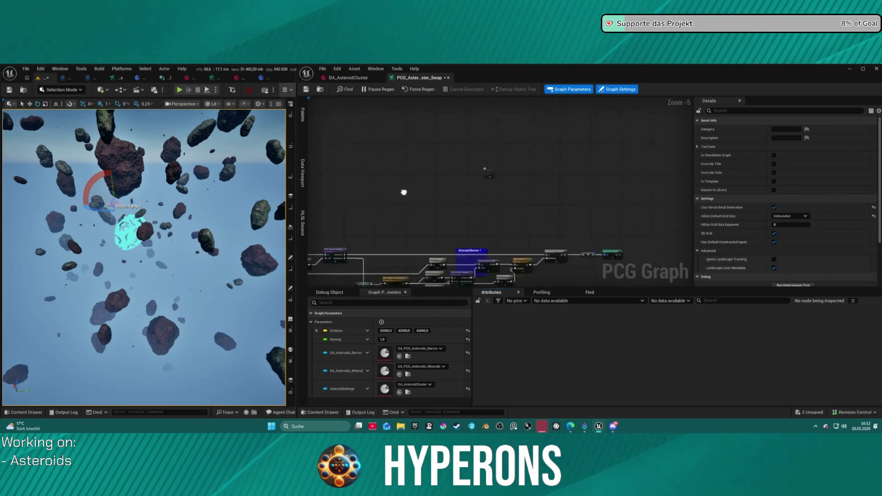
scroll(572, 215, "down", 1)
left_click_drag(572, 214, 538, 161)
scroll(484, 171, "down", 4)
left_click_drag(484, 172, 505, 164)
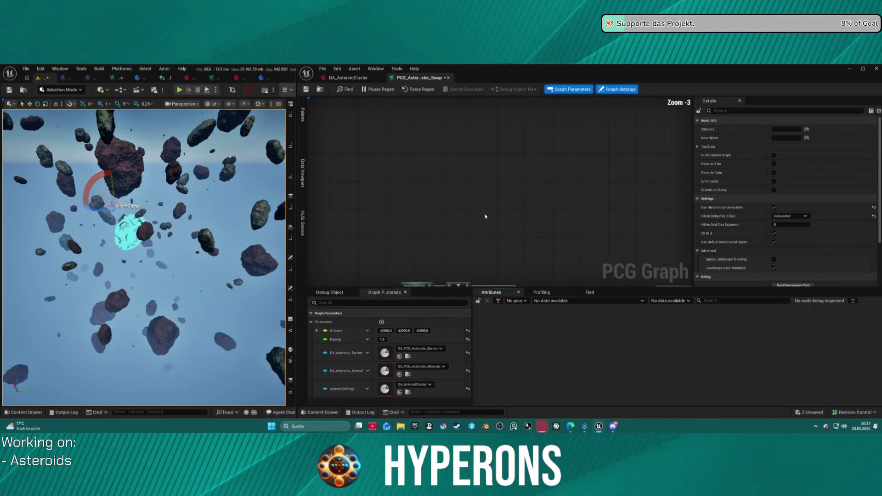
scroll(504, 164, "up", 3)
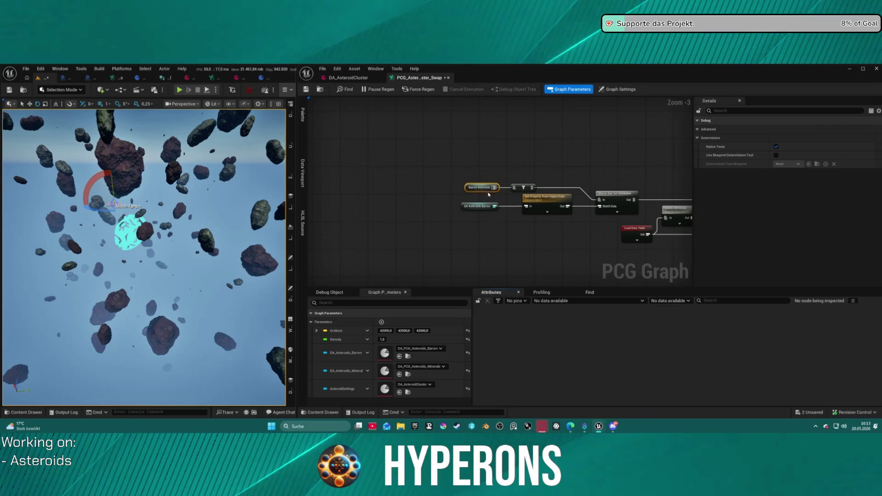
scroll(540, 151, "down", 2)
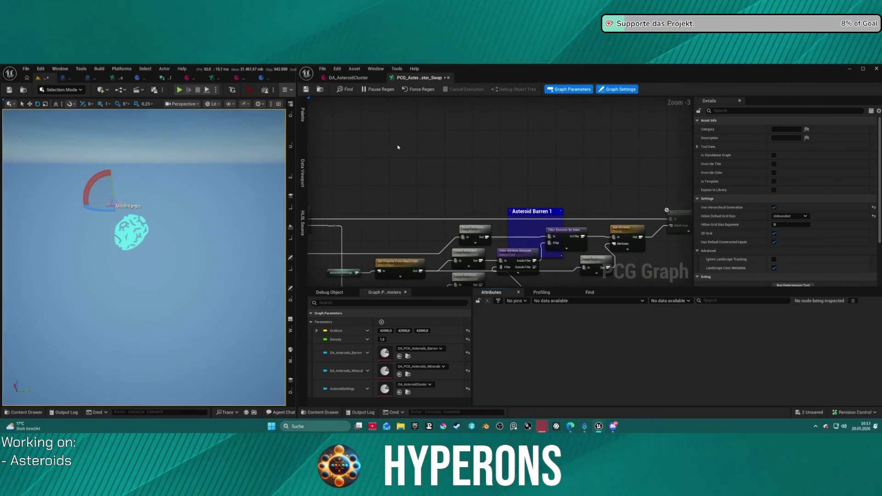
left_click_drag(448, 138, 555, 149)
scroll(555, 150, "up", 5)
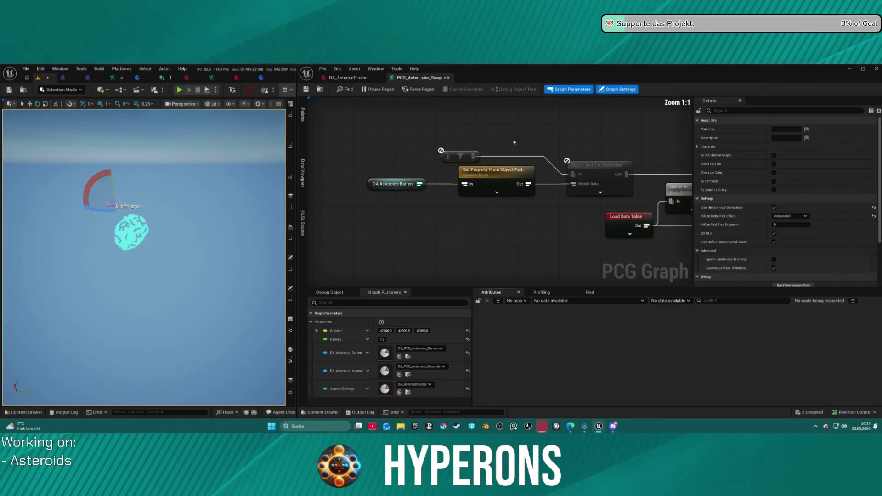
Step: Undo the last node deletion and select the Merge Points node
key("ctrl+z")
scroll(614, 220, "down", 7)
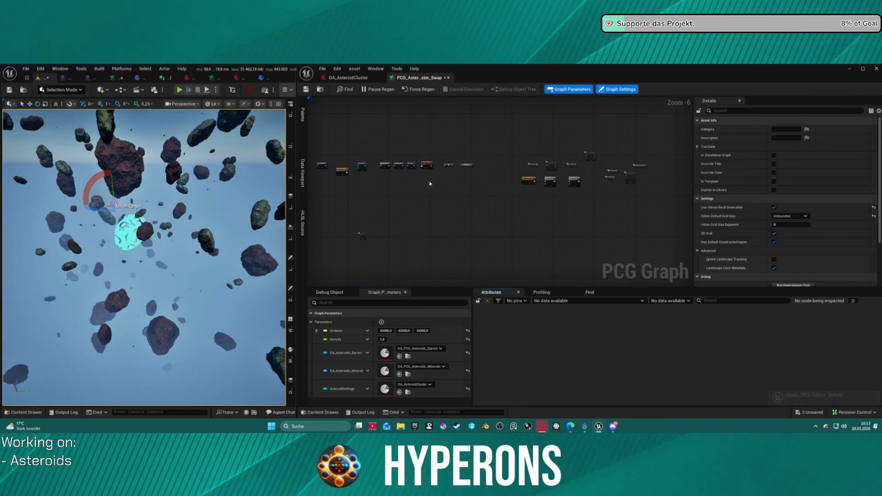
scroll(413, 166, "up", 5)
scroll(449, 191, "down", 3)
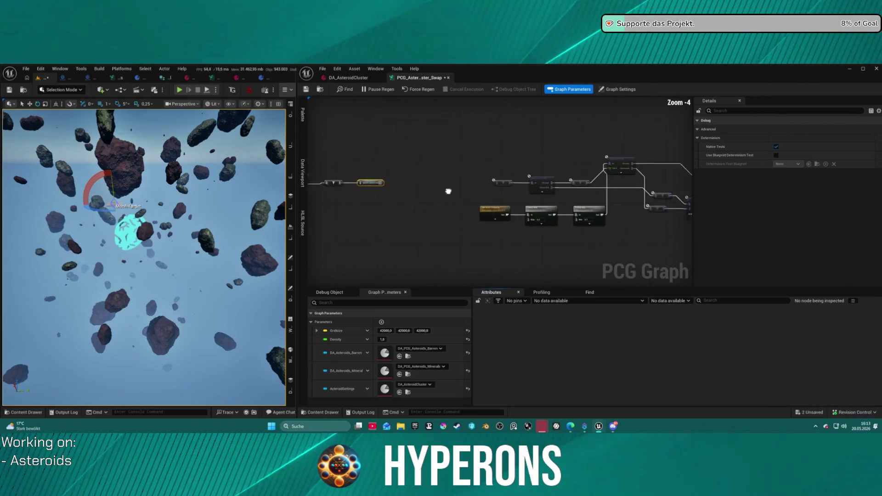
left_click_drag(362, 196, 424, 188)
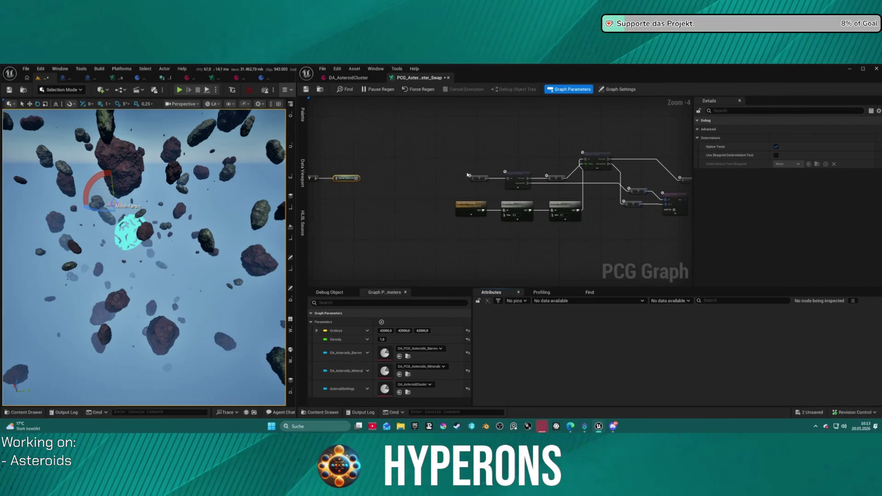
left_click(350, 173)
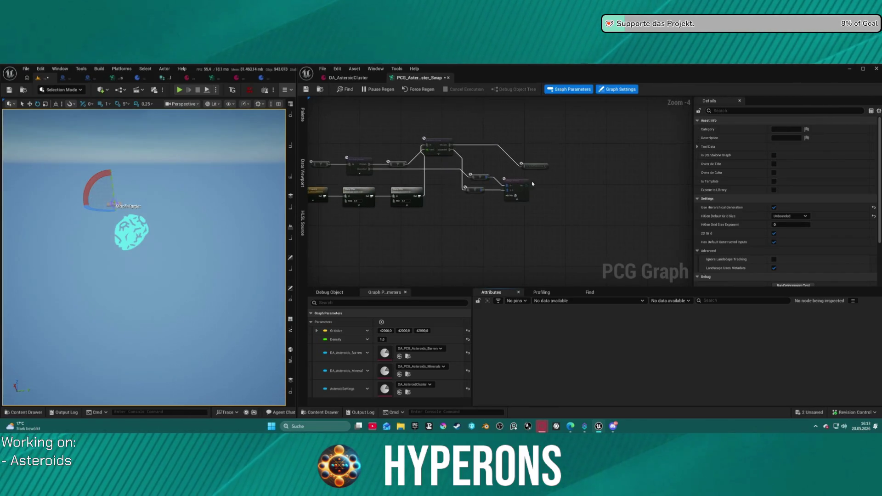
scroll(538, 183, "up", 4)
left_click(514, 188)
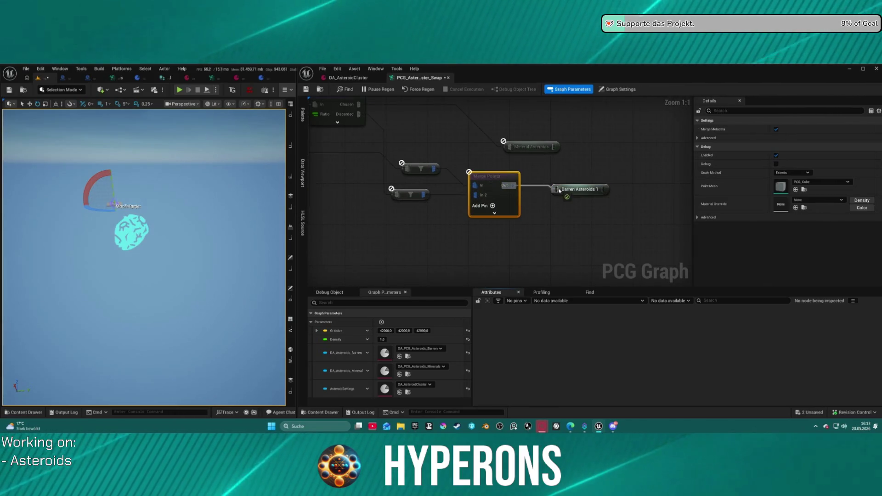
Step: Bring Merge Points and the filter nodes into view, cancelling an accidental wire from the filter node
left_click_drag(354, 138, 560, 167)
mouse_move(409, 156)
left_mouse_down()
mouse_move(677, 163)
mouse_move(637, 155)
mouse_move(657, 156)
left_mouse_up()
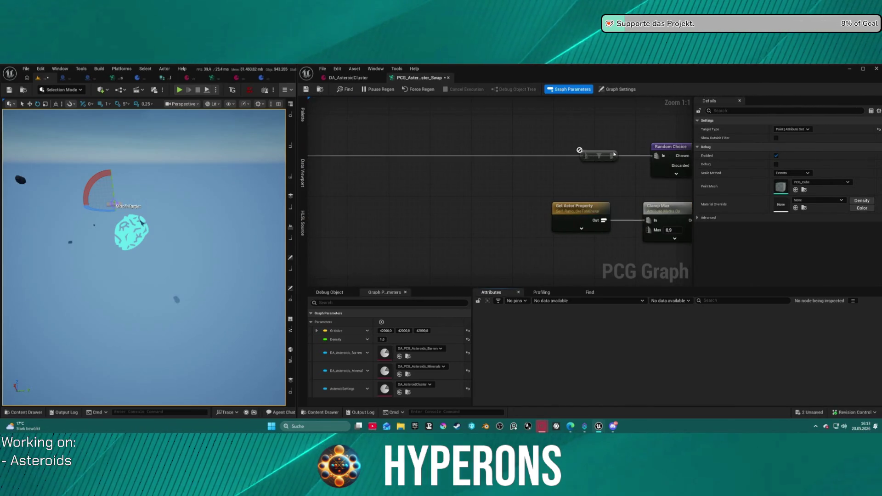
key("ctrl+z")
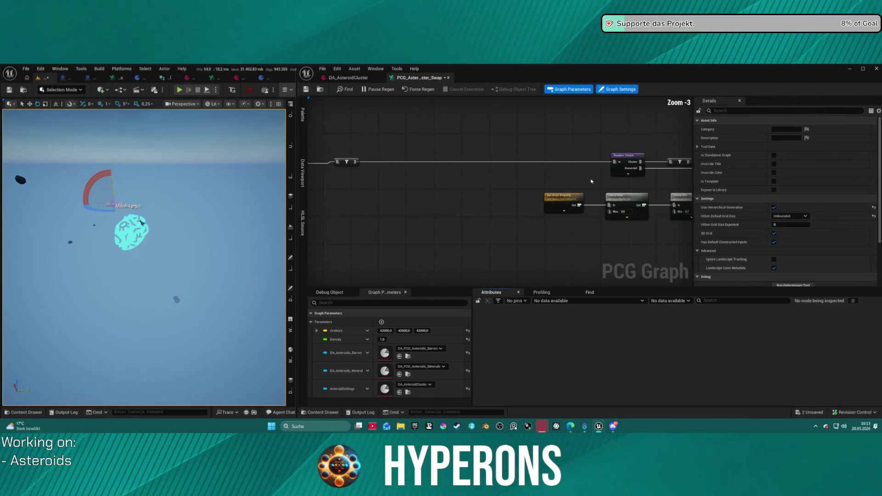
scroll(541, 174, "down", 2)
scroll(465, 159, "up", 2)
left_click_drag(518, 202, 327, 176)
Step: View the asteroids in the level and check the Random Choice node's ratio
mouse_move(142, 222)
left_mouse_down()
mouse_move(161, 211)
mouse_move(147, 248)
mouse_move(151, 274)
left_mouse_up()
mouse_move(512, 206)
left_mouse_down()
mouse_move(508, 189)
mouse_move(469, 222)
left_mouse_up()
left_click(420, 191)
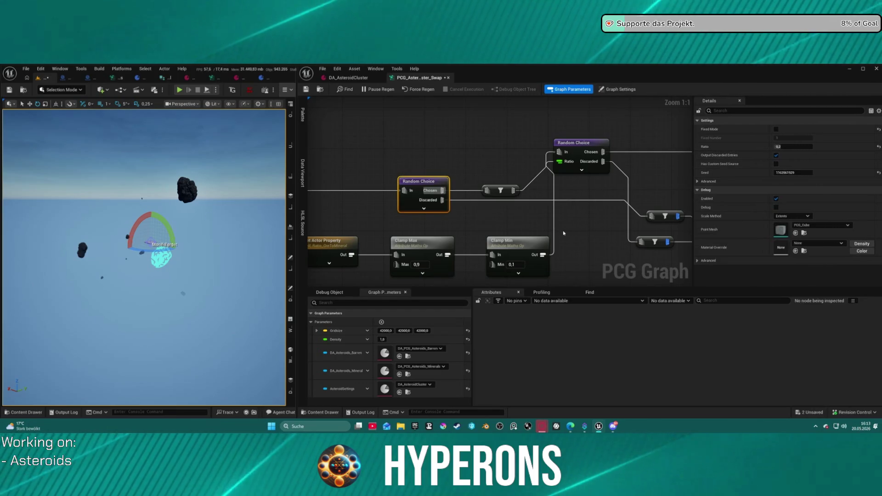
mouse_move(584, 228)
left_mouse_down()
mouse_move(493, 207)
mouse_move(404, 218)
mouse_move(354, 202)
mouse_move(537, 202)
mouse_move(583, 225)
left_mouse_up()
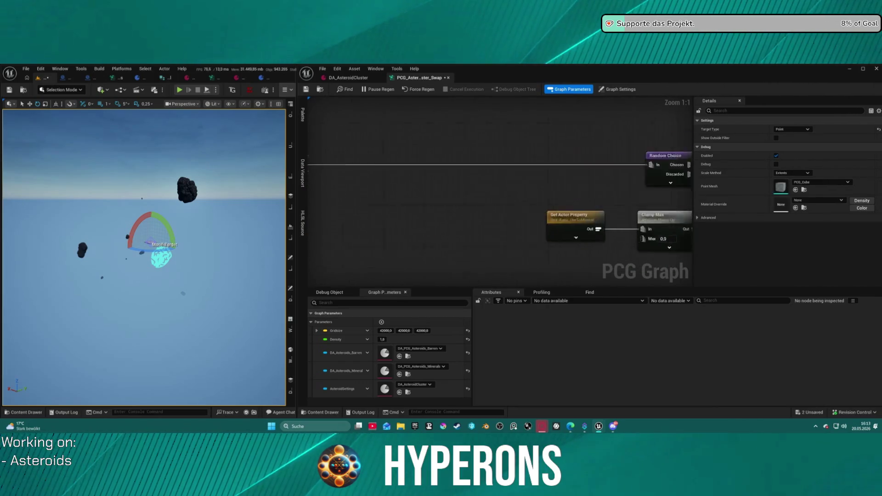
scroll(547, 201, "down", 6)
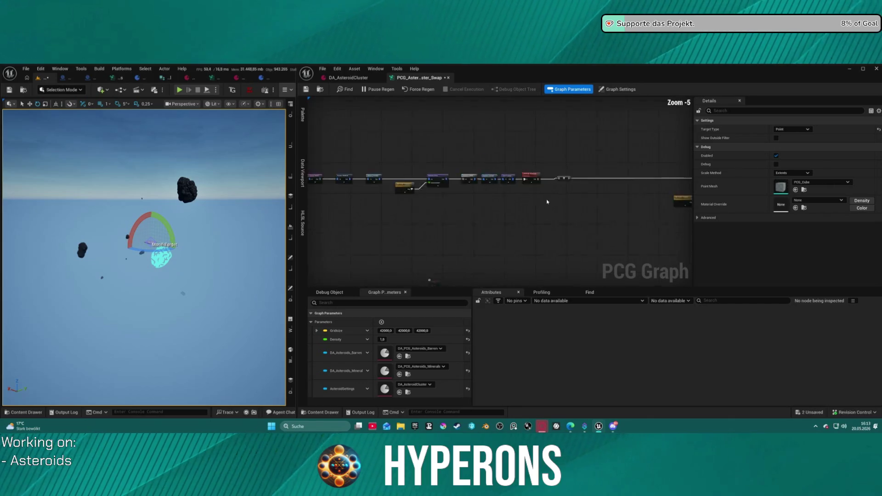
scroll(547, 201, "down", 1)
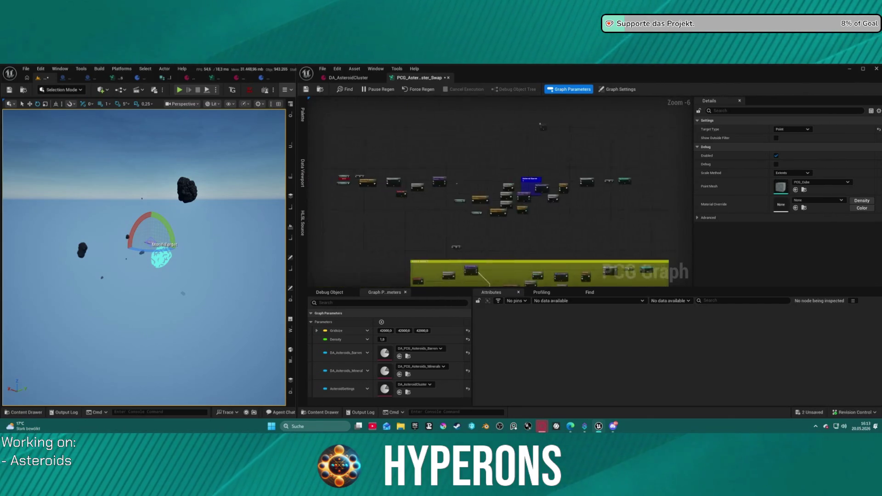
scroll(421, 172, "up", 7)
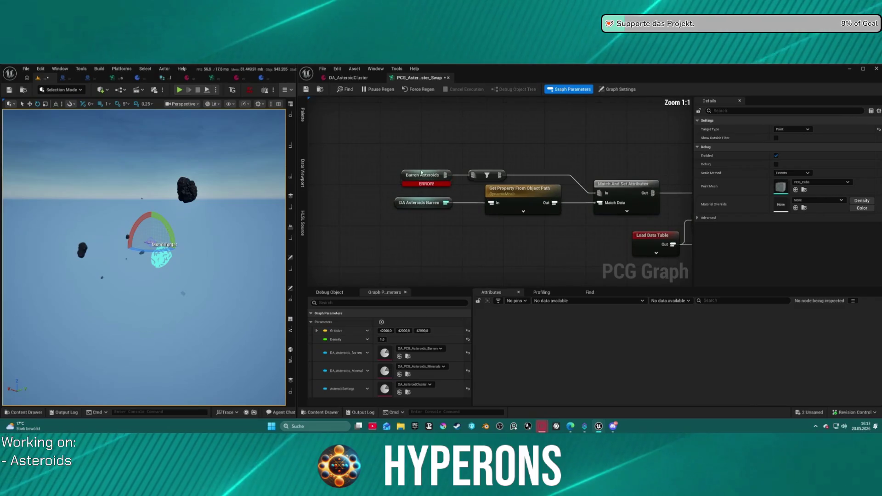
Step: Delete the yellow, purple and magenta comment boxes while keeping their nodes
left_click(422, 173)
scroll(512, 145, "down", 6)
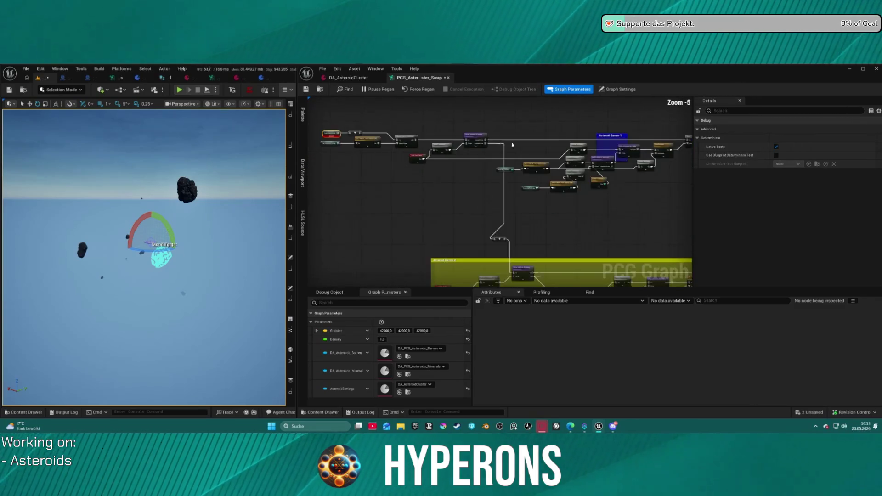
scroll(512, 145, "down", 3)
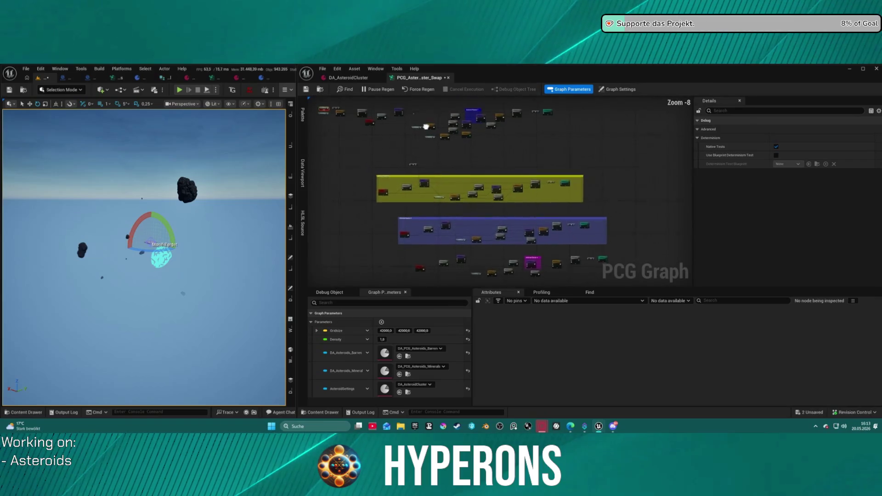
left_click(476, 173)
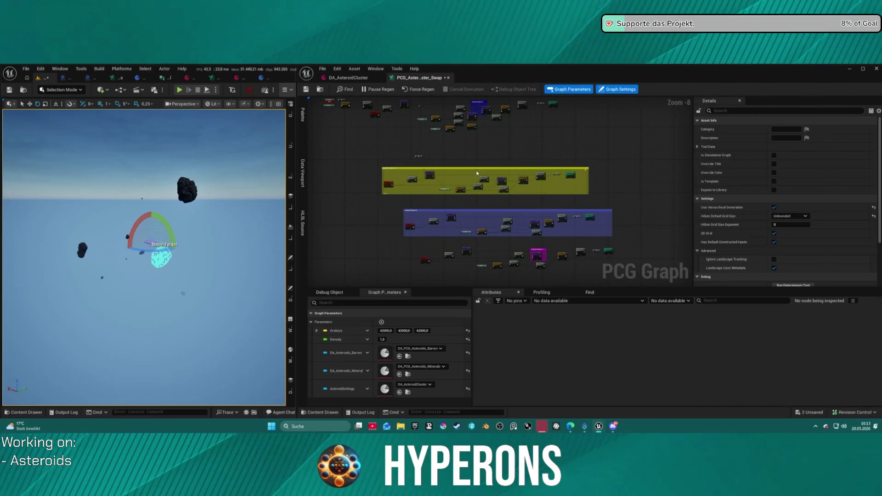
key("Delete")
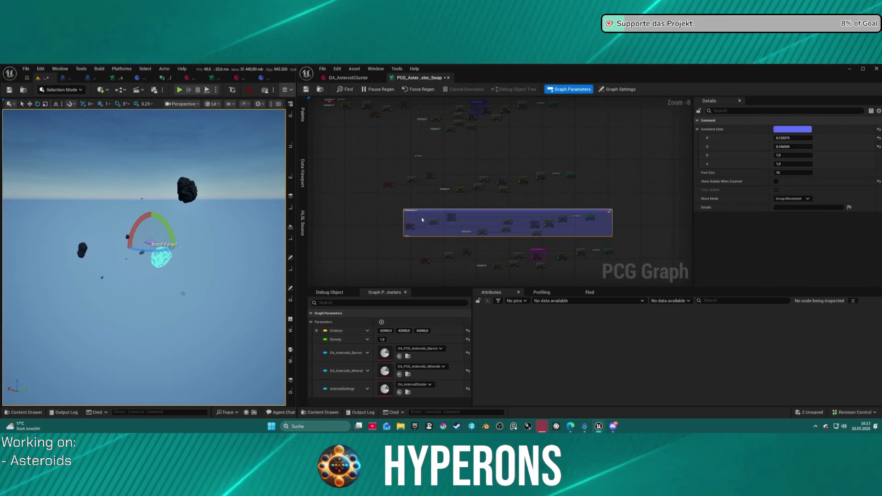
key("Delete")
left_click(541, 253)
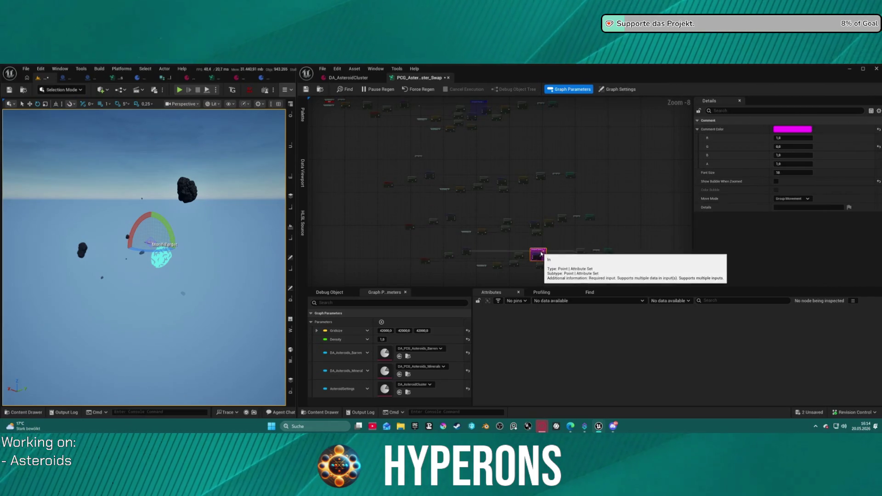
key("Delete")
Step: Look over the comment around the barren asteroid nodes and inspect a small nearby node
scroll(478, 118, "up", 5)
scroll(581, 191, "down", 4)
scroll(621, 222, "up", 4)
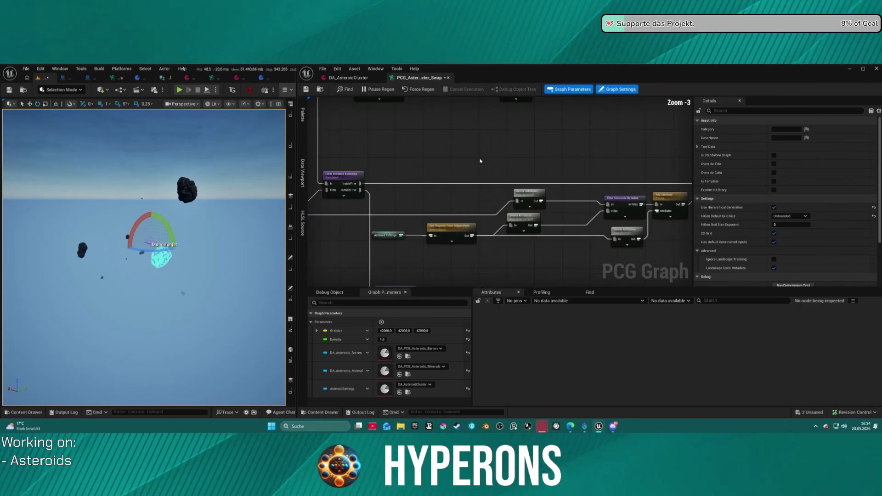
left_click_drag(505, 207, 520, 253)
scroll(626, 173, "down", 2)
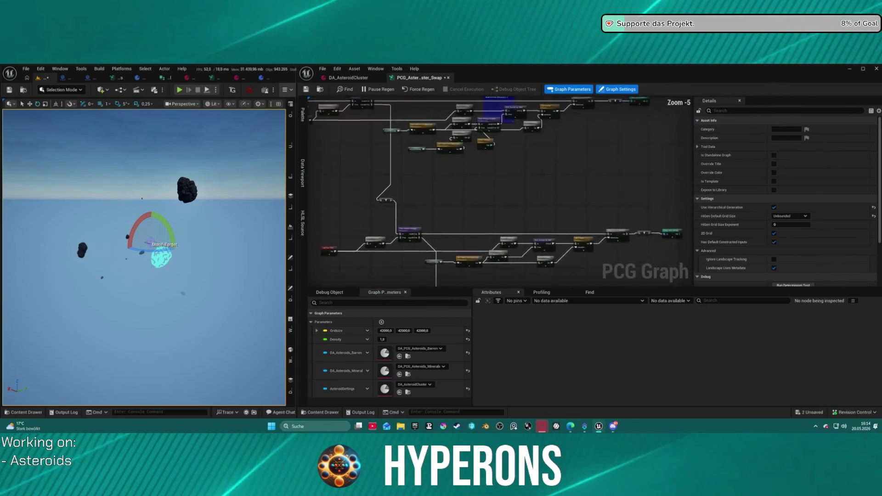
left_click(549, 120)
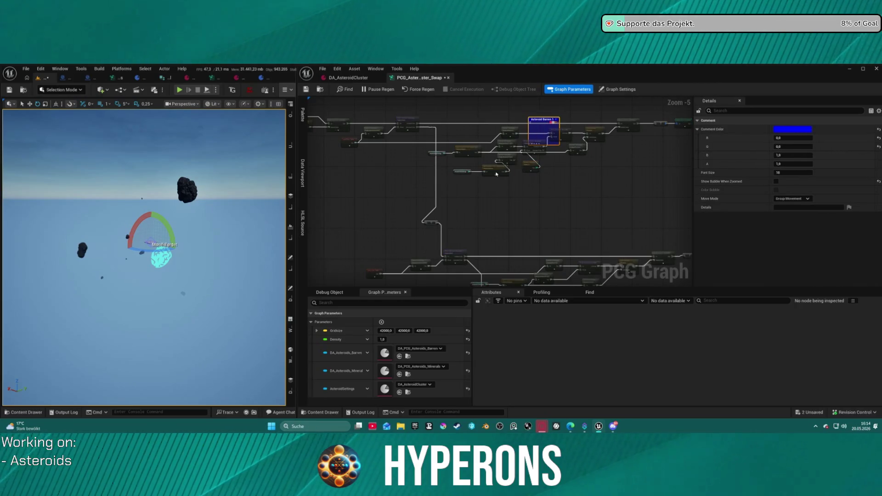
left_click_drag(496, 174, 612, 246)
left_click(438, 180)
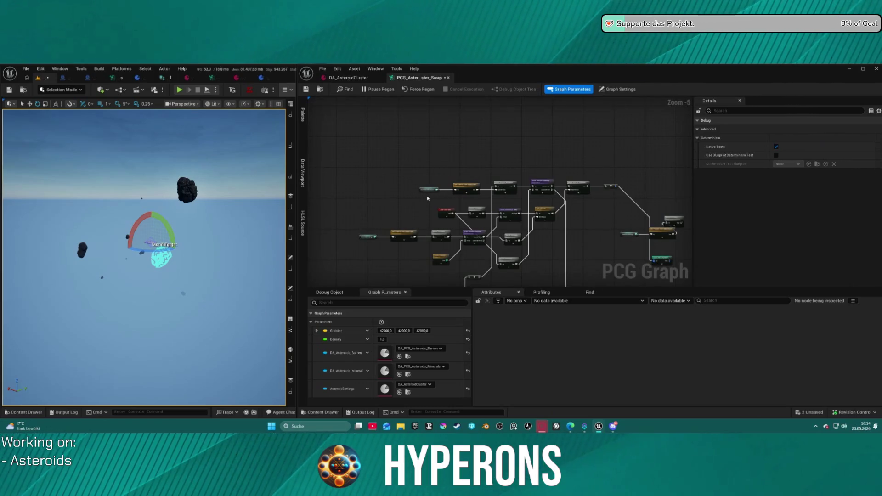
Step: Save the level and PCG graph with Ctrl+S
scroll(477, 212, "up", 6)
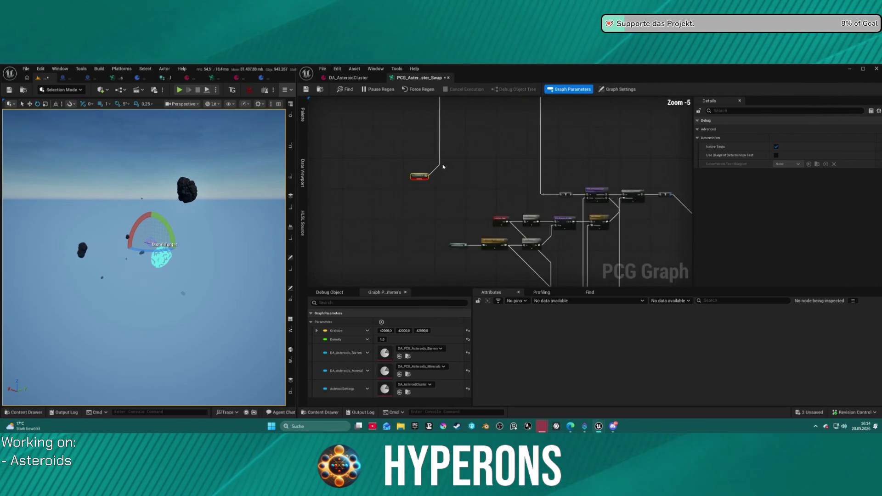
scroll(478, 213, "down", 10)
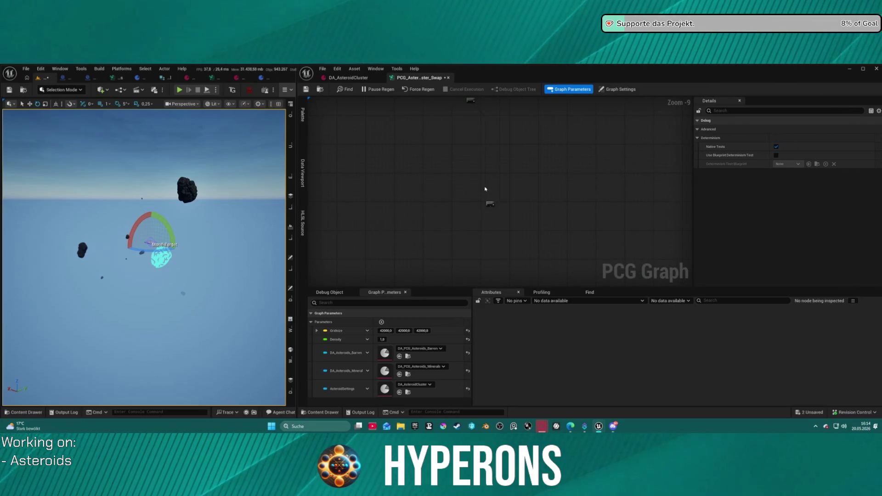
left_click(507, 167)
scroll(509, 163, "down", 1)
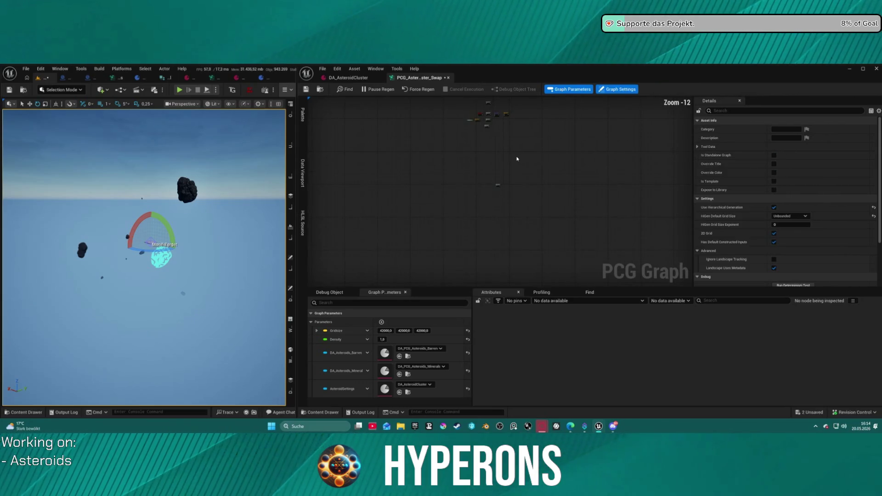
key("ctrl+s")
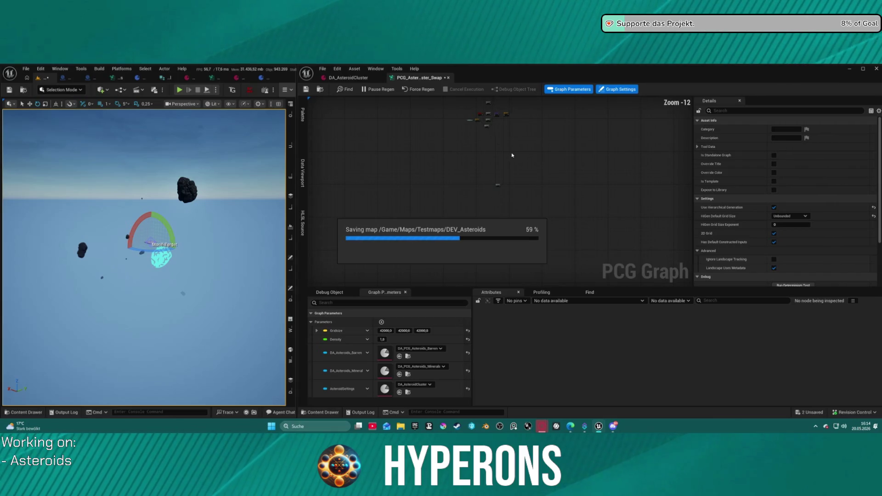
Step: Undo the Format Node change so the PCG graph nodes return to their earlier layout
scroll(529, 232, "down", 1)
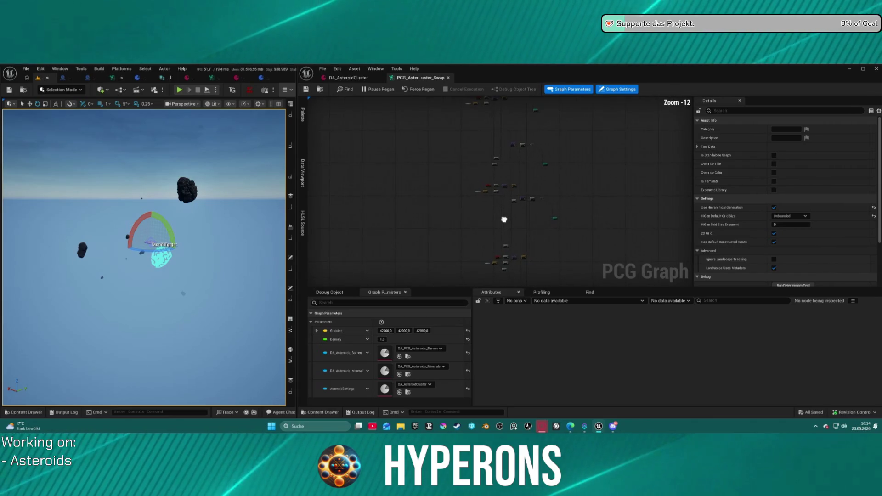
key("ctrl+z")
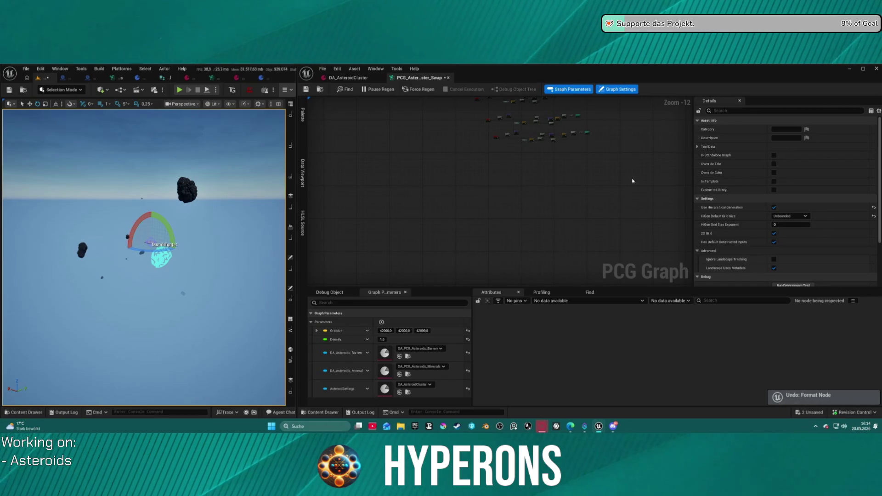
scroll(497, 211, "up", 3)
scroll(497, 209, "up", 8)
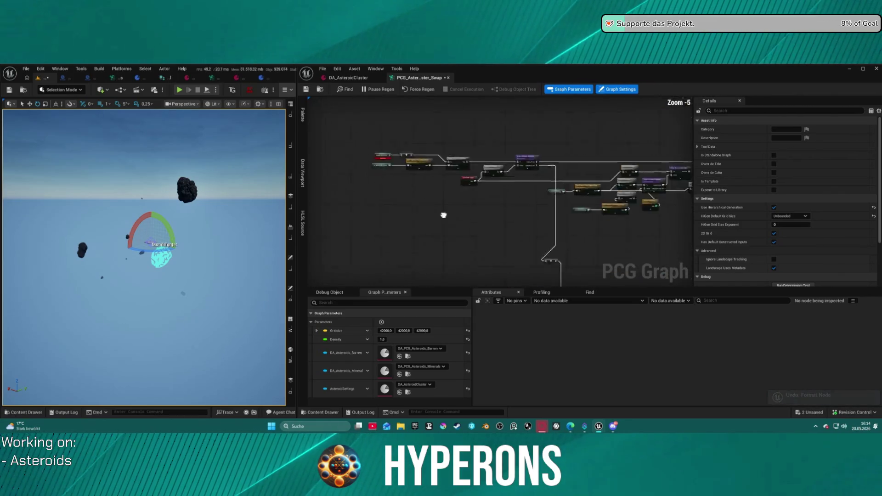
Step: Select the Barren Asteroids reroute now flagged with an error and the filter node beside it
left_click(383, 252)
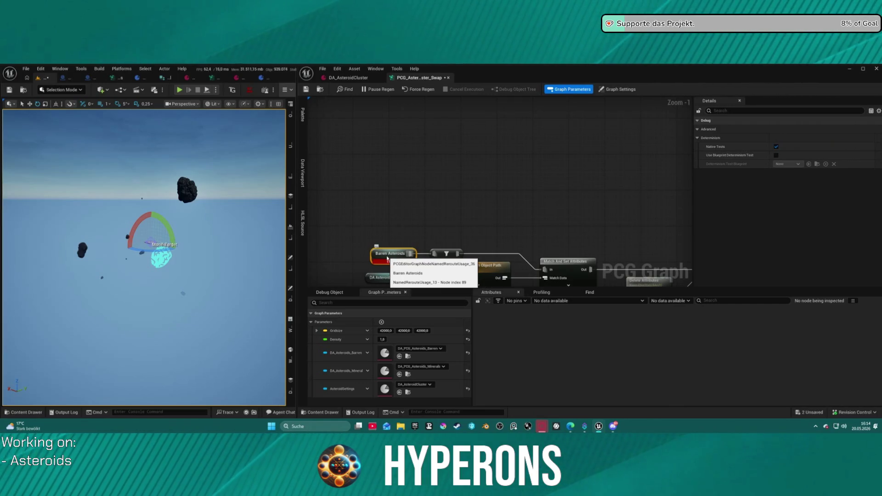
scroll(388, 259, "down", 2)
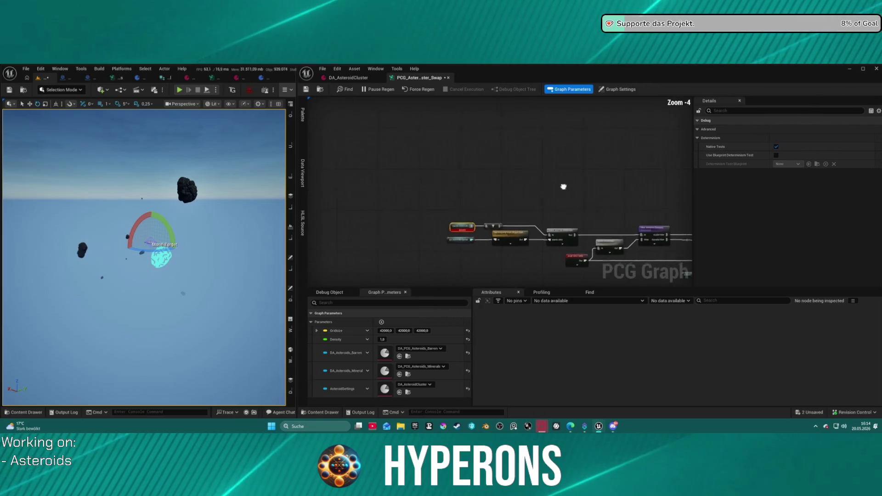
scroll(565, 187, "down", 2)
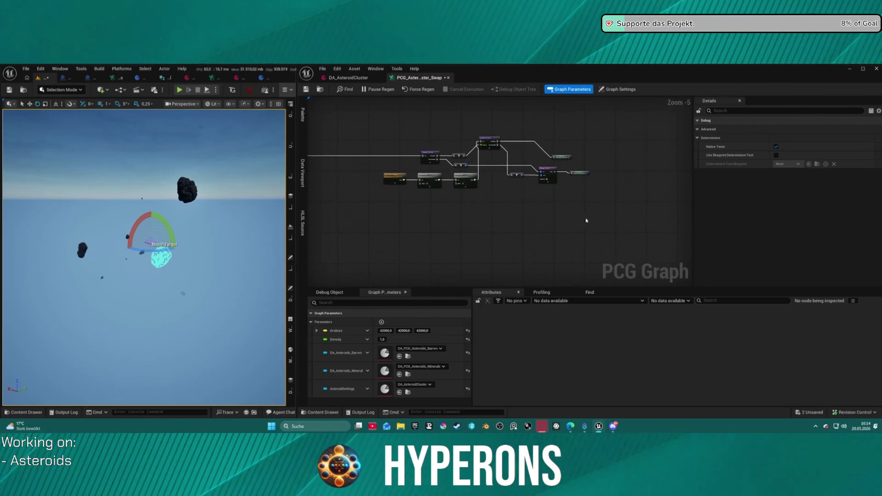
scroll(550, 164, "up", 4)
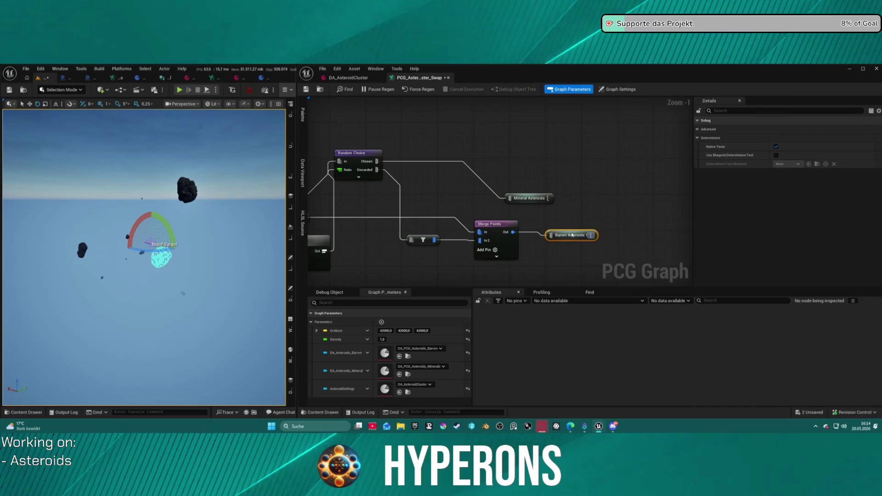
scroll(460, 264, "down", 4)
scroll(466, 182, "up", 4)
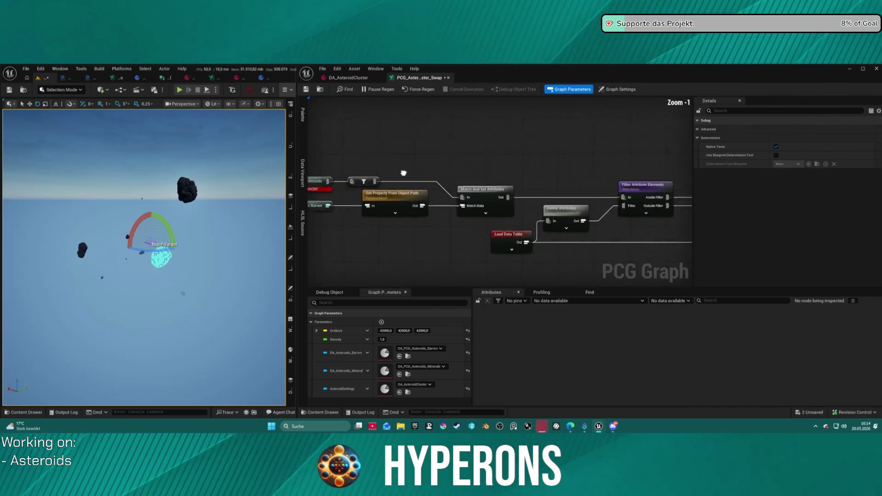
left_click(469, 185)
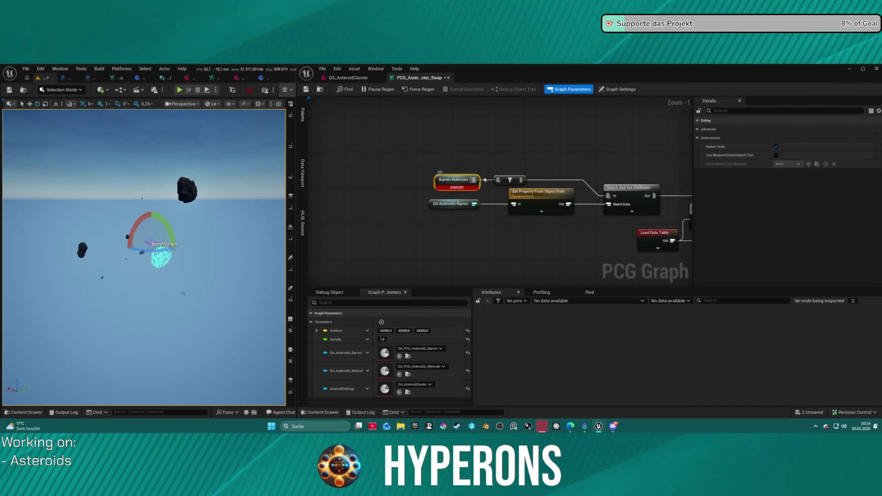
left_click(505, 180)
Step: Add a Barren Asteroids 1 named reroute feeding the filter node in place of the broken one
right_click(450, 174)
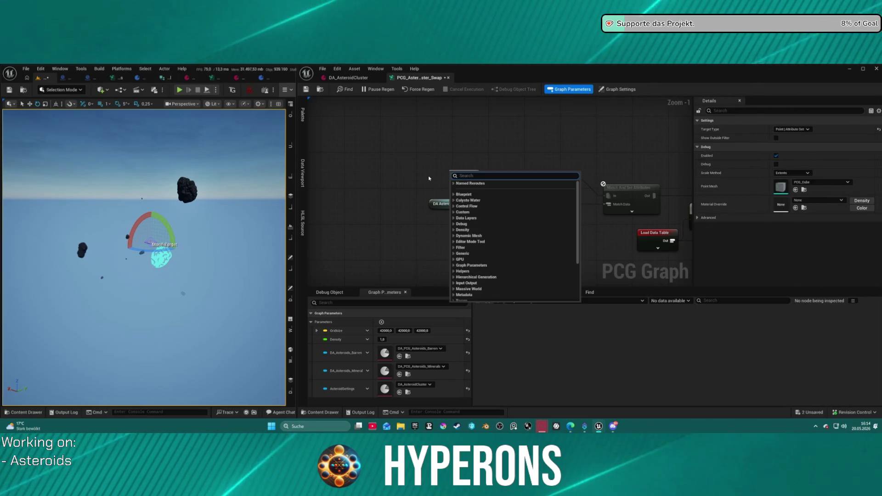
left_click(487, 175)
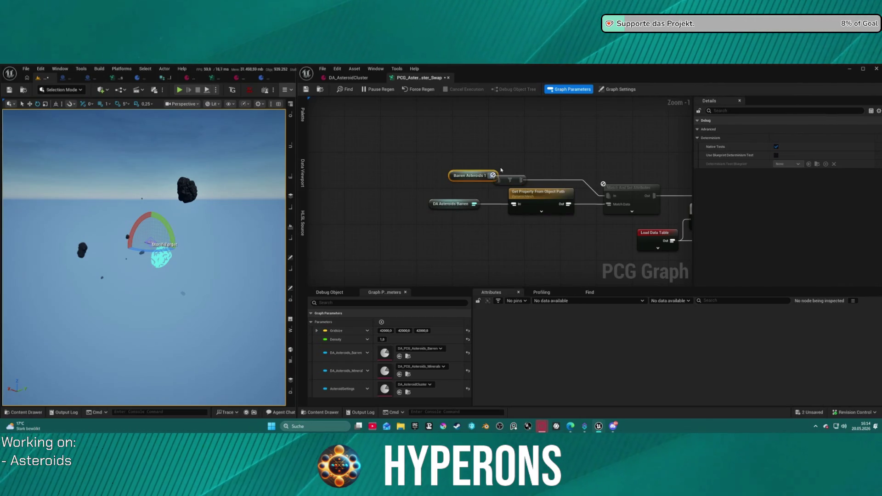
left_click_drag(478, 179, 437, 174)
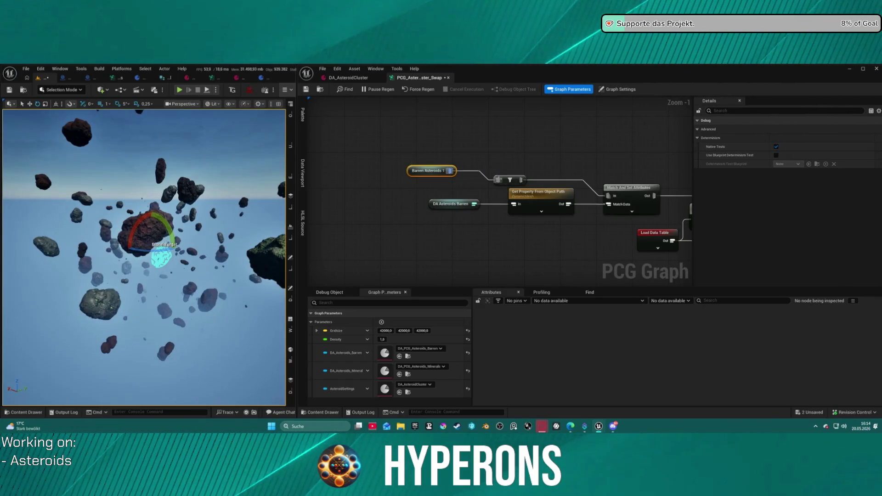
Step: Bring the Asteroid Mineral 2 section into view and open the content browser
scroll(459, 165, "down", 7)
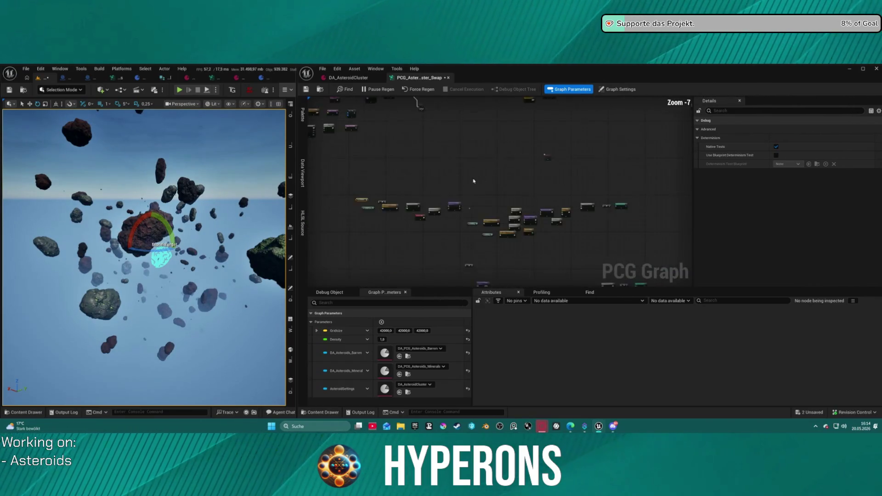
scroll(308, 158, "up", 5)
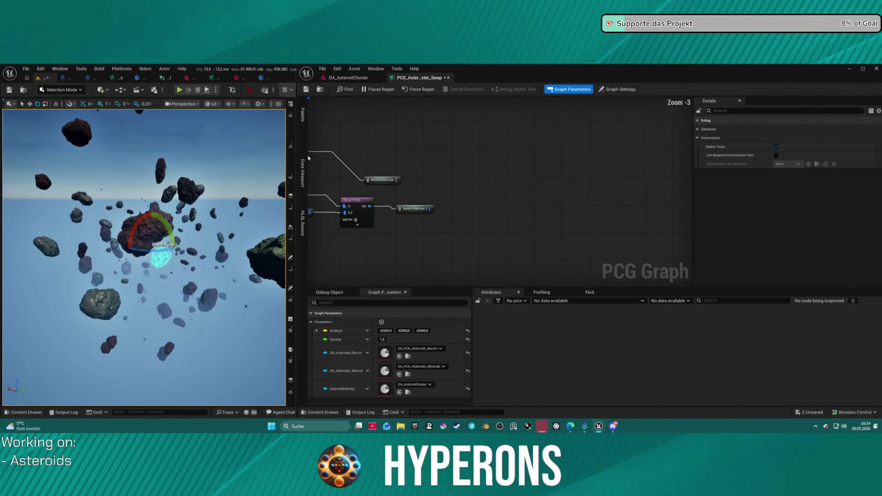
scroll(393, 172, "down", 6)
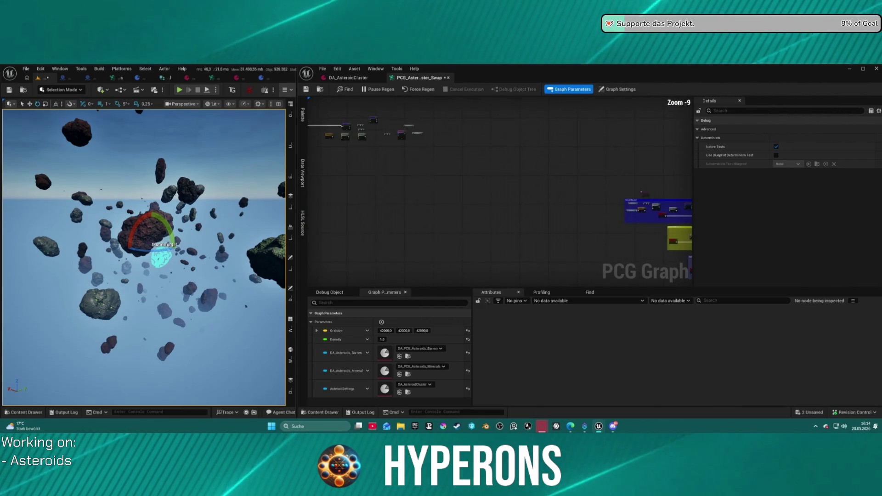
scroll(458, 160, "up", 6)
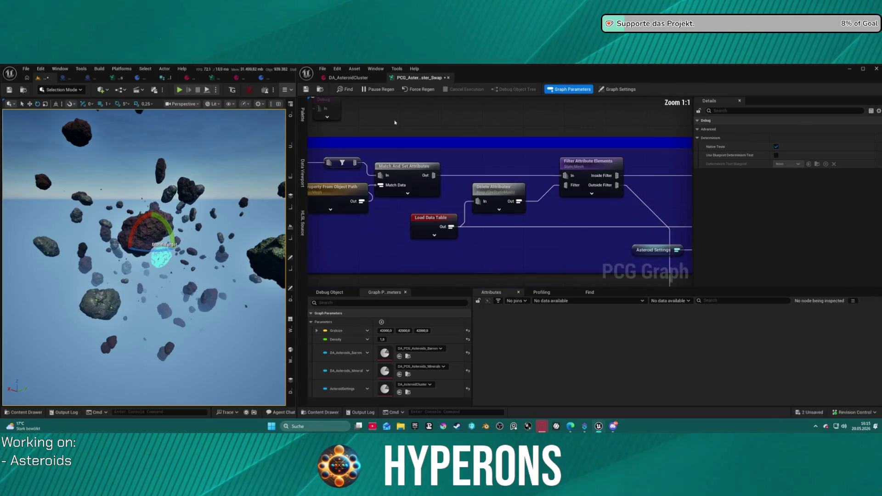
scroll(572, 134, "down", 1)
left_click_drag(573, 134, 462, 179)
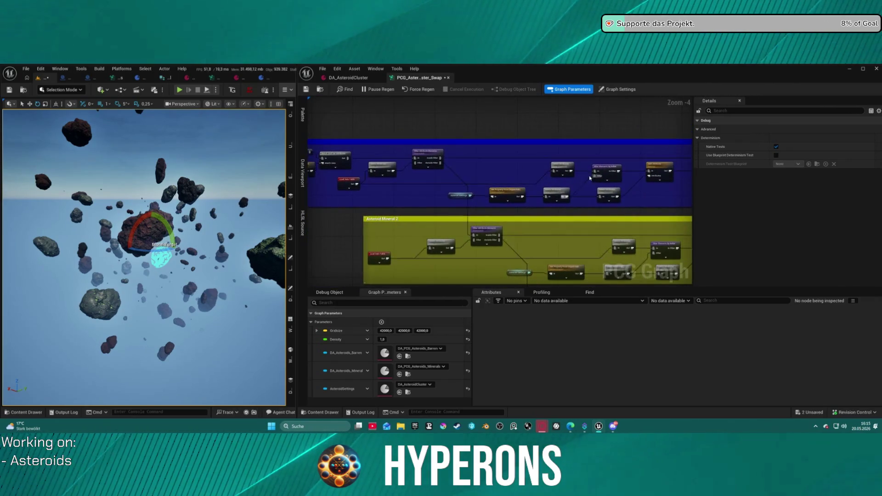
key("ctrl+space")
Step: Browse from PCG through Materials to the Crystal folder and open DT_Asteroid_Mat_Mineral01
scroll(597, 374, "up", 1)
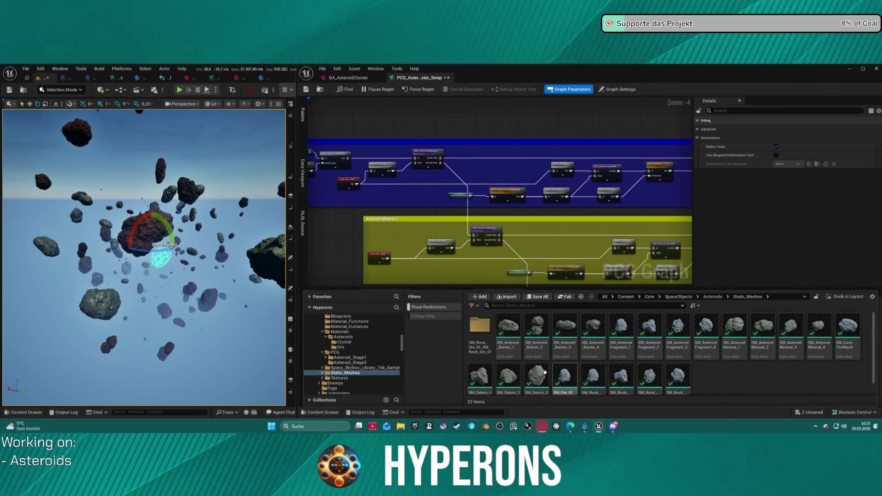
left_click(334, 357)
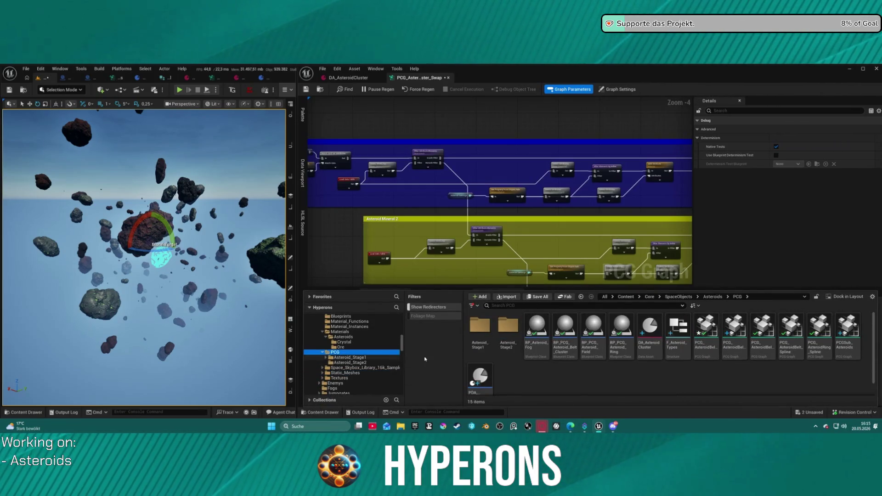
left_click(340, 331)
left_click(344, 337)
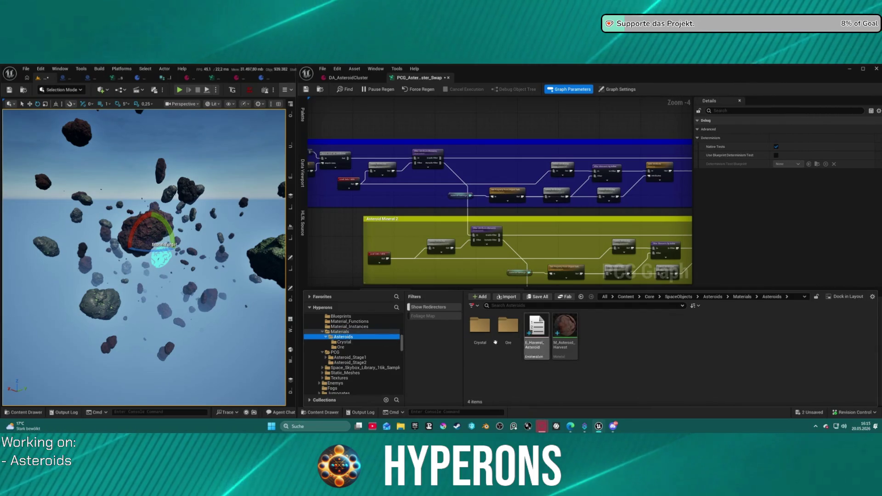
left_click(343, 342)
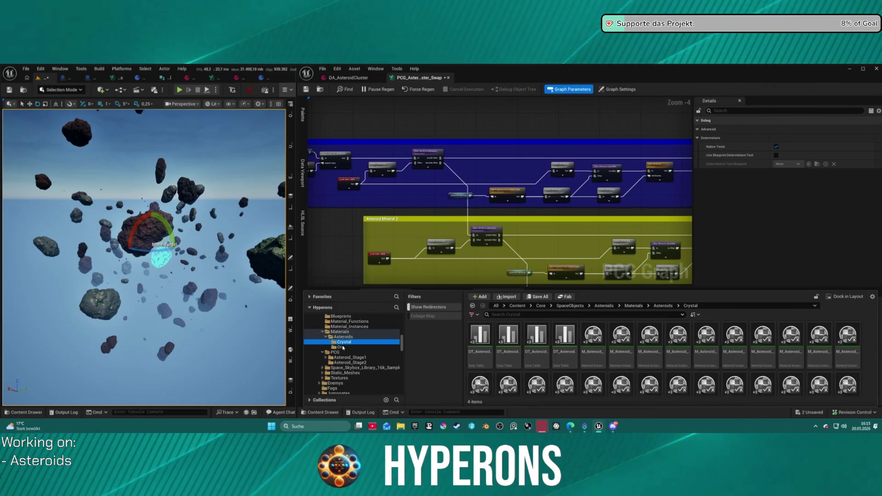
left_click(473, 356)
double_click(473, 356)
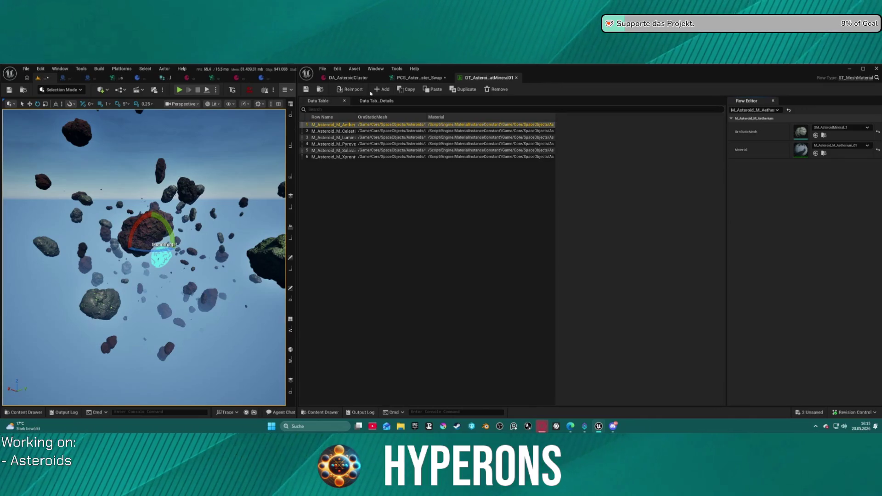
Step: Duplicate the Aetherium row in the Mineral01 table to create extra copies
left_click(416, 77)
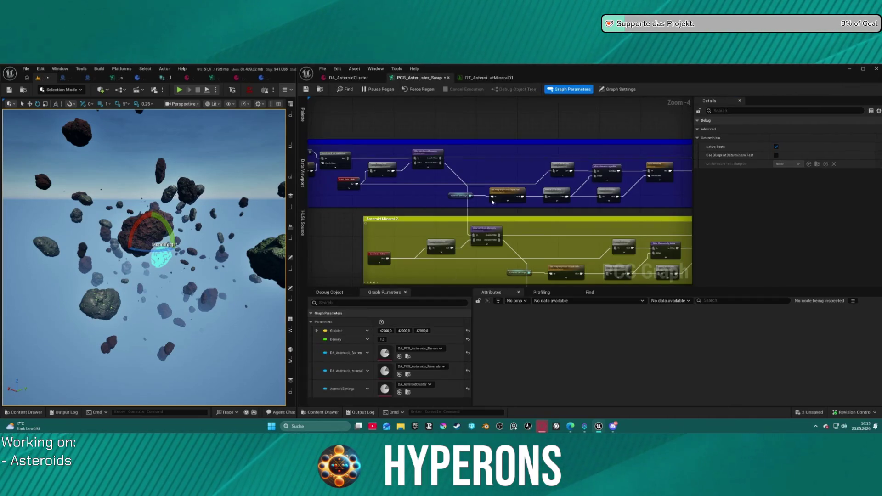
left_click(488, 78)
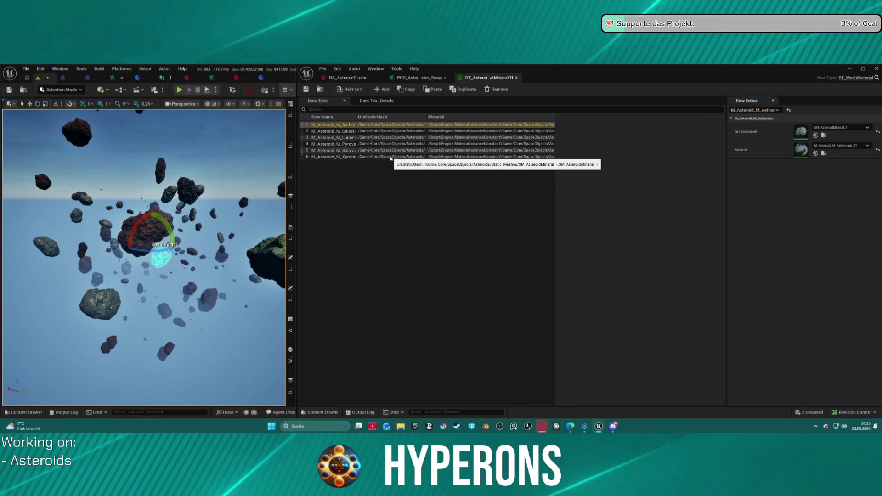
left_click(466, 89)
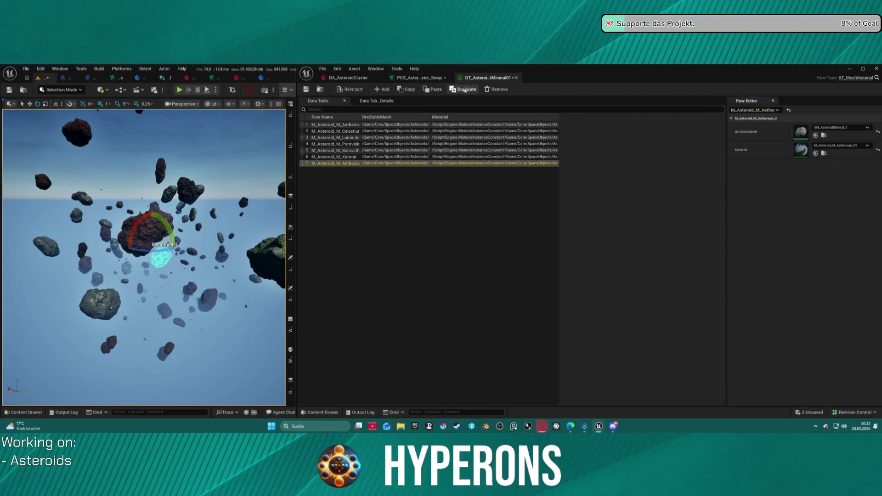
left_click(466, 88)
left_click(466, 89)
left_click(466, 89)
left_click(348, 165)
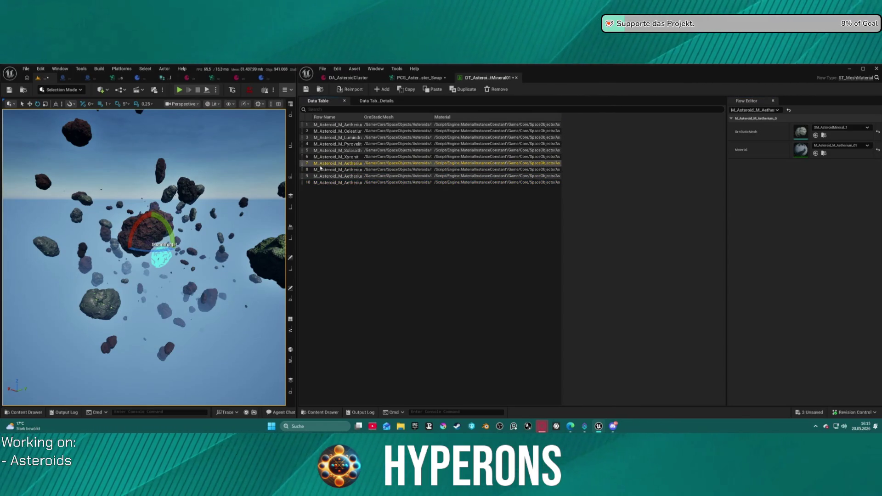
double_click(337, 164)
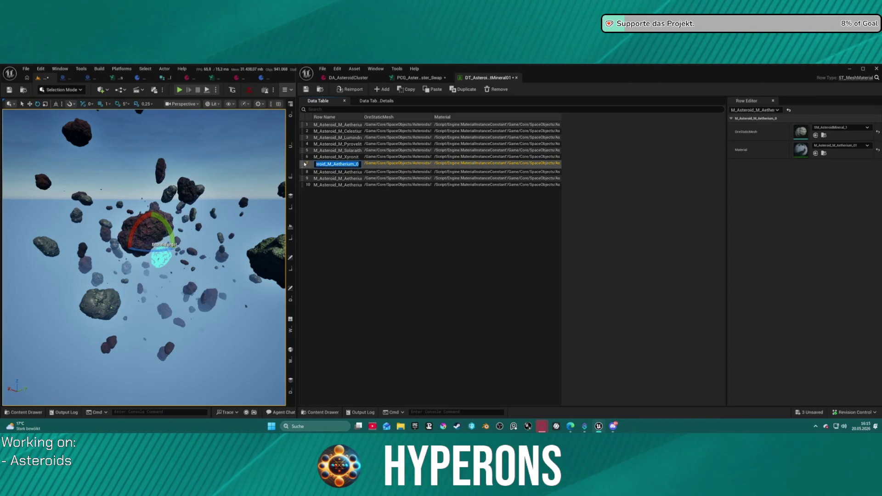
key("Escape")
Step: Drag the four Aetherium copies from rows 7–10 up into positions 1–4
left_click_drag(303, 164, 303, 125)
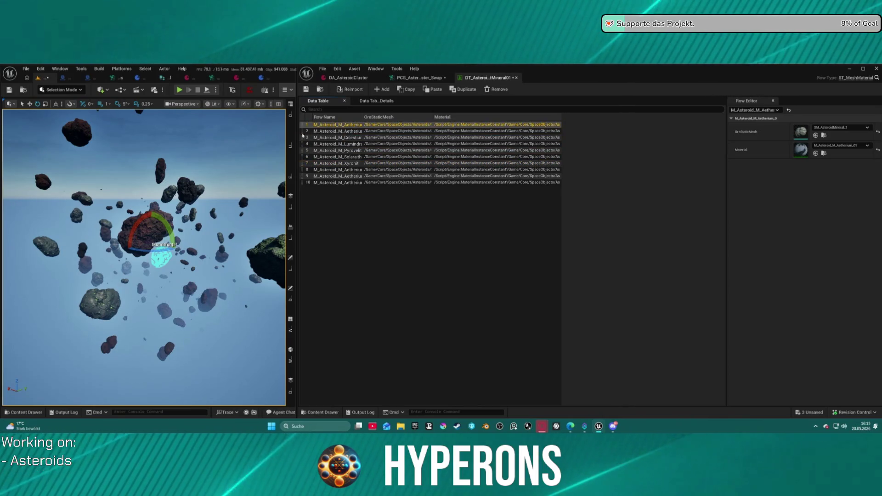
left_click_drag(302, 170, 304, 132)
left_click_drag(302, 179, 303, 137)
left_click_drag(304, 185, 303, 148)
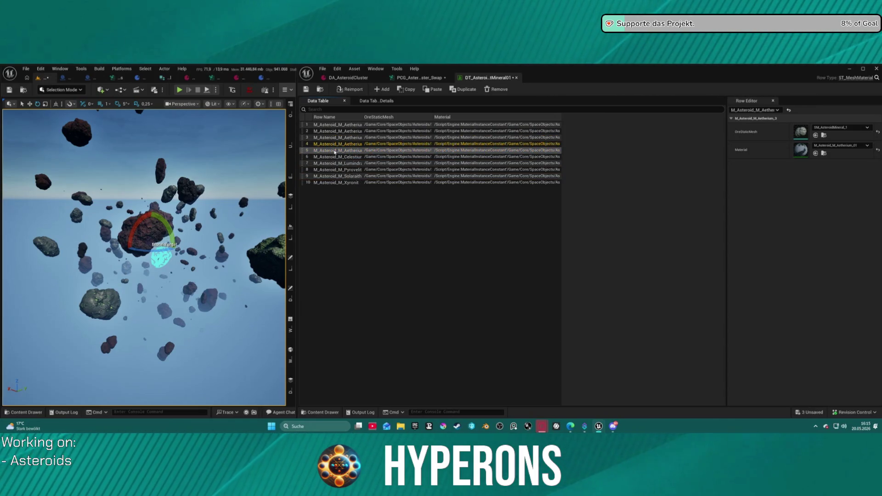
left_click(339, 125)
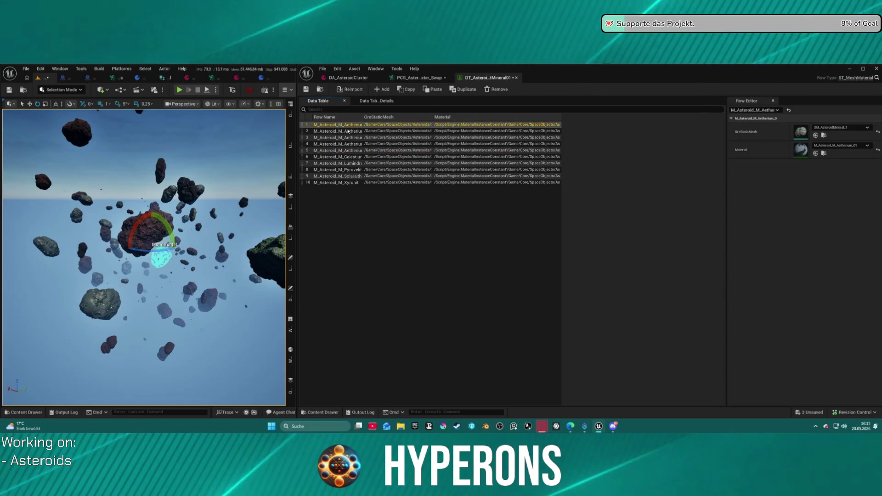
Step: Rename the top four rows IndexDummy1, IndexDummy2, IndexDummy3 and IndexDummy4
double_click(338, 125)
type("Inde")
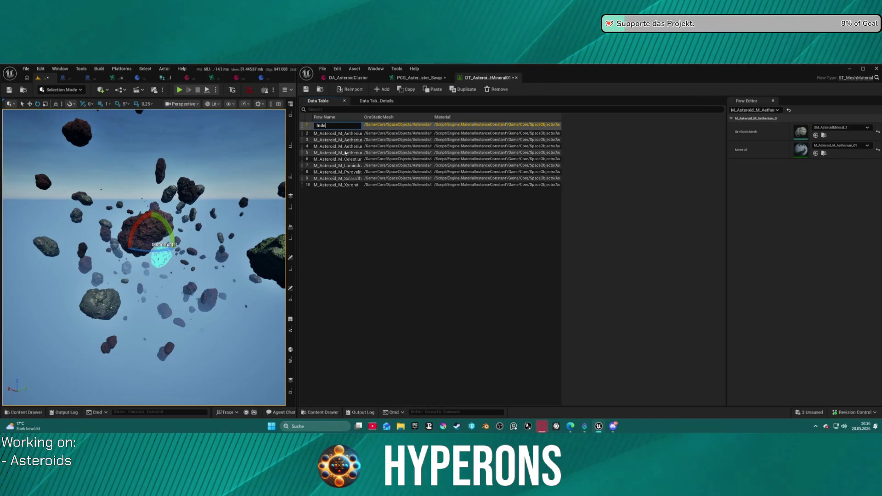
type("xDummy1")
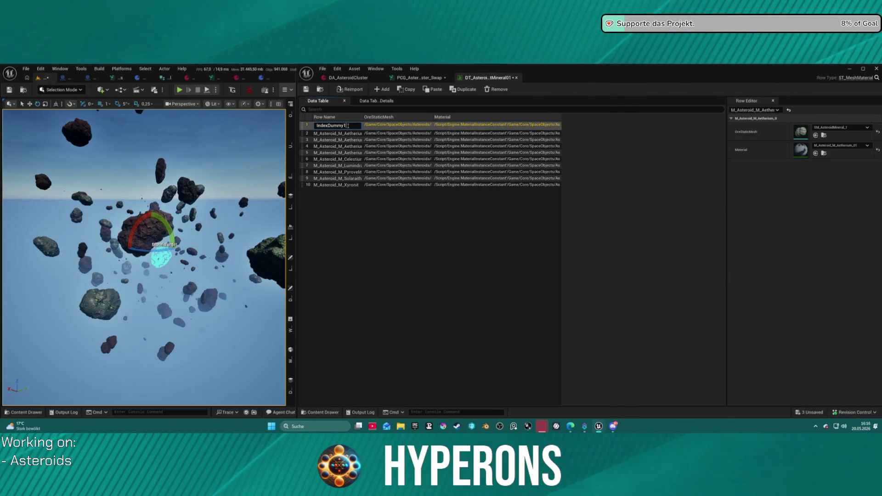
key("Return")
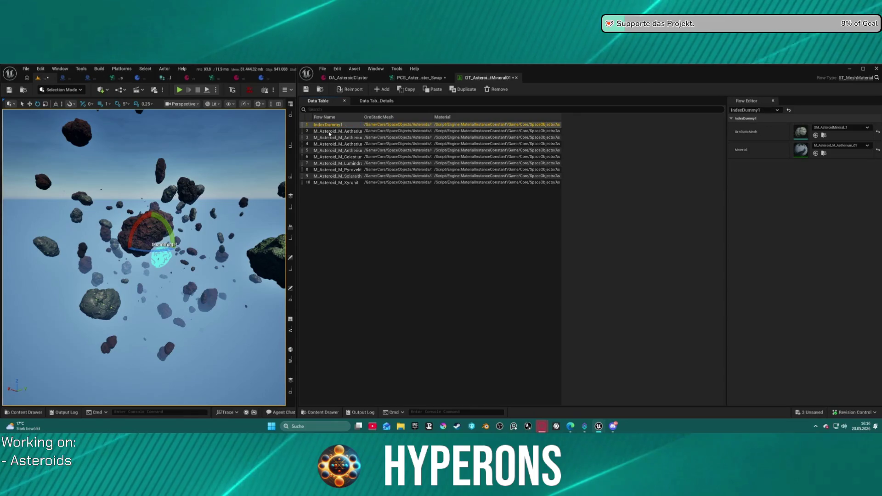
double_click(349, 133)
type("IndexDummy1")
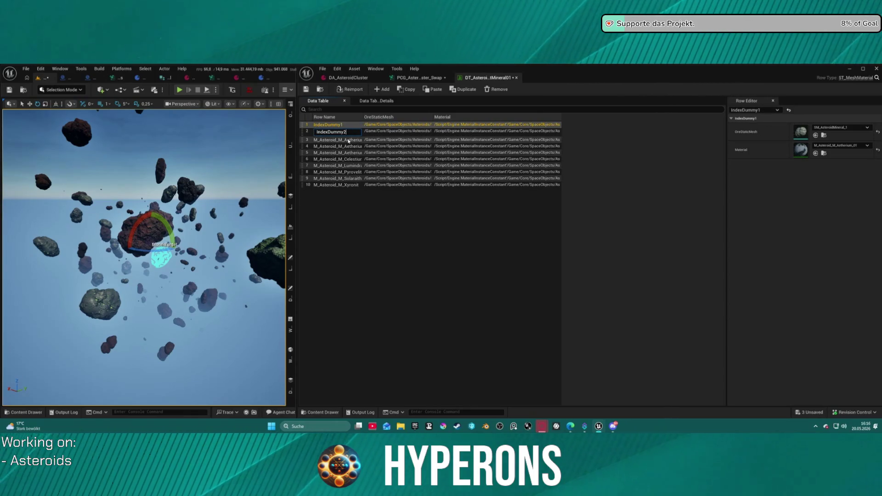
key("Return")
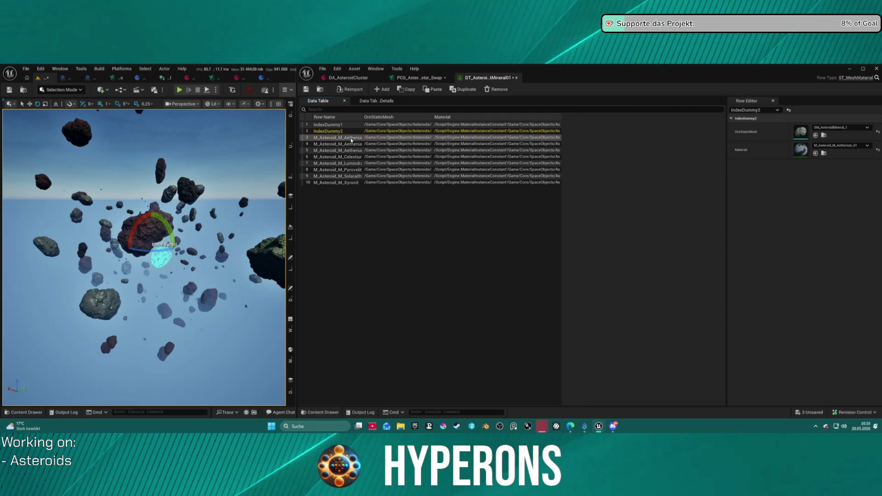
double_click(351, 137)
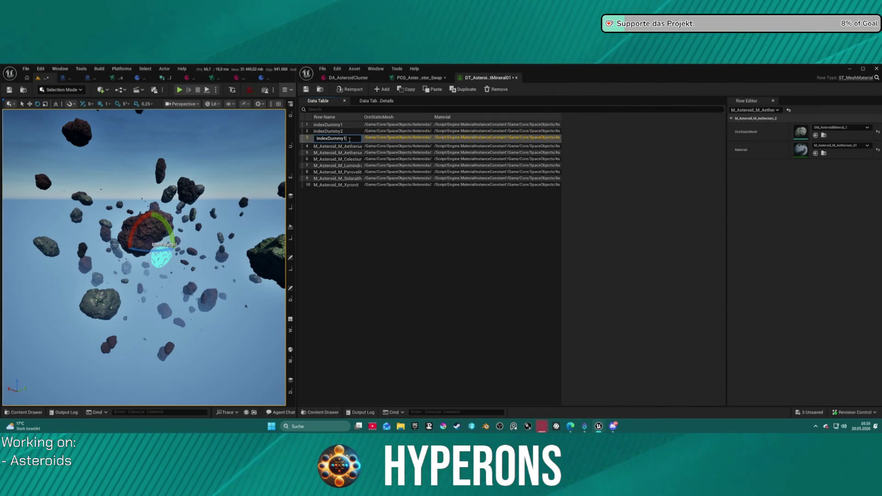
key("Return")
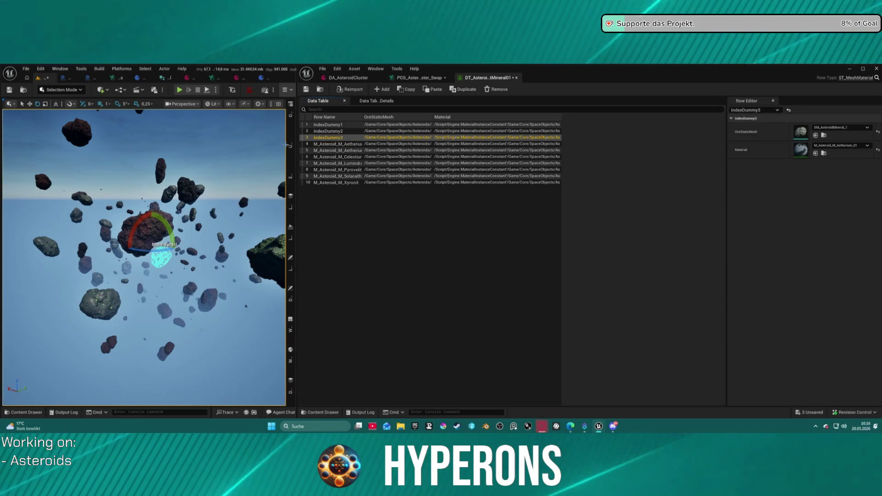
double_click(360, 146)
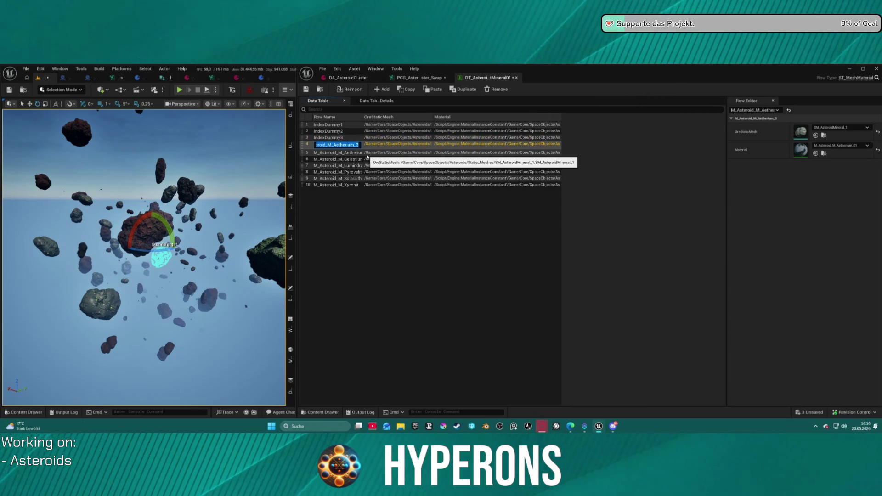
type("IndexDummy1")
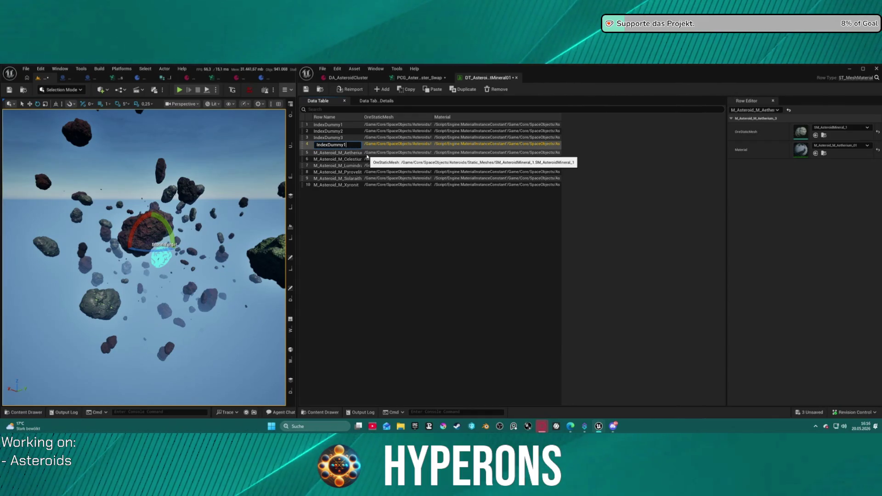
key("Return")
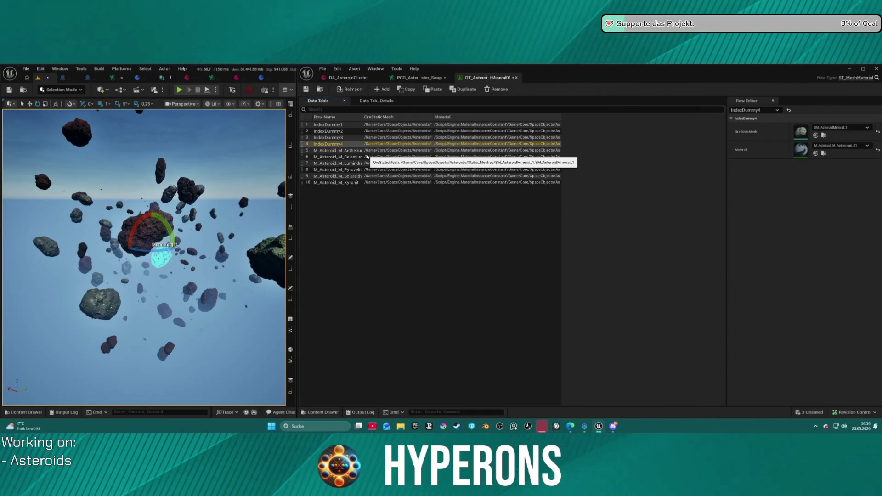
Step: Set IndexDummy4's Material to MI_DebugOrange
left_click(837, 145)
type("deb")
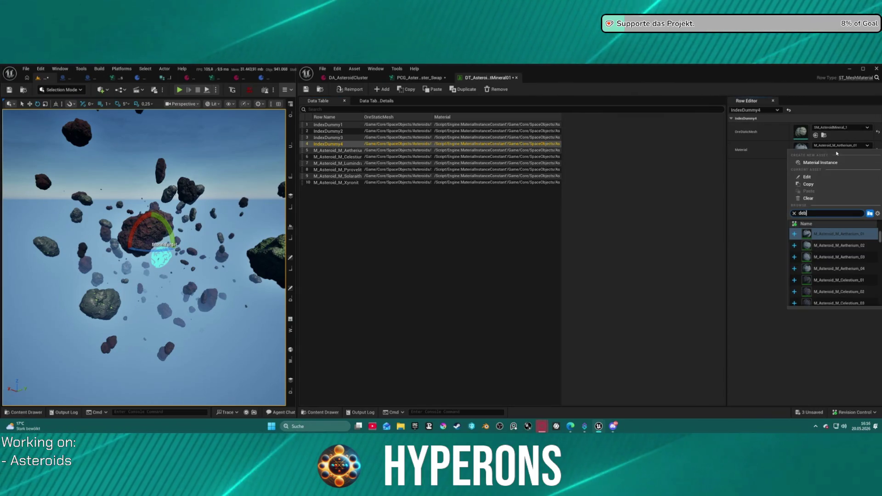
type("ug drd")
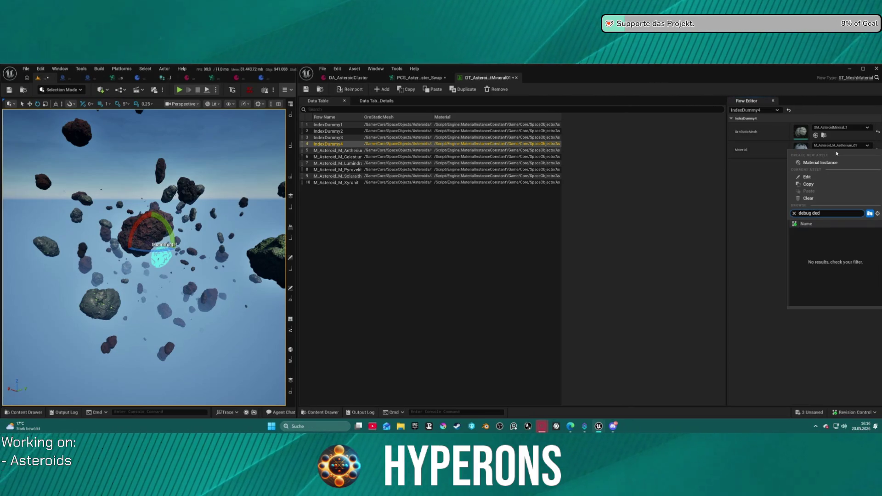
type(" red")
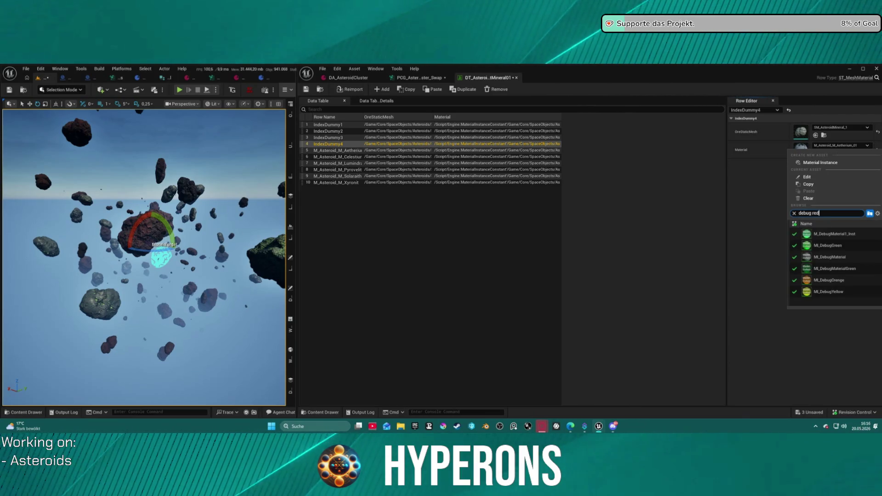
left_click(829, 279)
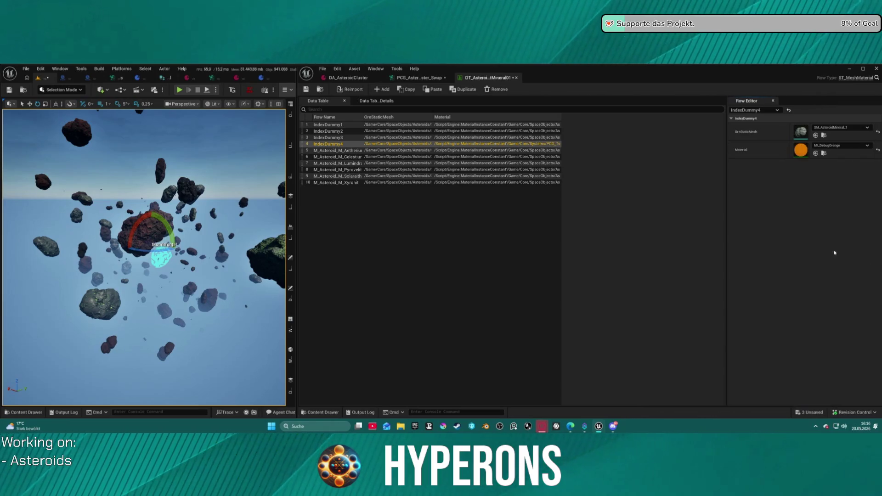
Step: Paste MI_DebugOrange onto IndexDummy3, IndexDummy2 and IndexDummy1, then select the Mineral02 table asset
left_click(386, 137)
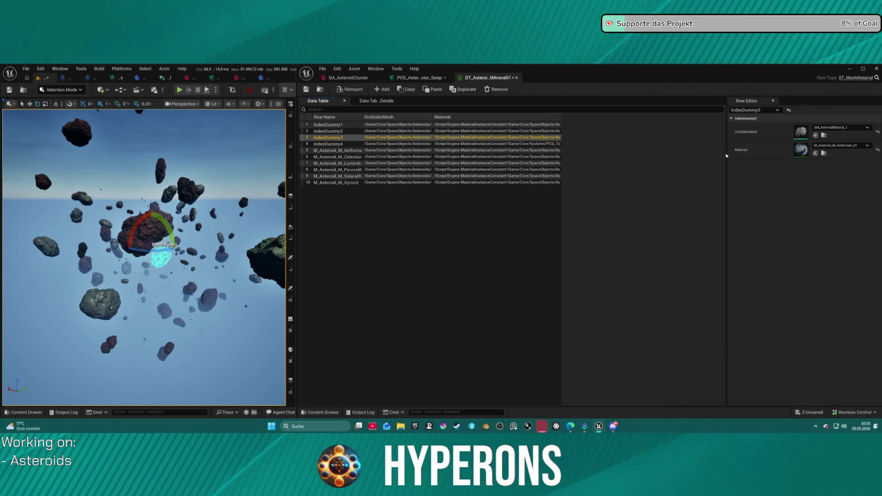
key("ctrl+v")
left_click(355, 132)
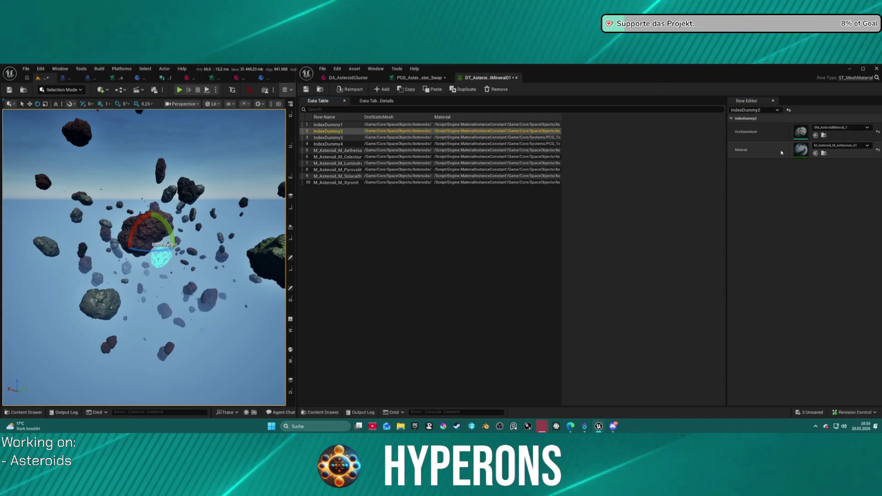
key("ctrl+v")
left_click(399, 126)
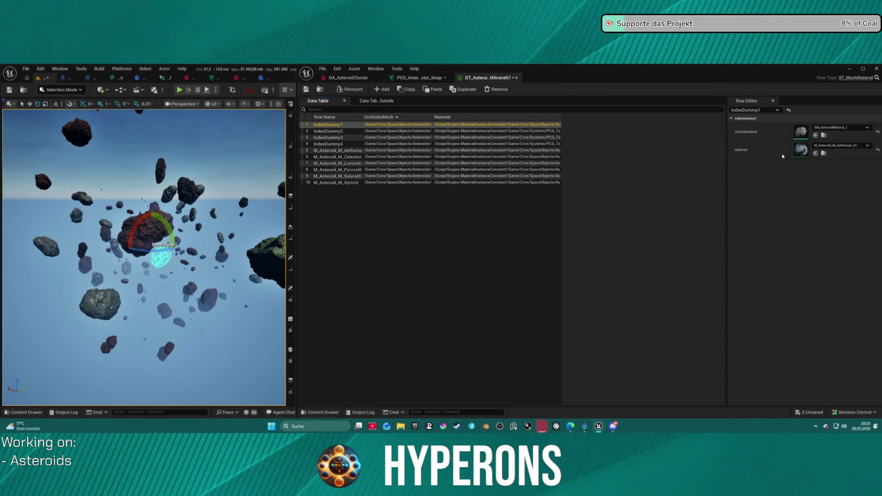
key("ctrl+v")
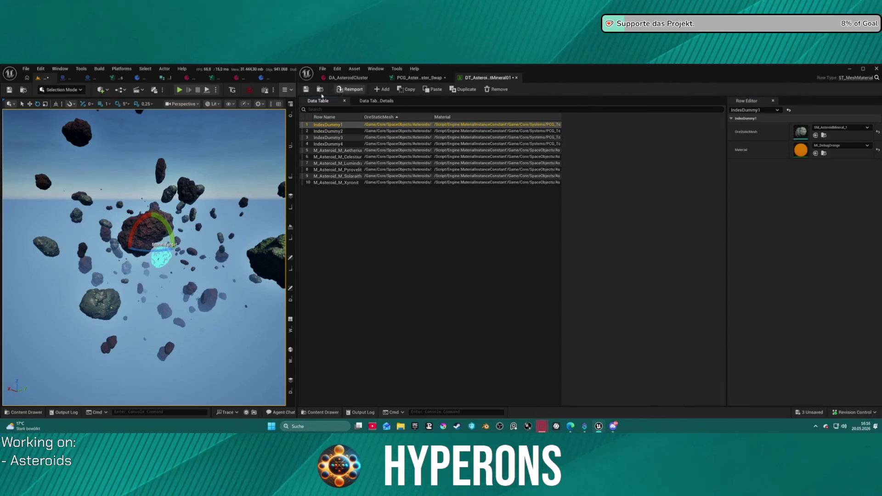
left_click(320, 90)
left_click(507, 317)
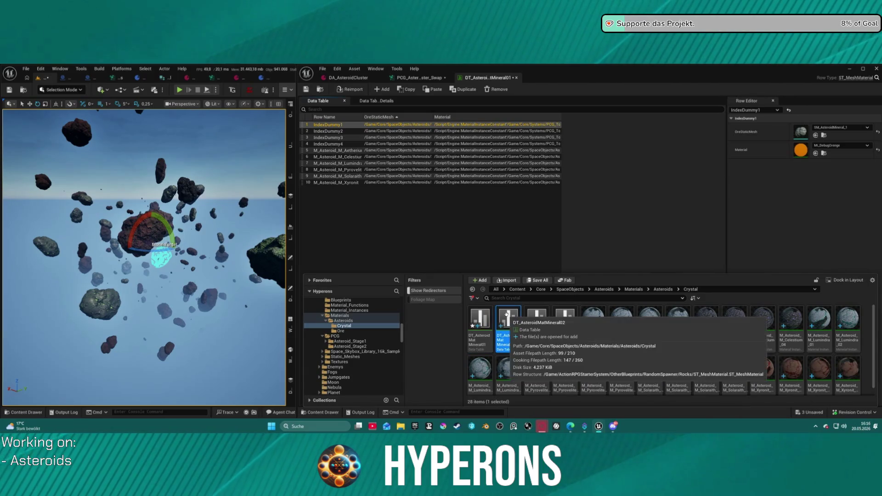
Step: Open the Mineral02 data table and compare it with Mineral01's dummy rows
double_click(509, 314)
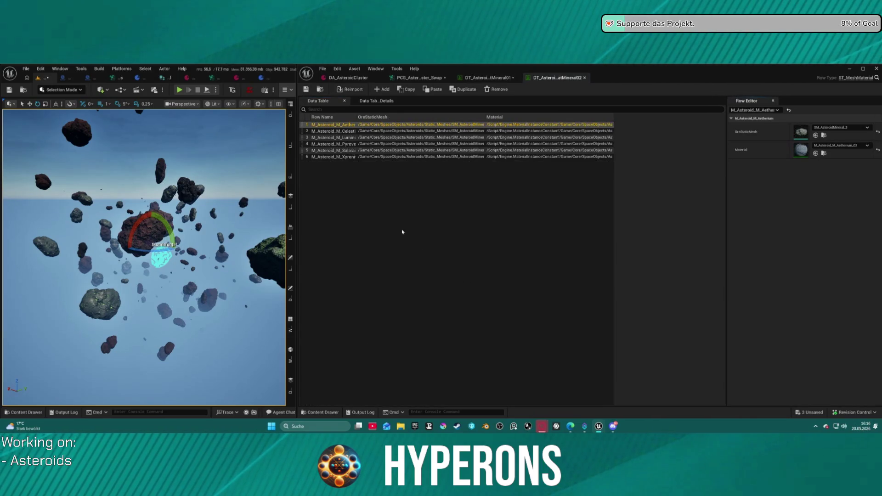
left_click(324, 170)
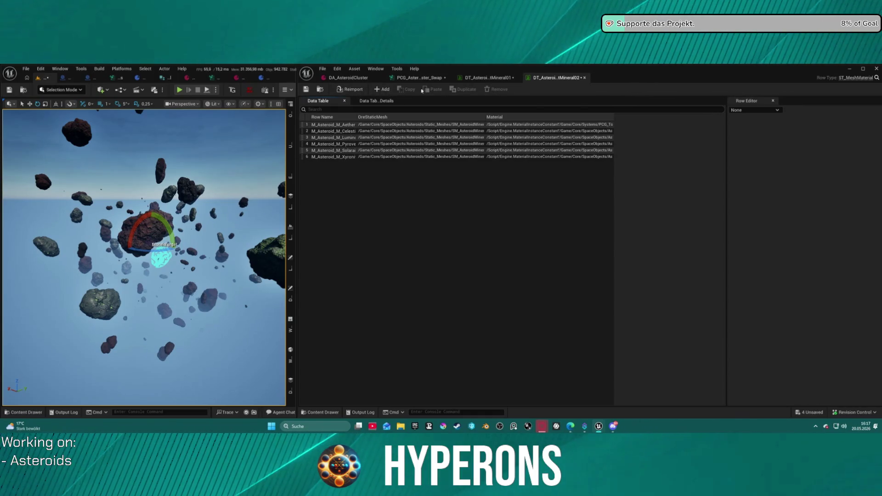
left_click(490, 80)
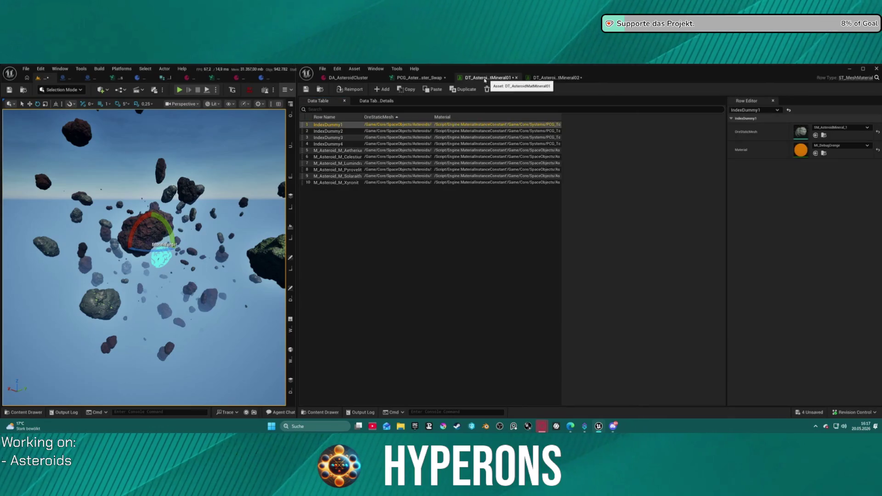
left_click(556, 77)
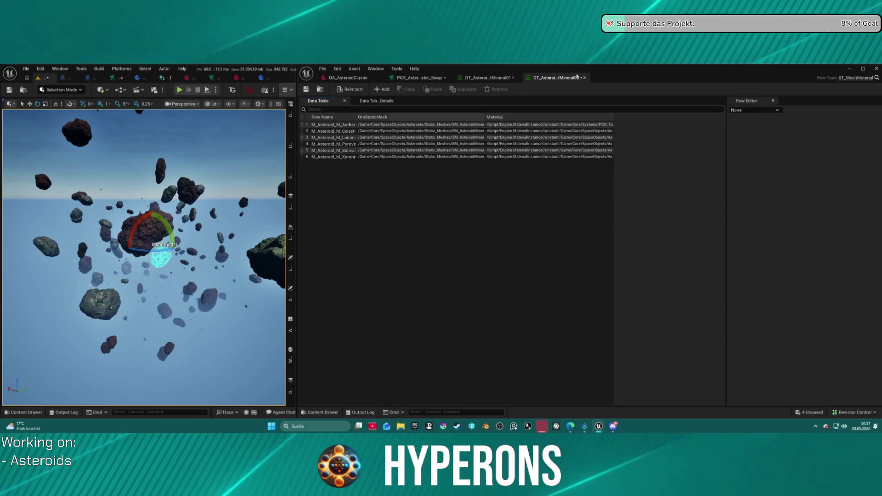
Step: Duplicate the Aetherium row, rename the copy IndexDummy1, and make further copies of it
left_click(418, 124)
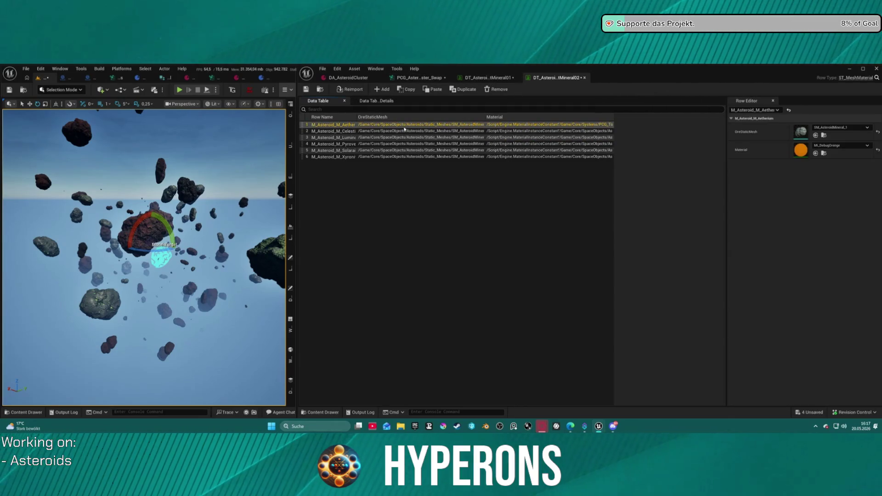
left_click(463, 89)
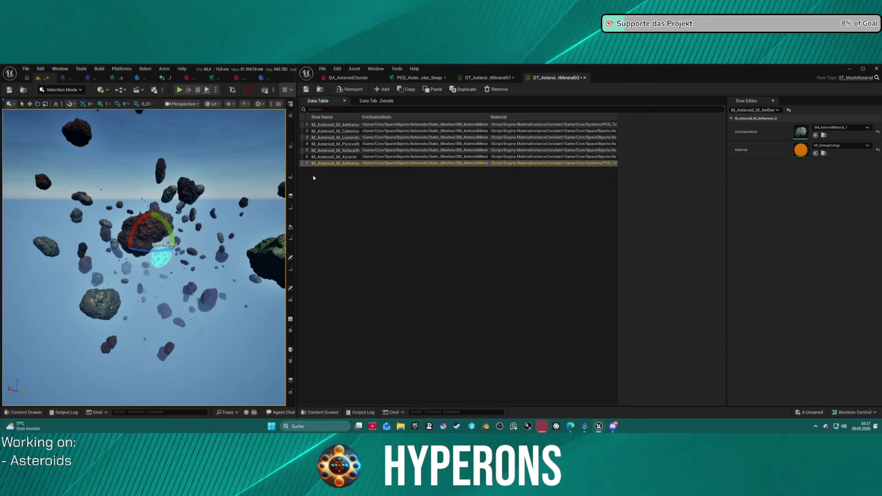
double_click(321, 164)
type("IndexDummy")
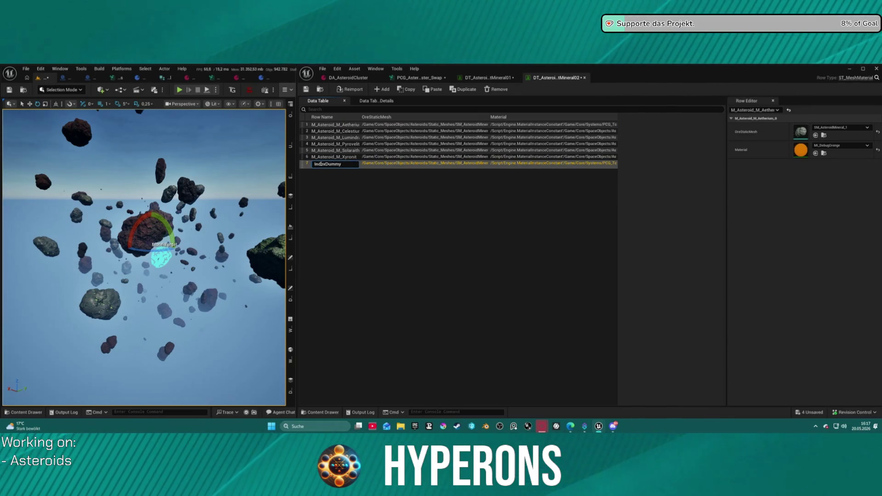
type("1")
key("Return")
key("ctrl+d")
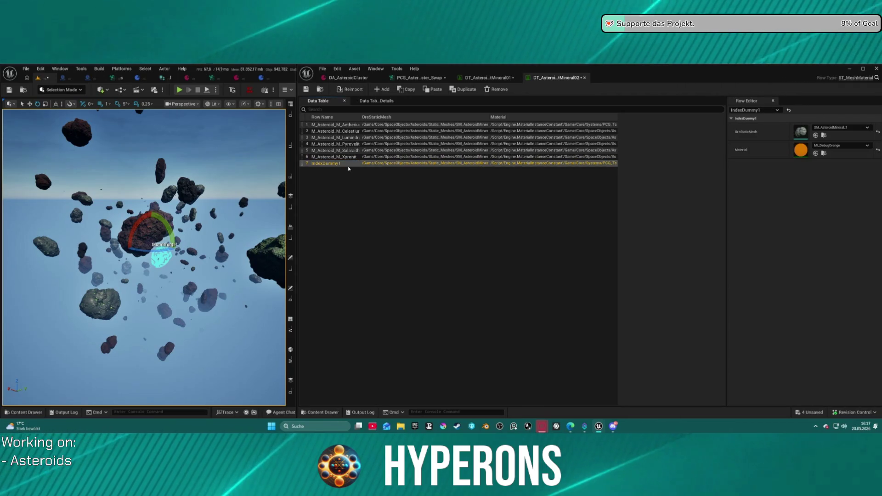
key("ctrl+d")
key("ctrl+d")
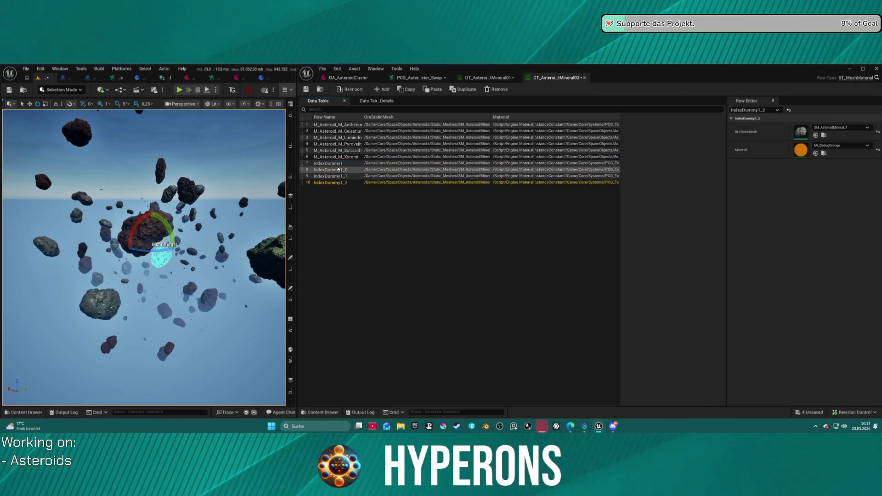
Step: Drag IndexDummy1, IndexDummy1_0, IndexDummy1_1 and IndexDummy1_2 to the top four positions
left_click(337, 163)
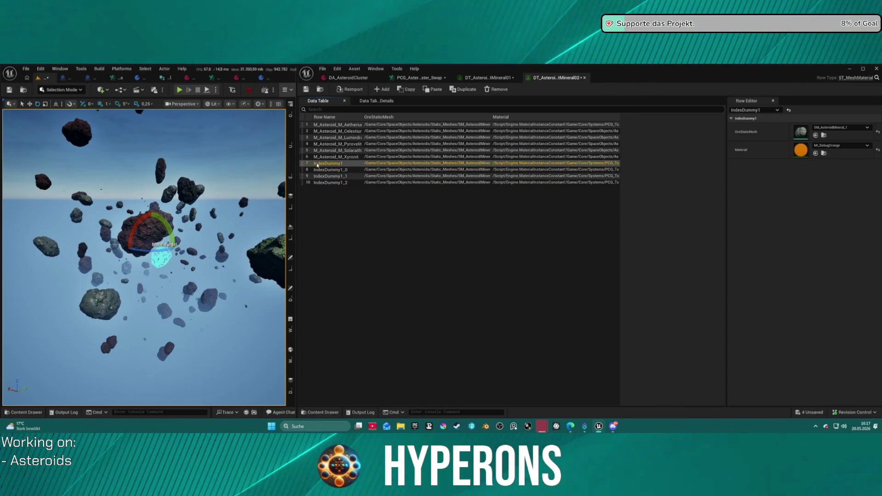
left_click_drag(301, 165, 303, 124)
left_click_drag(301, 170, 302, 130)
left_click_drag(303, 174, 303, 136)
left_click_drag(304, 182, 303, 141)
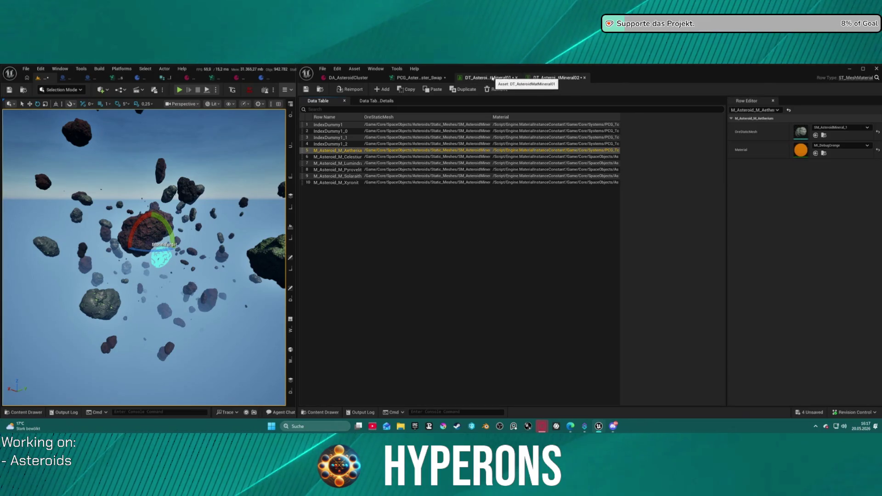
Step: Set the Aetherium row's OreStaticMesh to SM_AsteroidMineral_2, checking against the first table
left_click(345, 151)
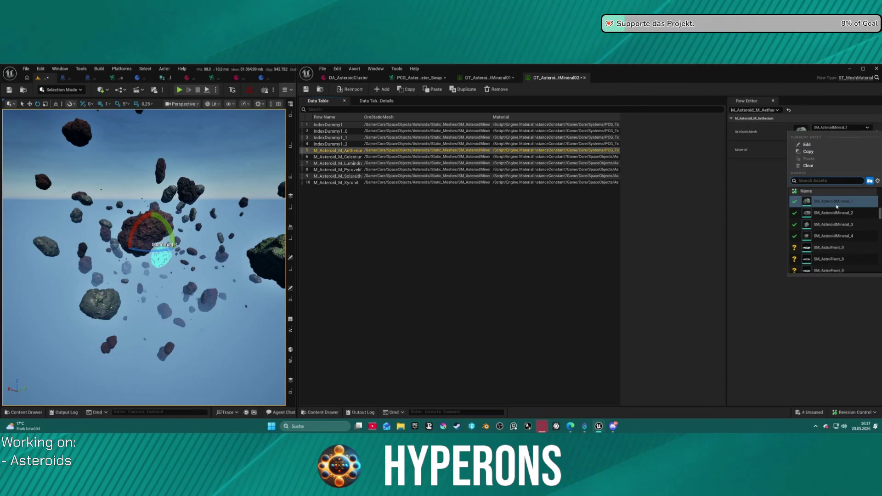
left_click(827, 212)
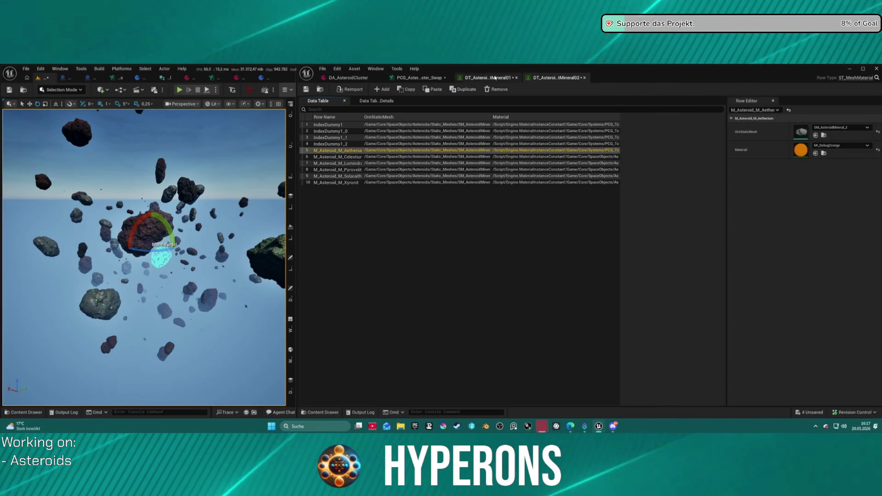
left_click(486, 77)
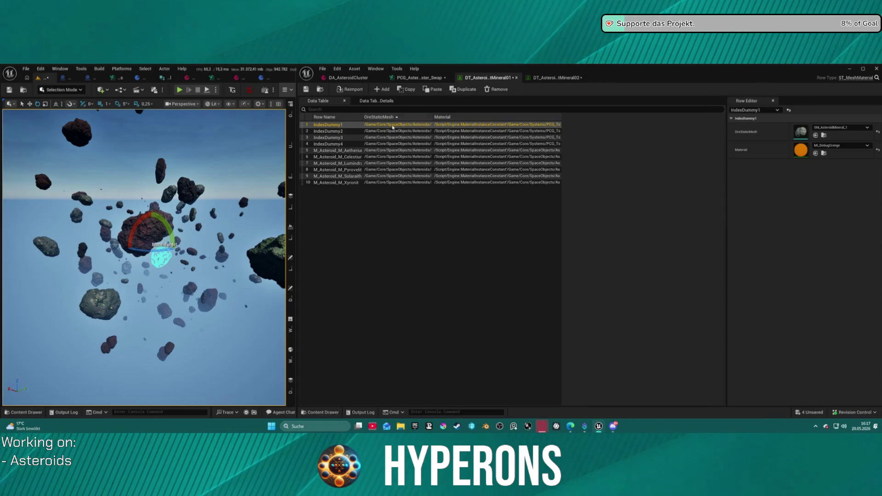
left_click(349, 150)
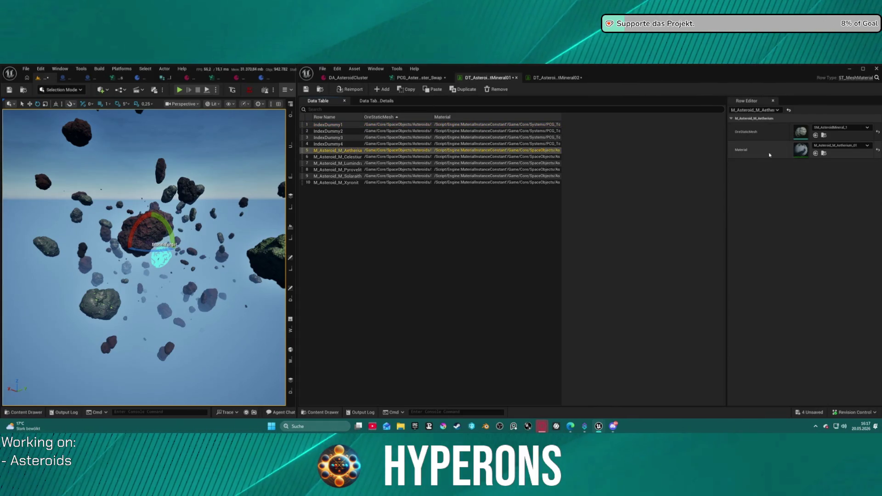
left_click(554, 77)
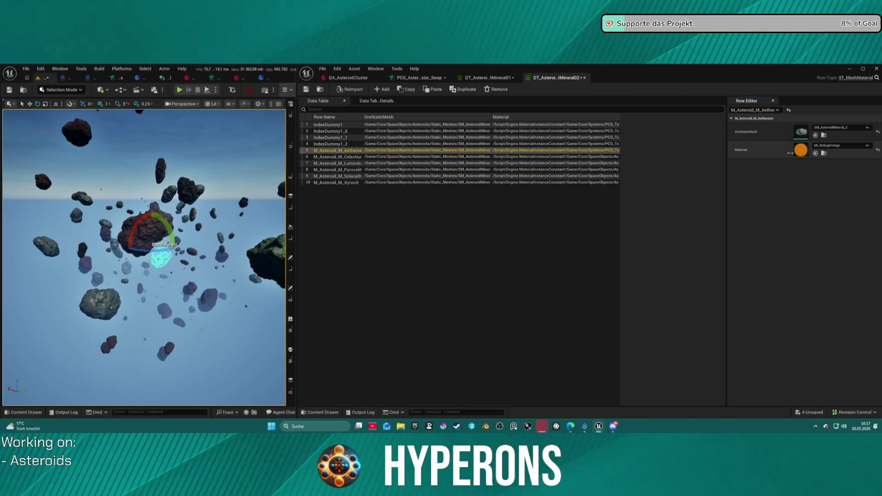
key("ctrl+v")
Step: Replace the Aetherium row's debug material with M_Asteroid_M_Aetherium_02 and select DT_AsteroidMatMineral03
left_click(759, 151, "shift")
left_click(842, 146)
left_click(827, 244)
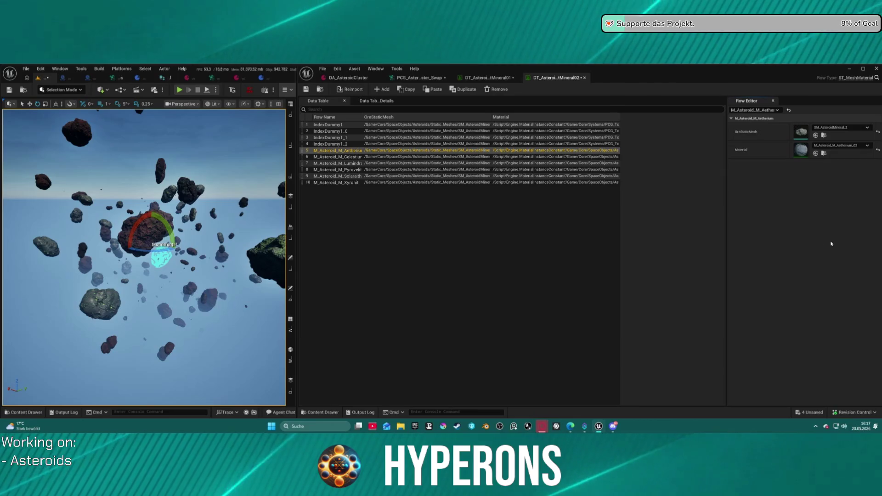
left_click(366, 230)
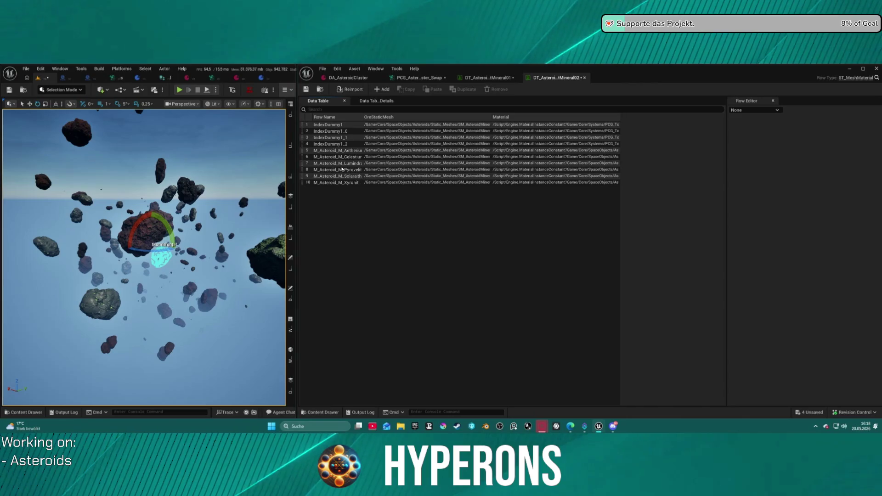
left_click(321, 89)
left_click(530, 336)
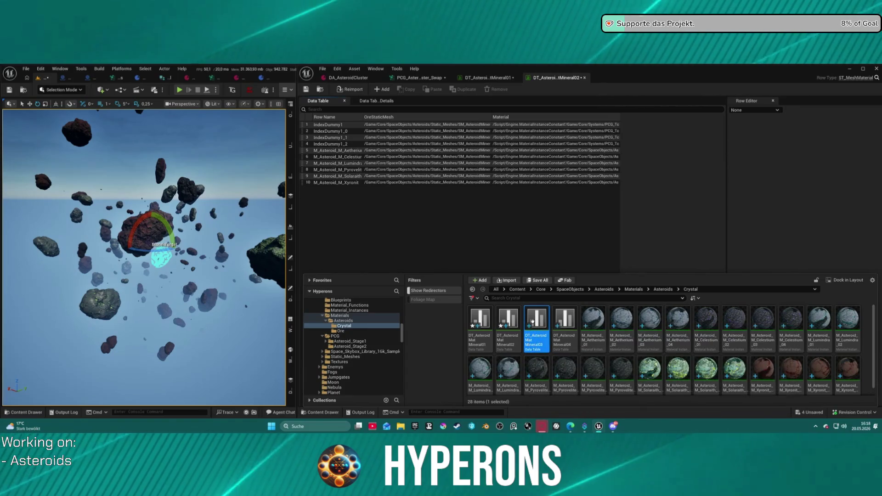
Step: Open DT_AsteroidMatMineral03, duplicate the Aetherium row and set its Material to MI_DebugOrange
double_click(530, 336)
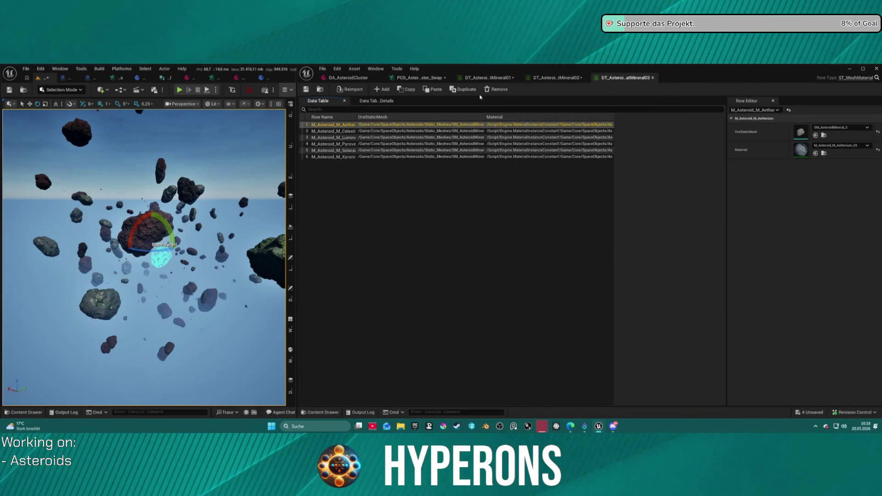
left_click(463, 89)
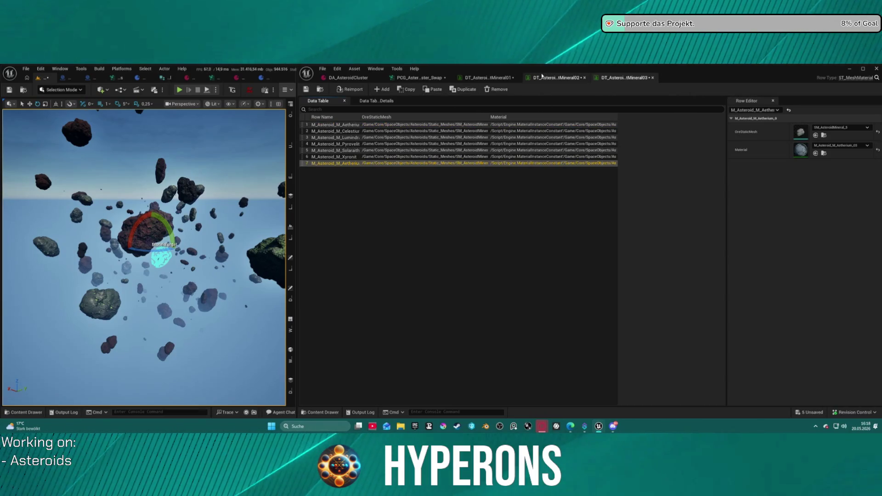
left_click(542, 76)
left_click(343, 128)
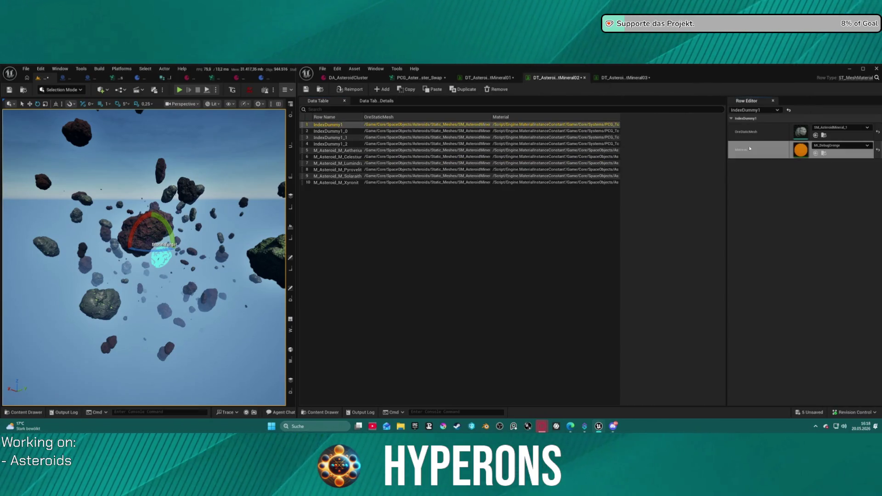
left_click(625, 77)
left_click(815, 153)
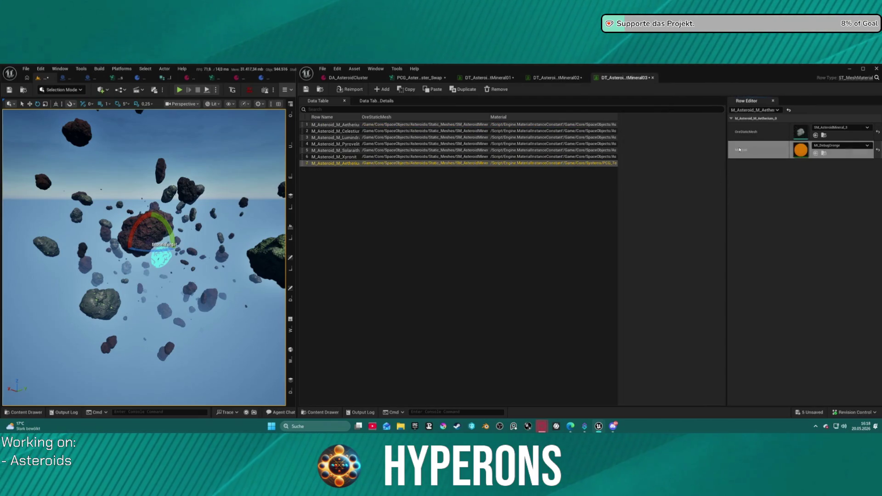
Step: Move the orange row to the top, rename it Indexdummy1 and duplicate it
left_click_drag(305, 164, 307, 123)
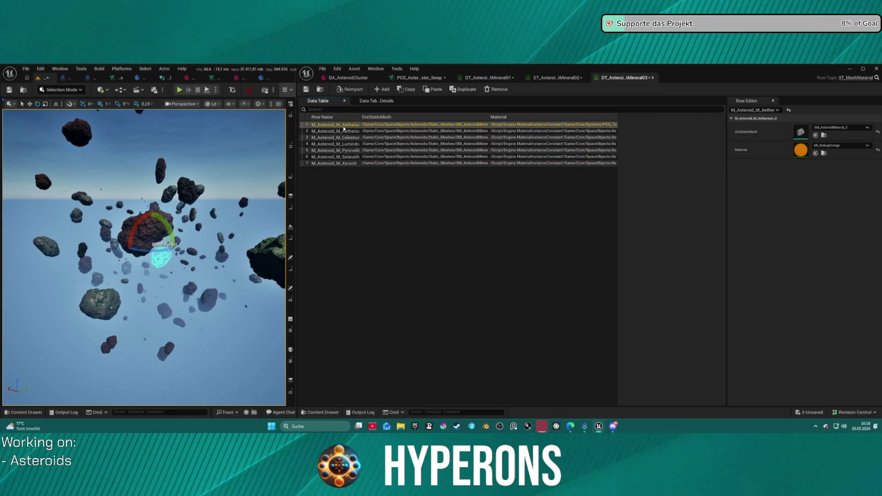
double_click(343, 128)
type("Indexdummy1")
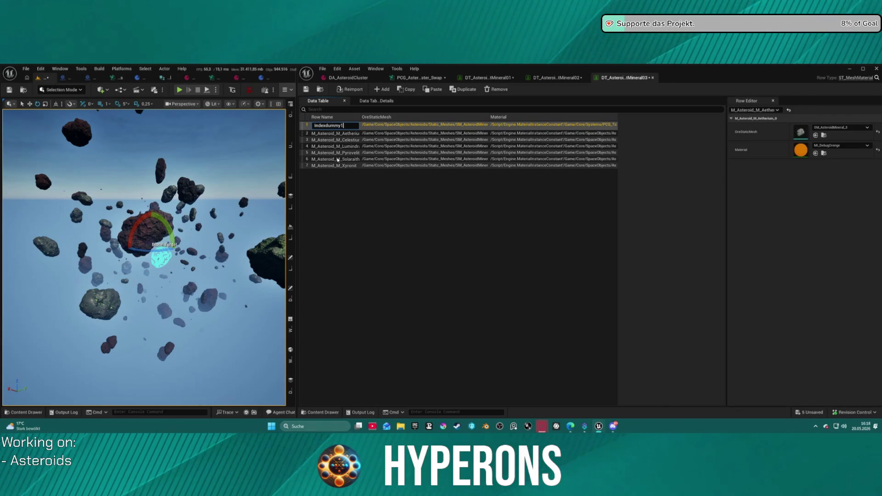
key("Return")
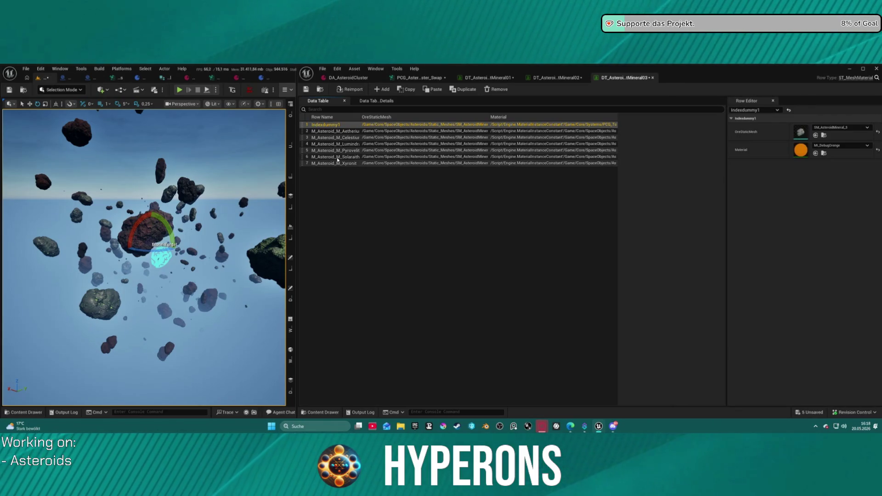
left_click(463, 89)
left_click(462, 89)
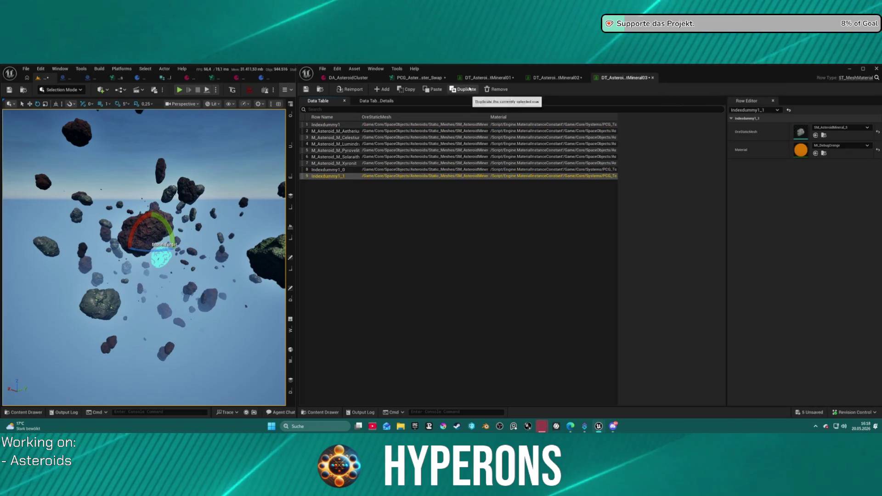
left_click(463, 89)
Step: Drag Indexdummy1_0, Indexdummy1_1 and Indexdummy1_2 into positions two through four
left_click(335, 170)
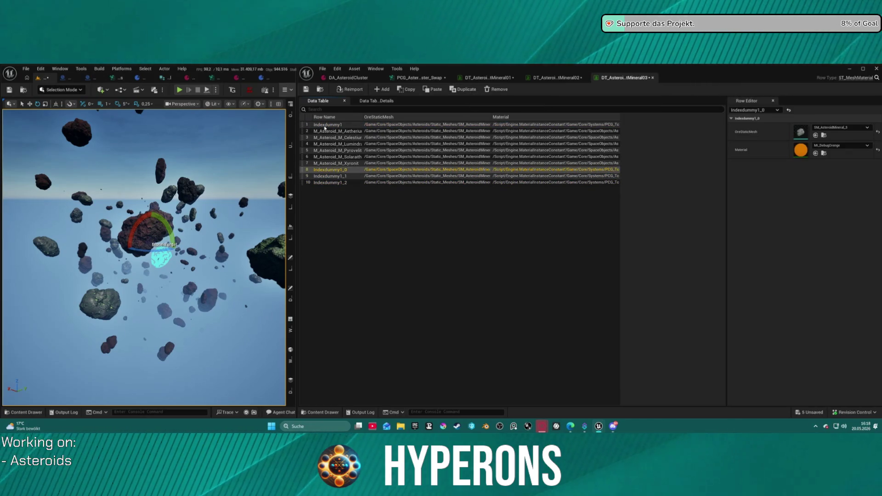
left_click_drag(302, 172, 304, 128)
left_click_drag(302, 176, 303, 136)
left_click_drag(301, 183, 304, 143)
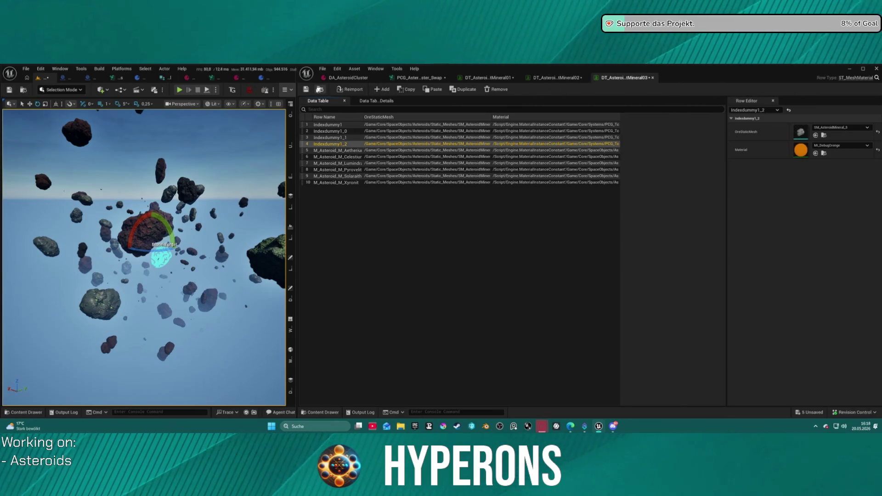
left_click(320, 89)
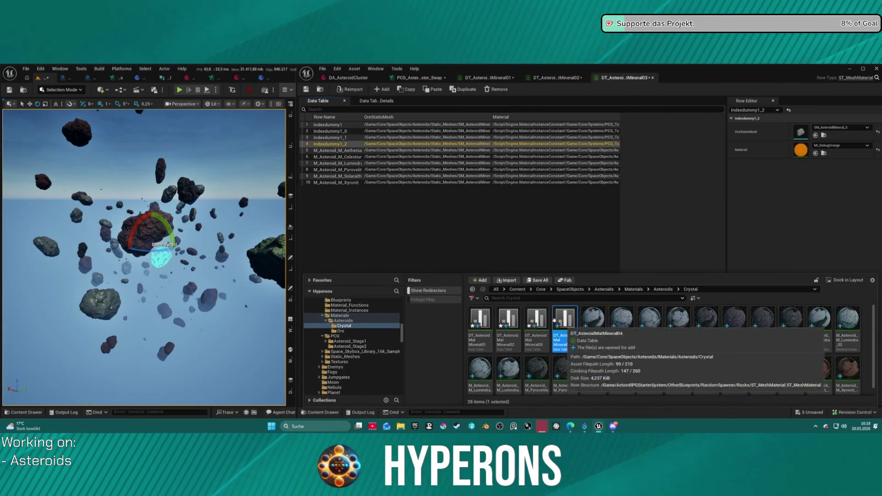
Step: Open DT_AsteroidMatMineral04, duplicate the Aetherium row and rename the copy IndexDummy
double_click(565, 342)
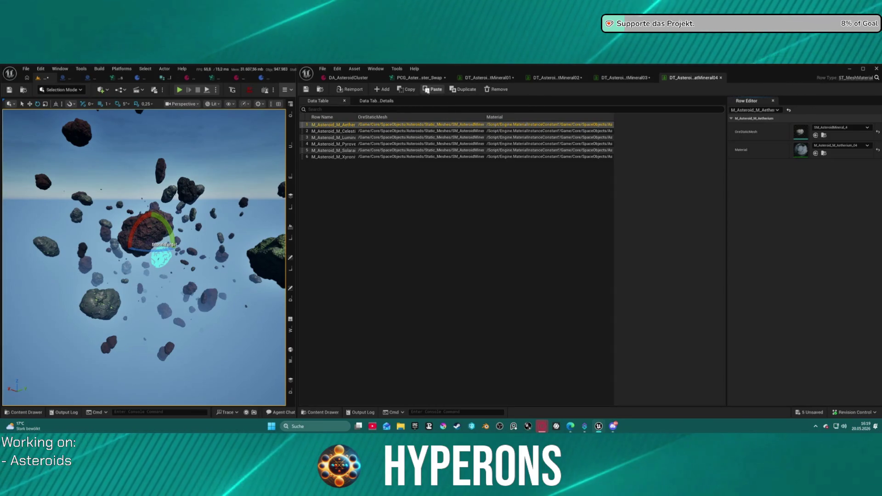
left_click(464, 90)
double_click(342, 163)
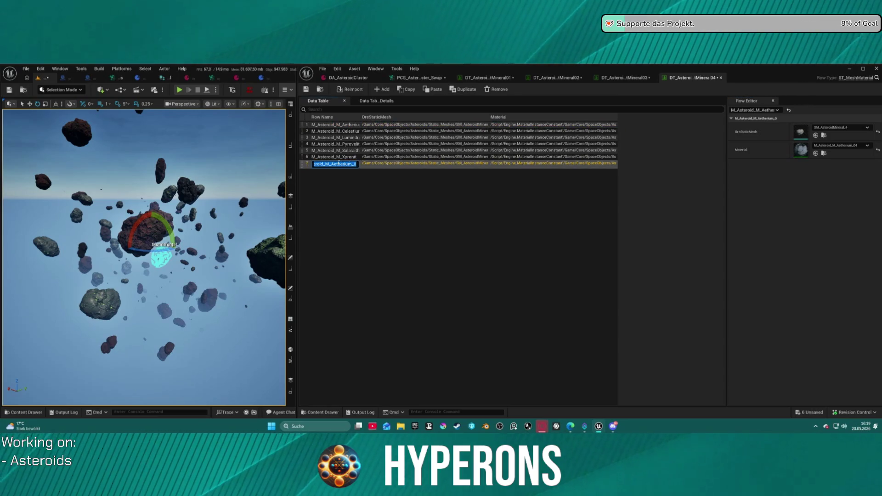
type("IndexDum")
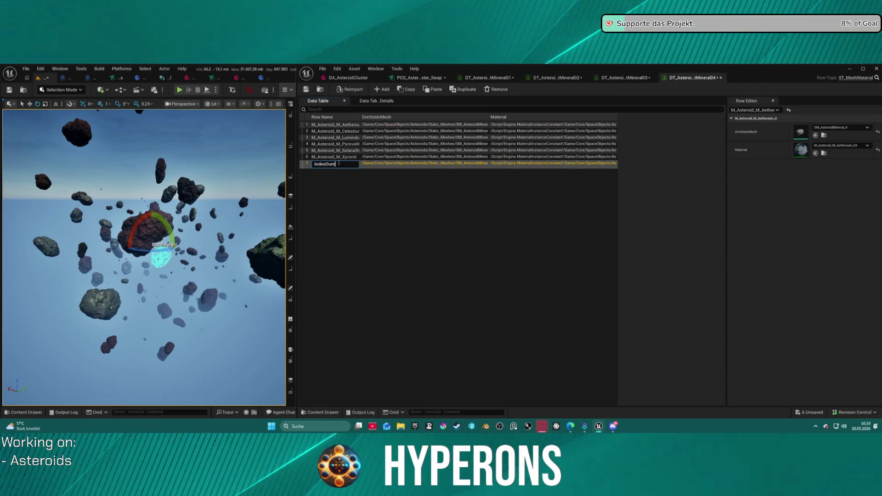
type("my")
key("Return")
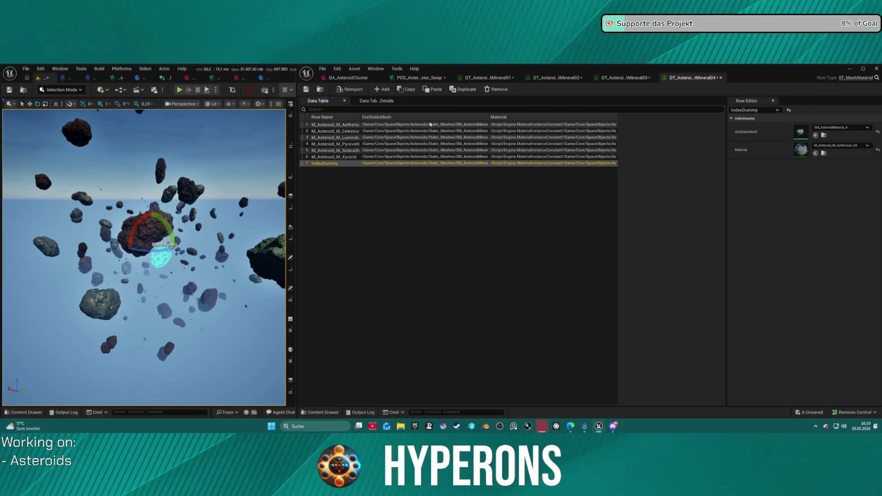
Step: Give IndexDummy the MI_DebugOrange material and duplicate it into IndexDummy_1 and IndexDummy_2
left_click(464, 89)
left_click(815, 153)
left_click(611, 163)
left_click(815, 153)
left_click(464, 89)
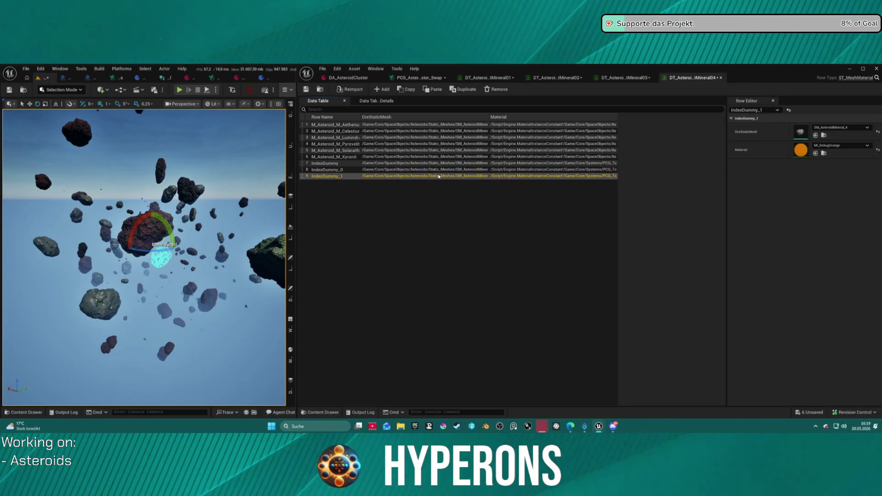
key("ctrl+w")
Step: Drag the IndexDummy rows to the top of the table and save all changes
left_click(332, 163)
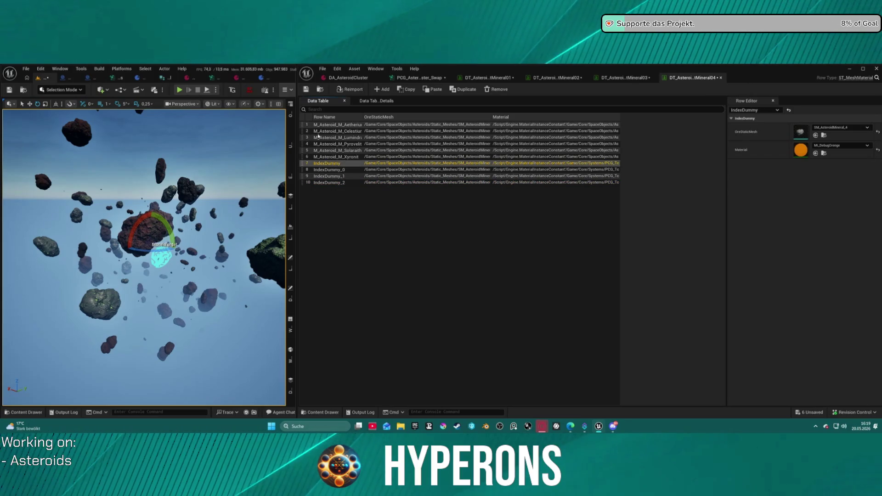
mouse_move(304, 162)
left_mouse_down()
mouse_move(304, 124)
mouse_move(305, 160)
mouse_move(304, 138)
left_mouse_up()
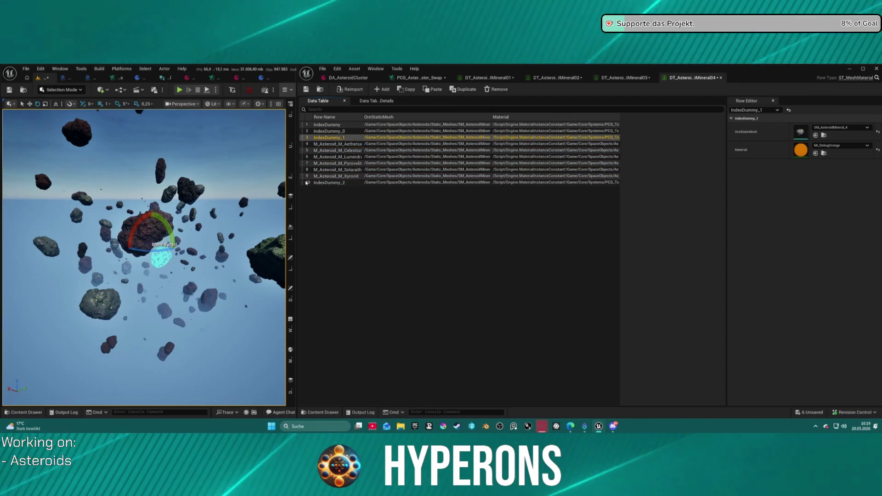
left_click_drag(304, 182, 304, 140)
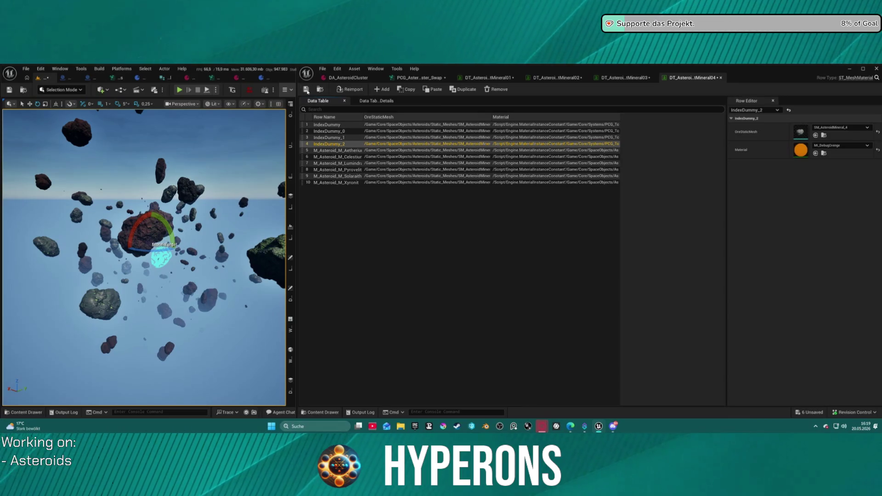
left_click(306, 90)
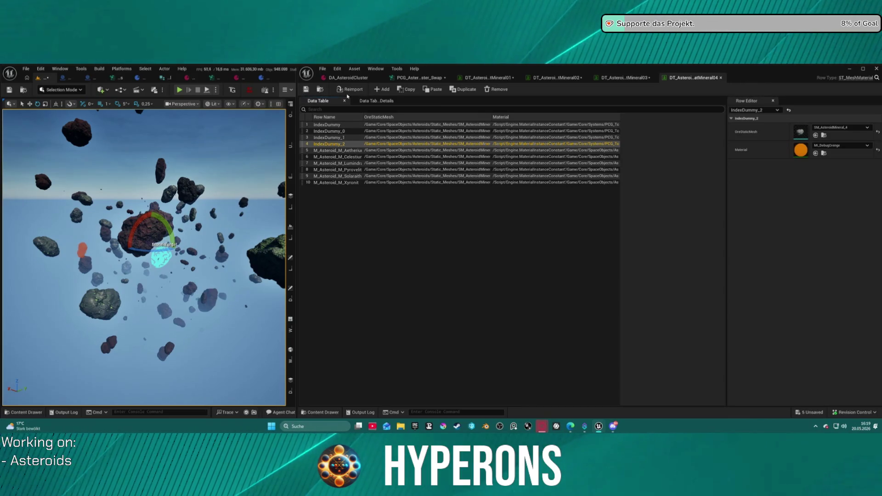
key("ctrl+shift+s")
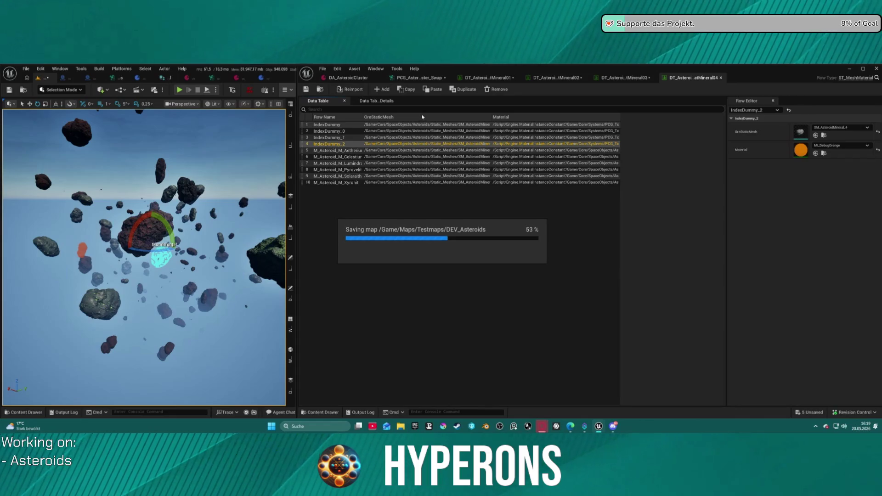
mouse_move(175, 182)
left_mouse_down()
mouse_move(81, 150)
mouse_move(104, 158)
left_mouse_up()
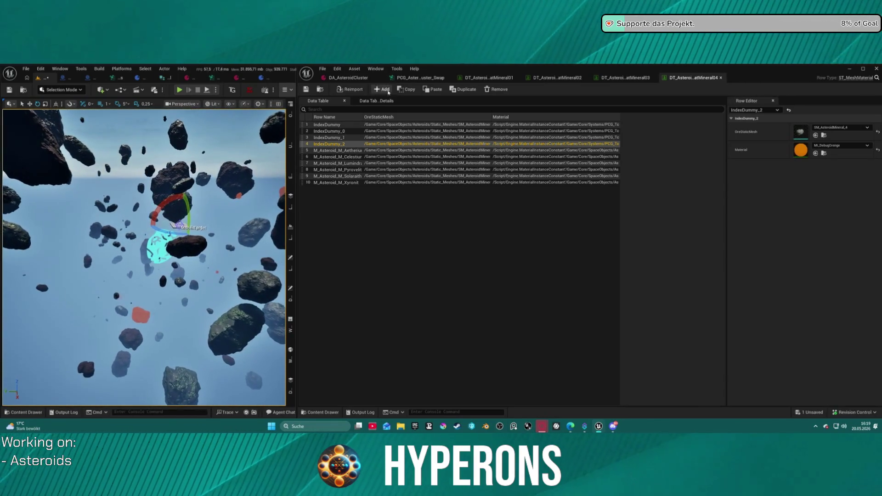
Step: Return to the PCG_AsteroidBelt_Cluster_Swap graph after reviewing and closing the three DT Mineral tables
left_click(420, 77)
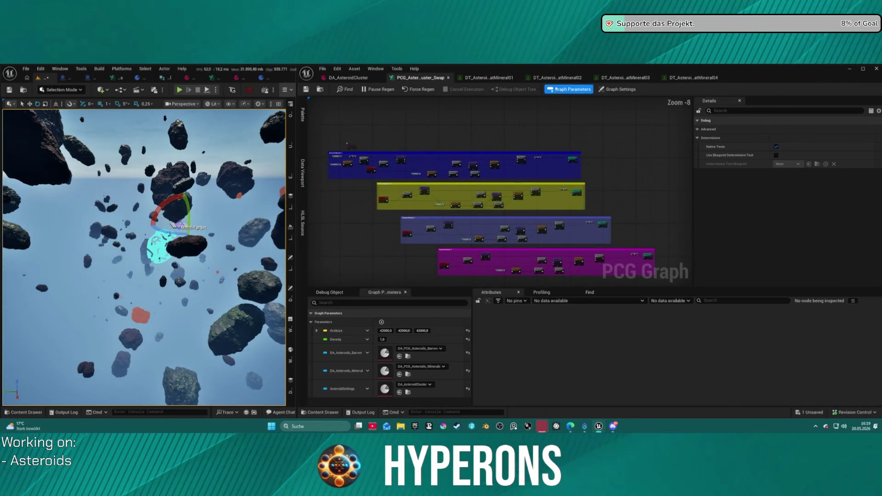
left_click(489, 77)
left_click(558, 77)
left_click(625, 78)
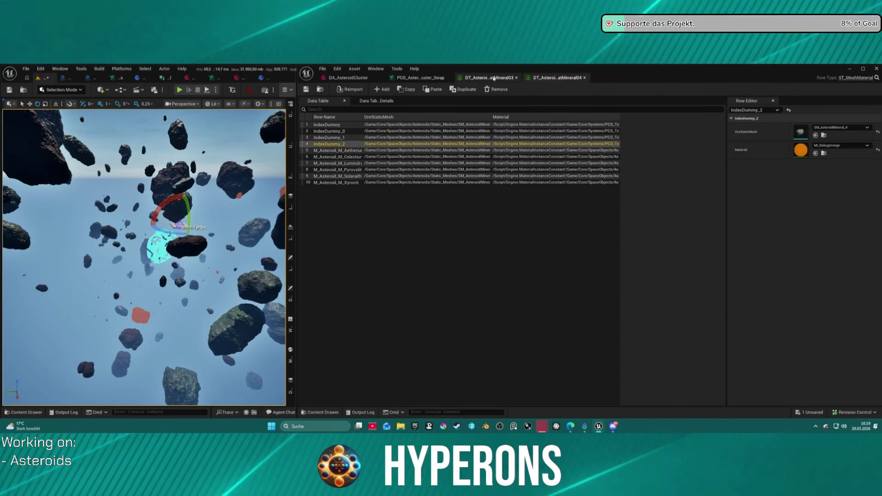
left_click(516, 78)
left_click(516, 77)
left_click(516, 78)
Step: Pan to the Random Choice and Merge Points nodes and shift Mineral Asteroids up and right
scroll(422, 190, "up", 6)
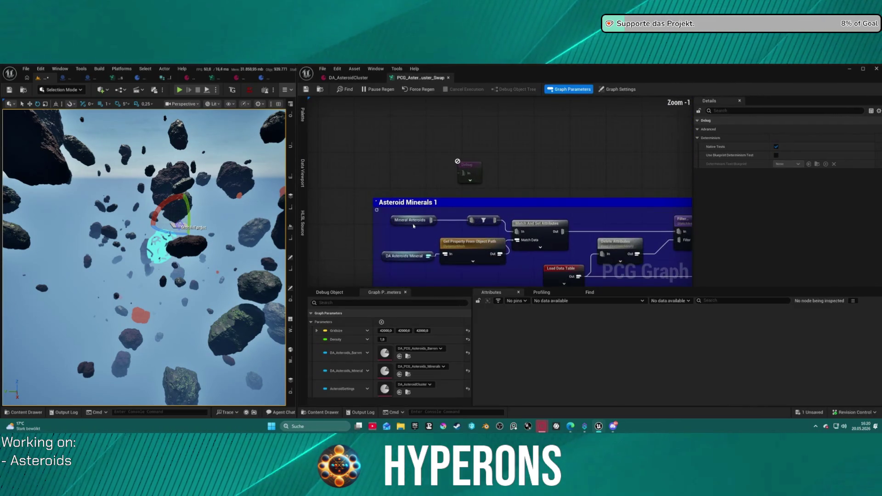
scroll(422, 190, "down", 10)
left_click_drag(574, 134, 466, 176)
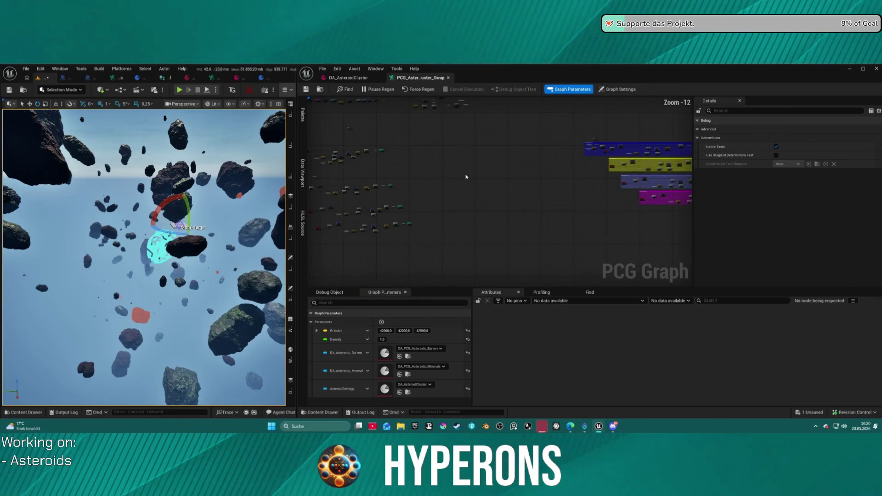
mouse_move(512, 156)
left_mouse_down()
mouse_move(439, 137)
mouse_move(528, 184)
left_mouse_up()
scroll(459, 165, "up", 11)
left_click_drag(479, 160, 451, 159)
mouse_move(566, 175)
left_mouse_down()
mouse_move(585, 135)
mouse_move(603, 135)
left_mouse_up()
Step: Add a Branch fed by Random Choice's Chosen output, with Output A driving Mineral Asteroids
mouse_move(412, 135)
left_mouse_down()
mouse_move(492, 148)
mouse_move(479, 143)
left_mouse_up()
type("bran")
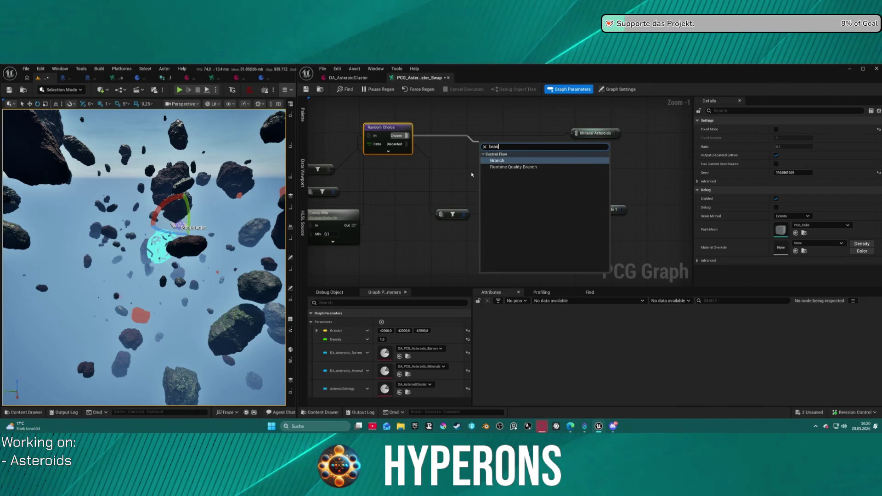
key("Return")
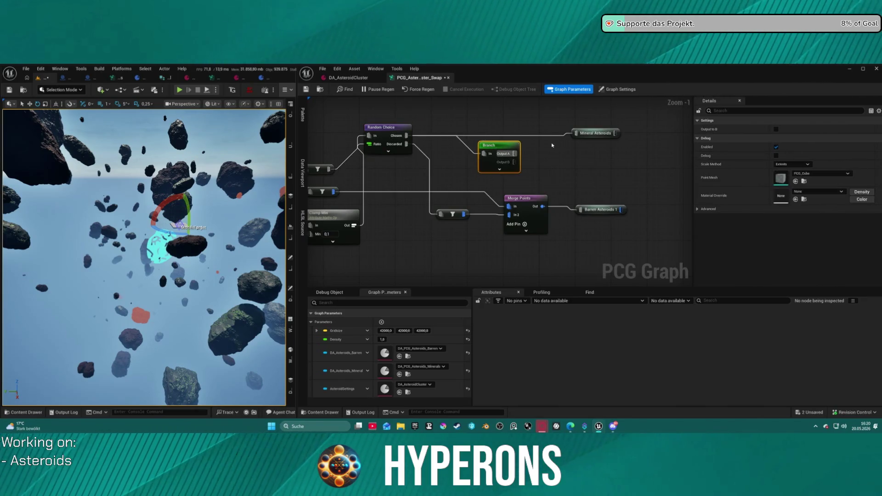
mouse_move(519, 158)
left_mouse_down()
mouse_move(606, 138)
mouse_move(575, 133)
left_mouse_up()
left_click_drag(483, 142, 506, 129)
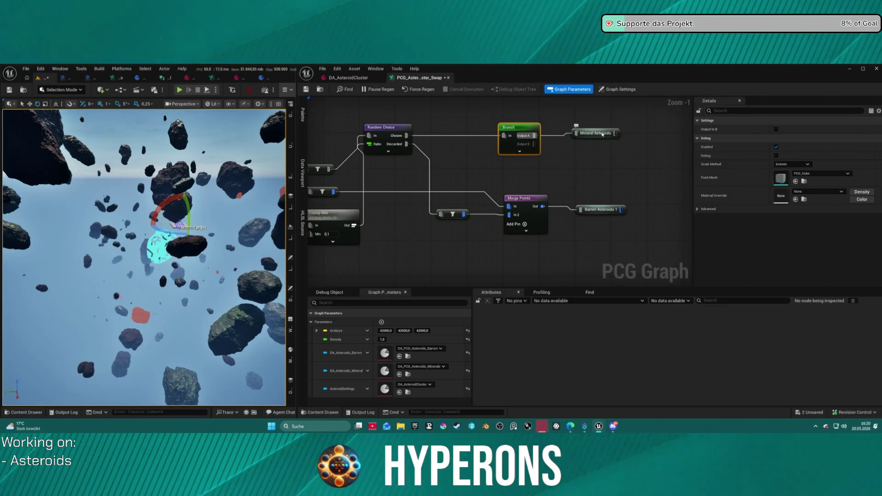
left_click_drag(602, 134, 602, 139)
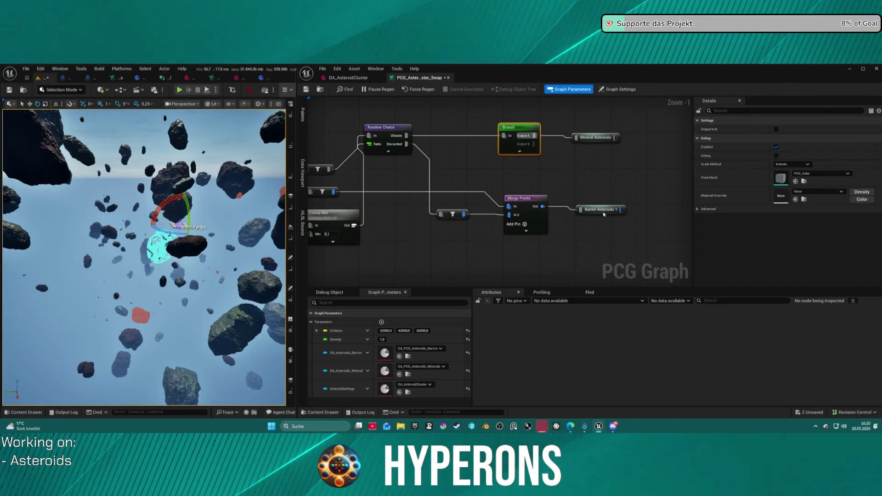
Step: Paste a second Branch between Merge Points and Barren Asteroids, then save all changes
left_click_drag(604, 214, 640, 196)
key("ctrl+v")
left_click_drag(603, 243, 545, 206)
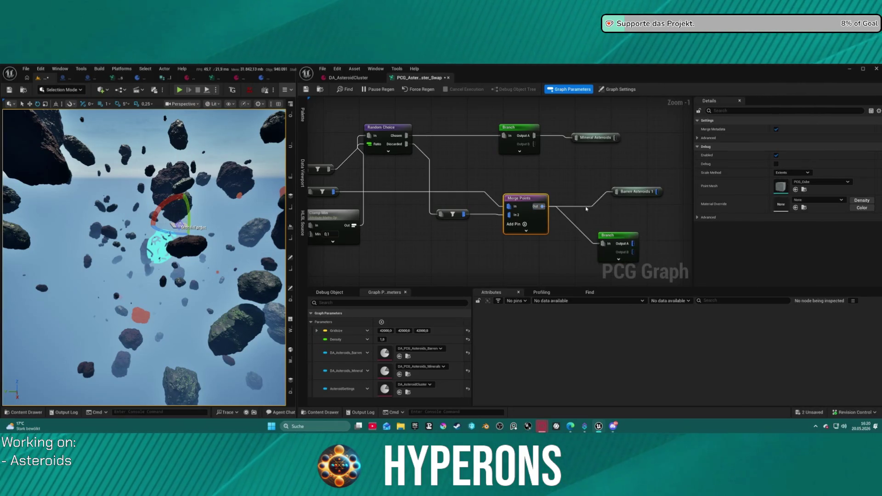
left_click_drag(629, 244, 614, 192)
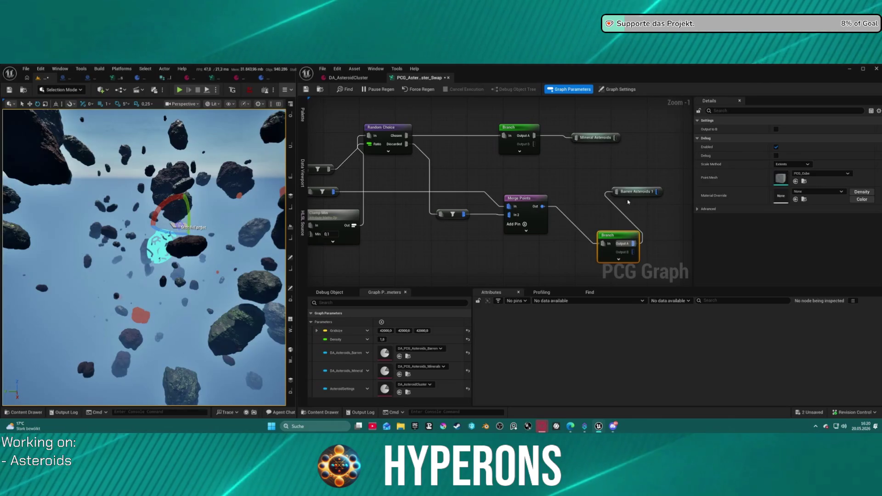
left_click(637, 193)
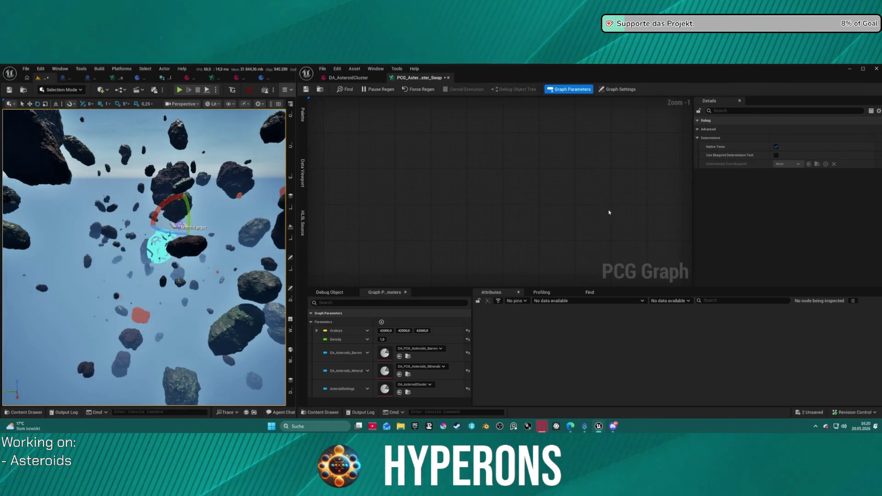
scroll(581, 211, "down", 10)
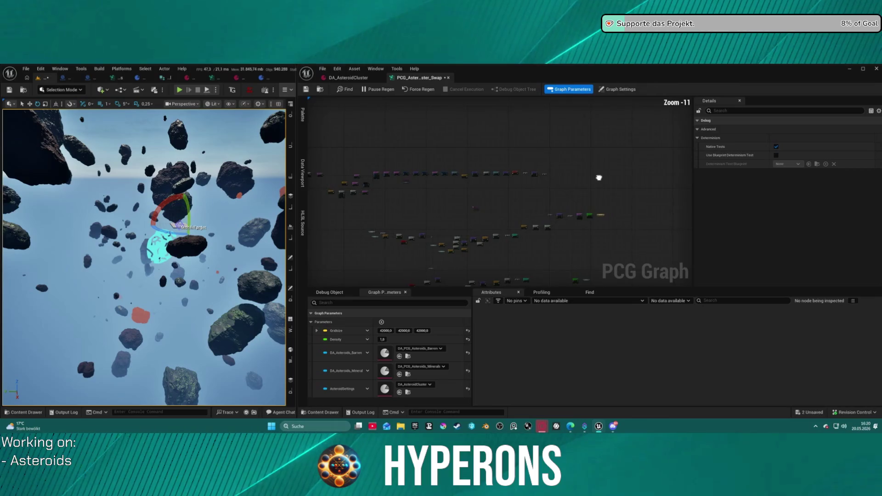
key("ctrl+z")
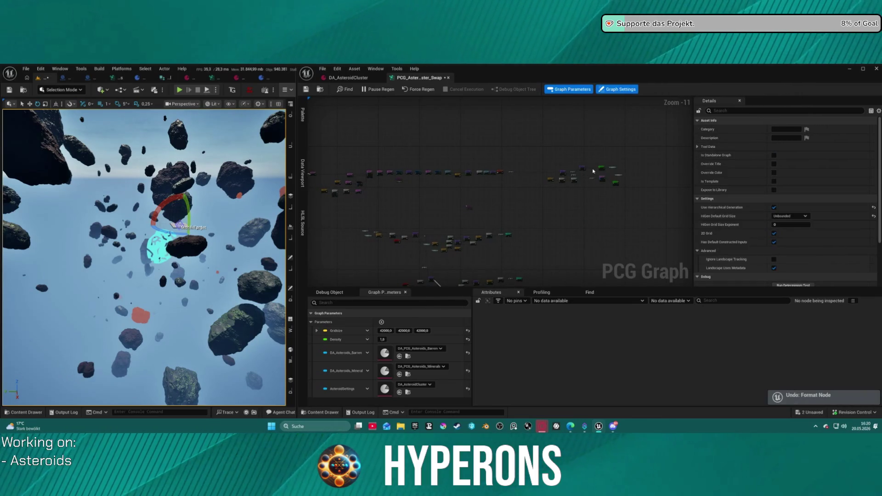
scroll(595, 169, "up", 1)
key("ctrl+shift+s")
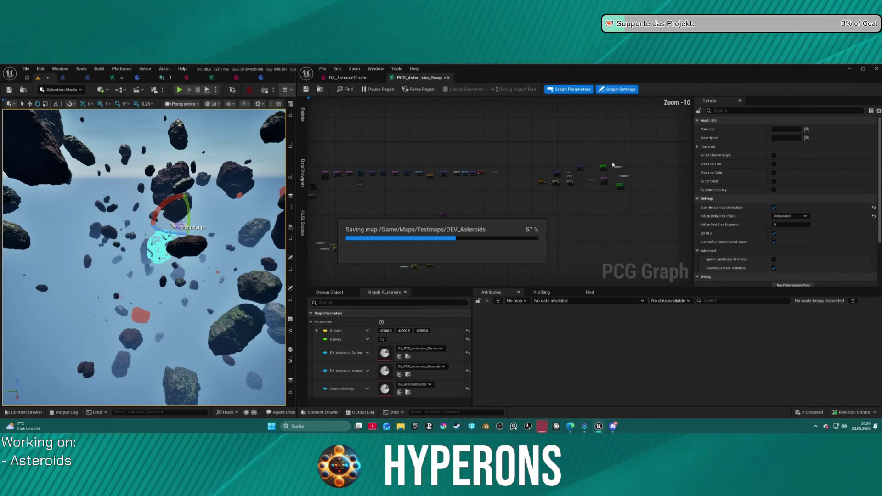
Step: Line up the second Branch beside Barren Asteroids and enable its Output To B option
scroll(555, 183, "up", 7)
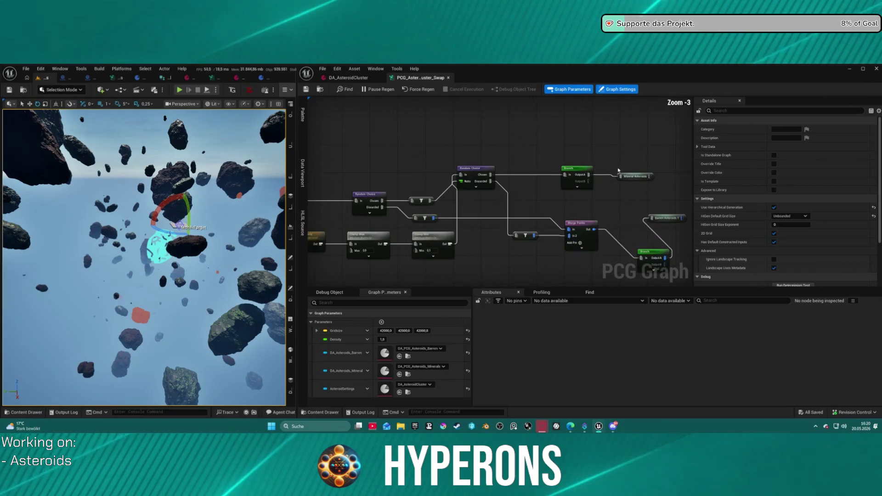
mouse_move(569, 185)
left_mouse_down()
mouse_move(599, 227)
mouse_move(538, 193)
left_mouse_up()
left_click(566, 225)
left_click_drag(606, 228, 602, 197)
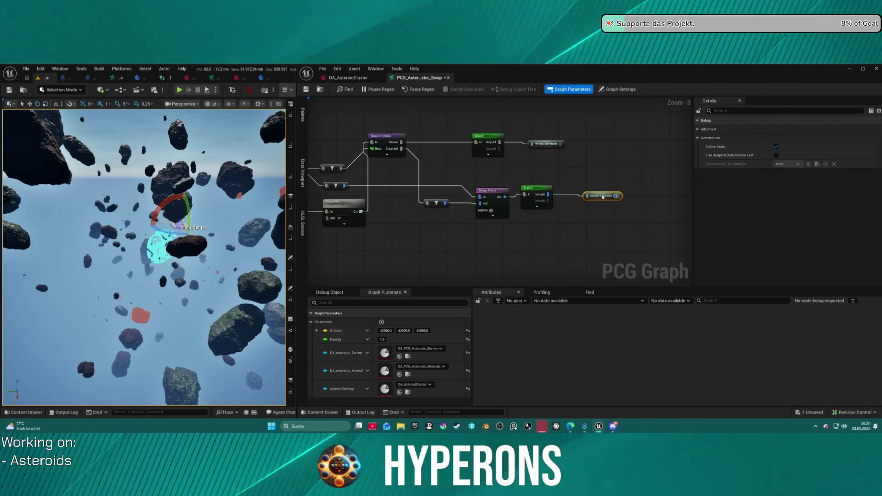
left_click_drag(541, 189, 541, 193)
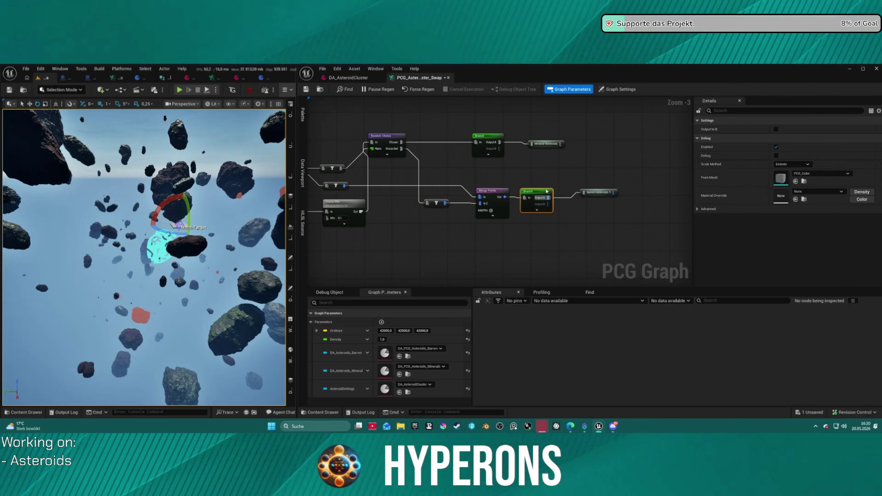
left_click(775, 129)
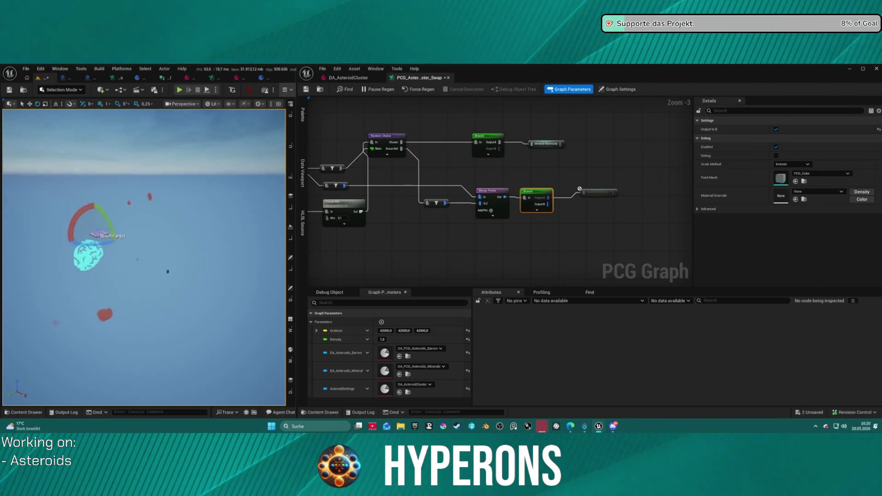
Step: Inspect the Filter Elements By Index output and widen the Material column to show full paths
scroll(519, 152, "down", 6)
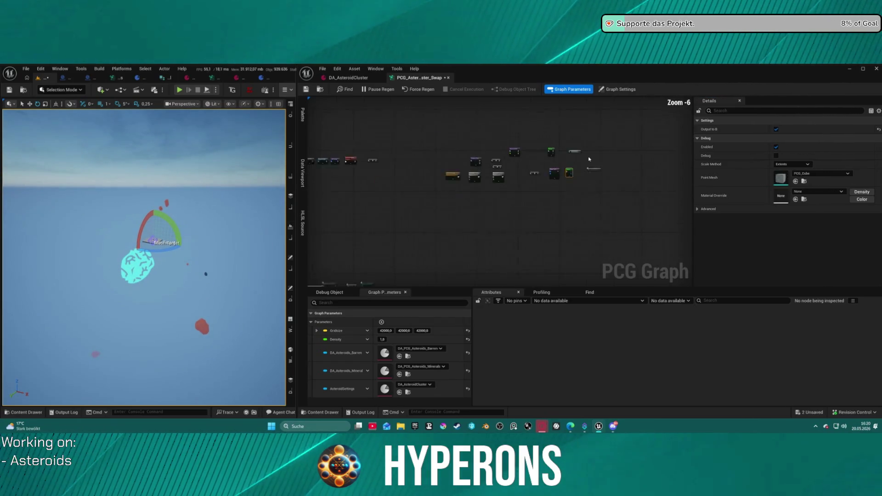
scroll(521, 167, "up", 8)
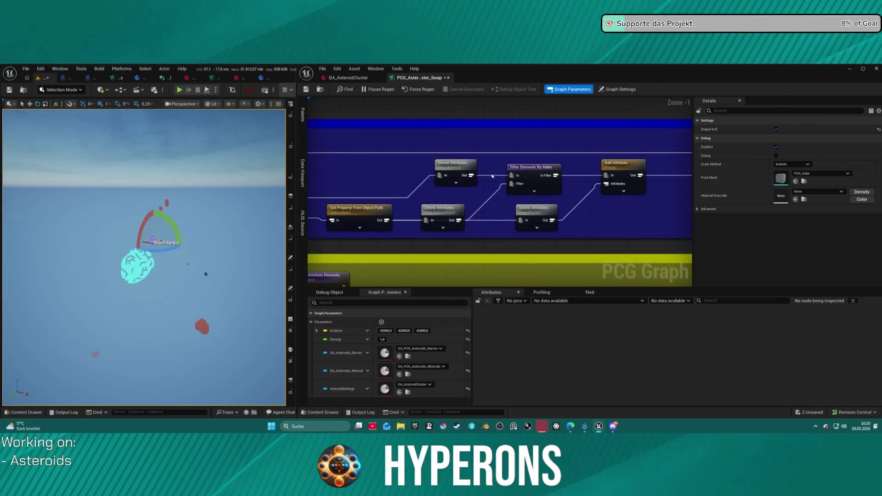
left_click(527, 176)
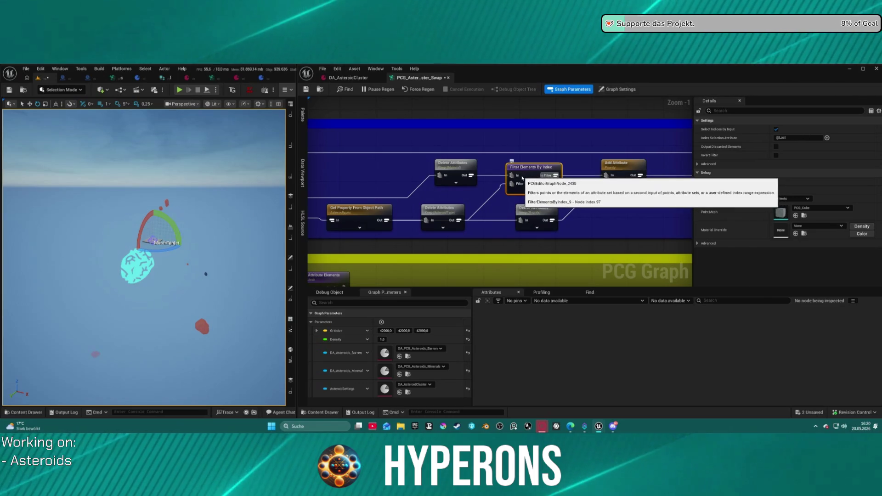
key("a")
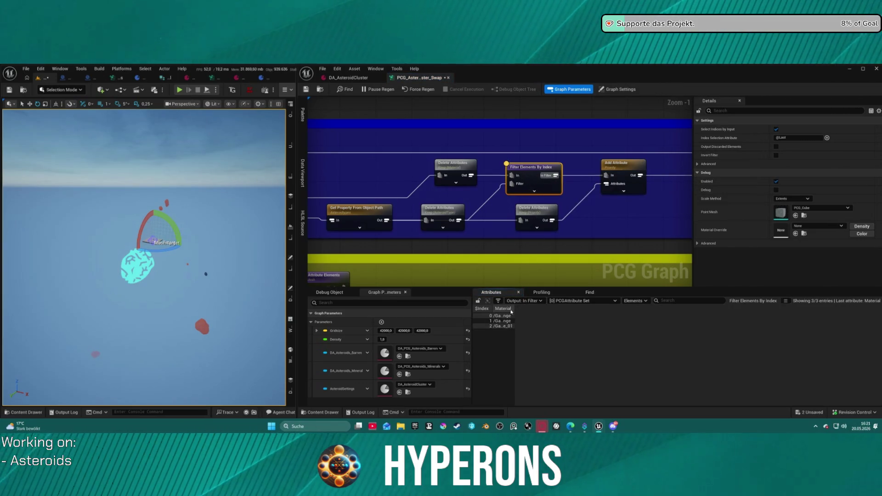
mouse_move(514, 308)
left_mouse_down()
mouse_move(771, 310)
mouse_move(722, 311)
left_mouse_up()
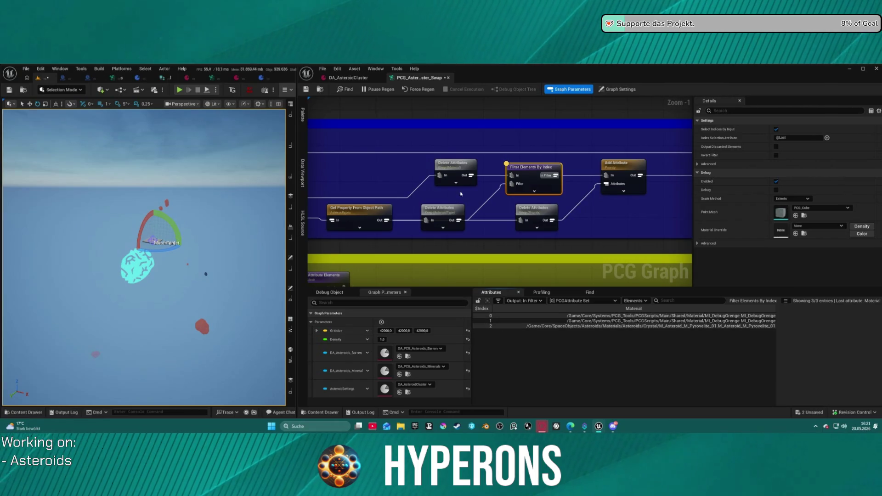
Step: Review the Delete Attributes and Filter Elements By Index settings across the mineral filtering chain
left_click(457, 163)
left_click_drag(432, 208, 543, 198)
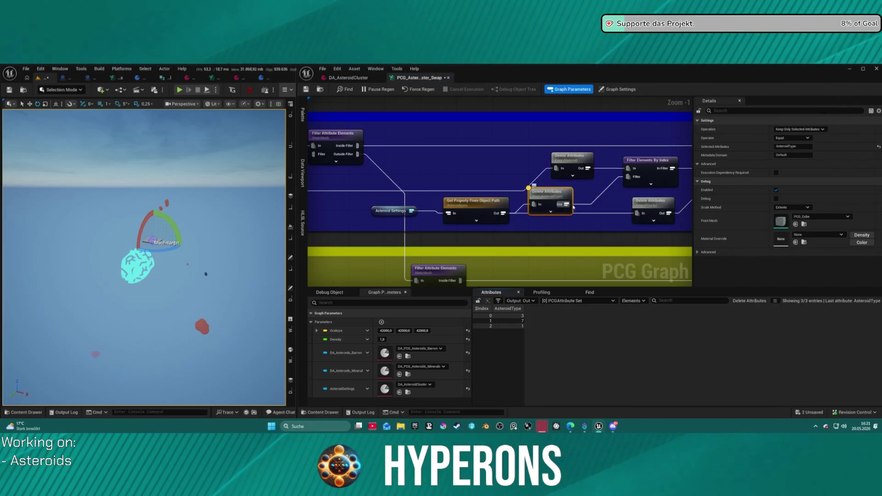
left_click(643, 181)
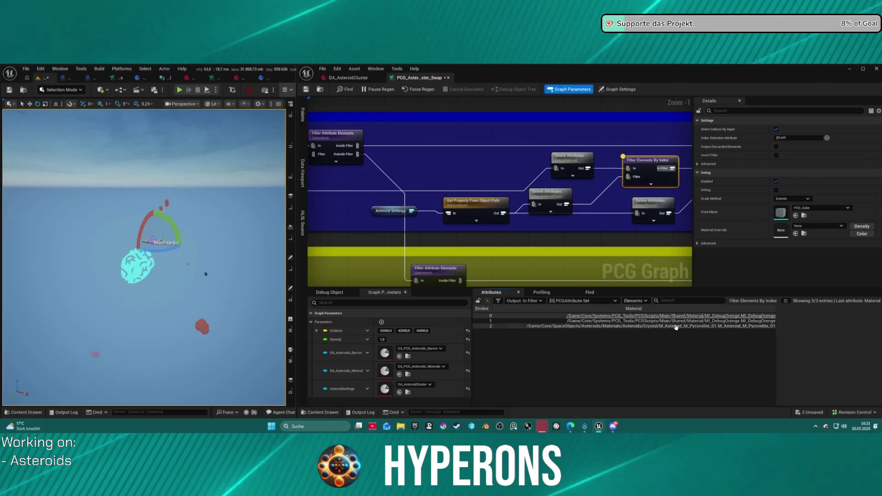
left_click_drag(588, 215, 400, 210)
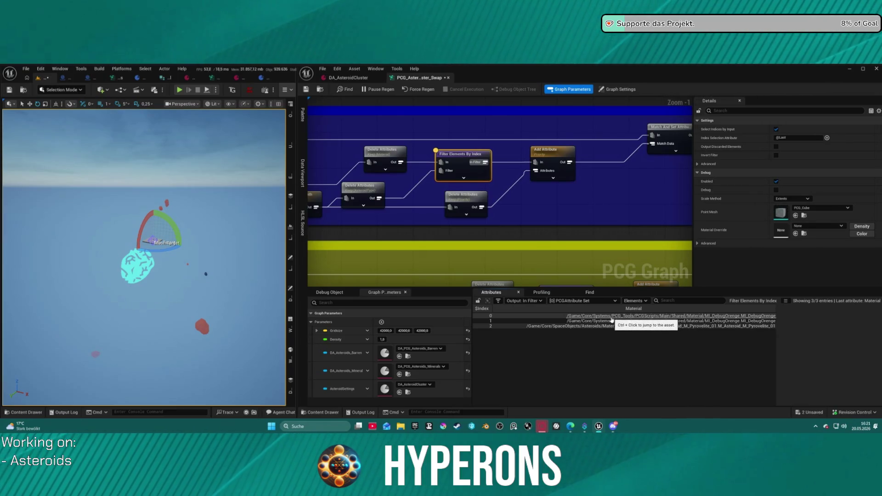
scroll(608, 206, "down", 3)
mouse_move(608, 206)
left_mouse_down()
mouse_move(500, 207)
mouse_move(510, 211)
left_mouse_up()
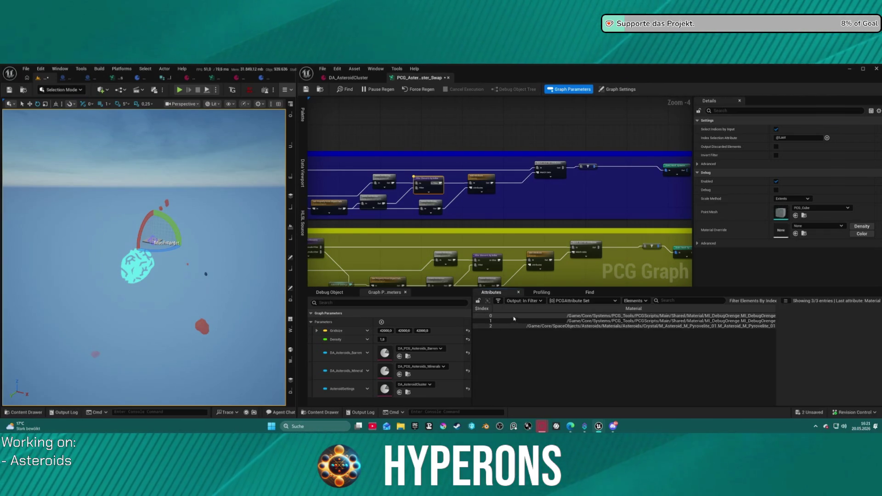
scroll(428, 196, "up", 5)
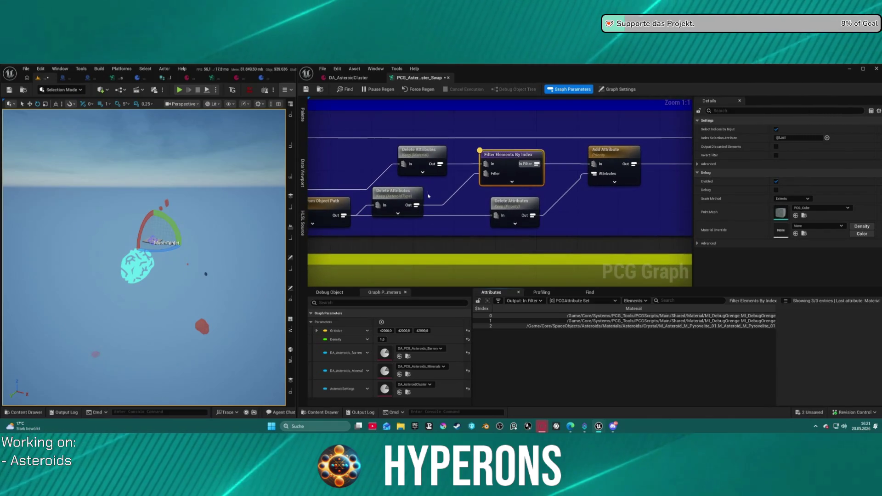
Step: Check the Keep AsteroidType node, then inspect the Keep Material Delete Attributes output data
left_click(398, 193)
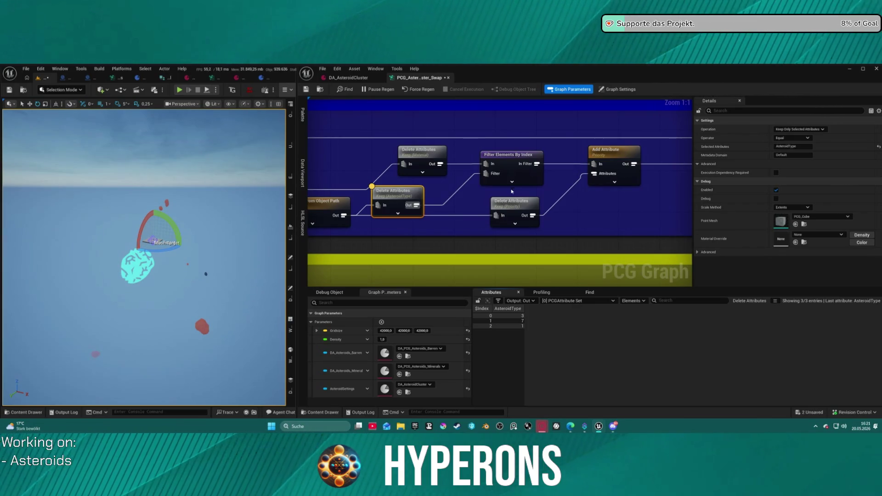
left_click(509, 158)
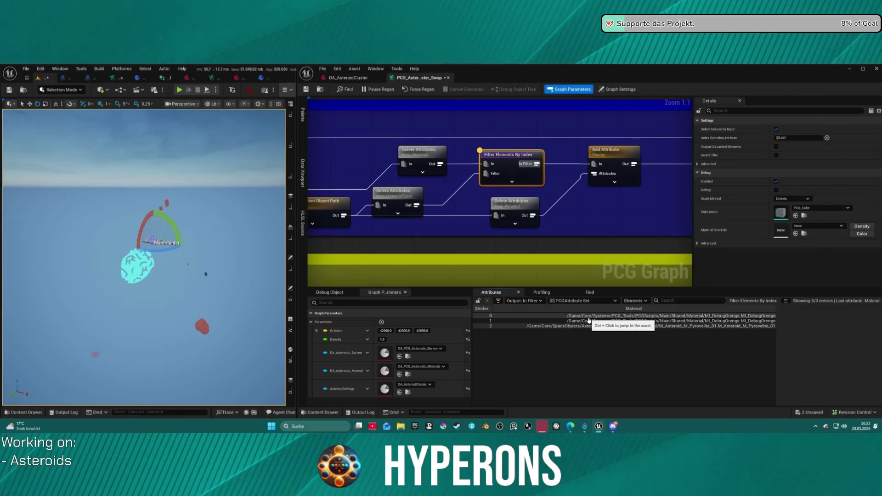
key("a")
left_click_drag(457, 202, 642, 200)
left_click(601, 159)
key("a")
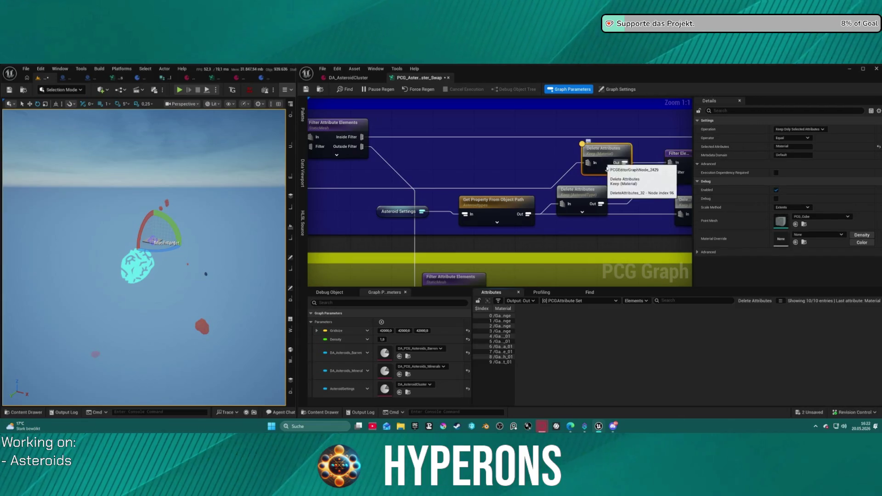
Step: Widen the Material column, then pan to the upstream Mineral Asteroids and Load Data Table nodes
mouse_move(518, 309)
left_mouse_down()
mouse_move(778, 310)
mouse_move(695, 317)
left_mouse_up()
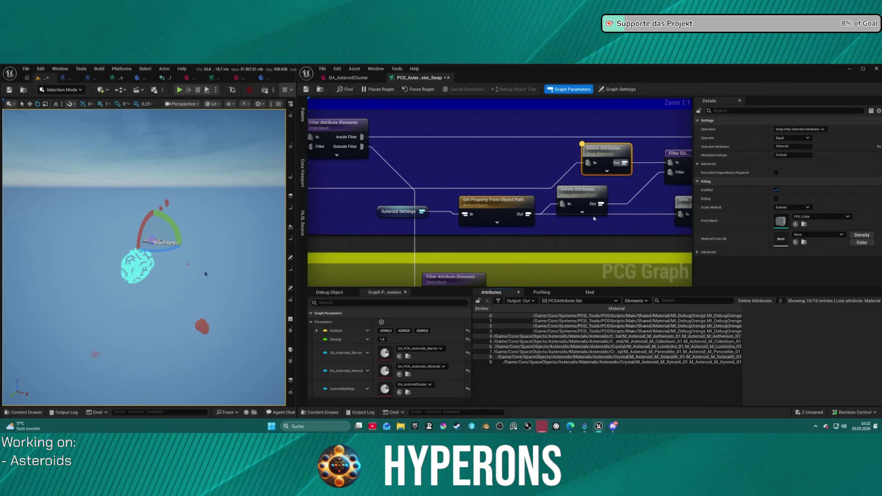
left_click_drag(594, 222, 348, 219)
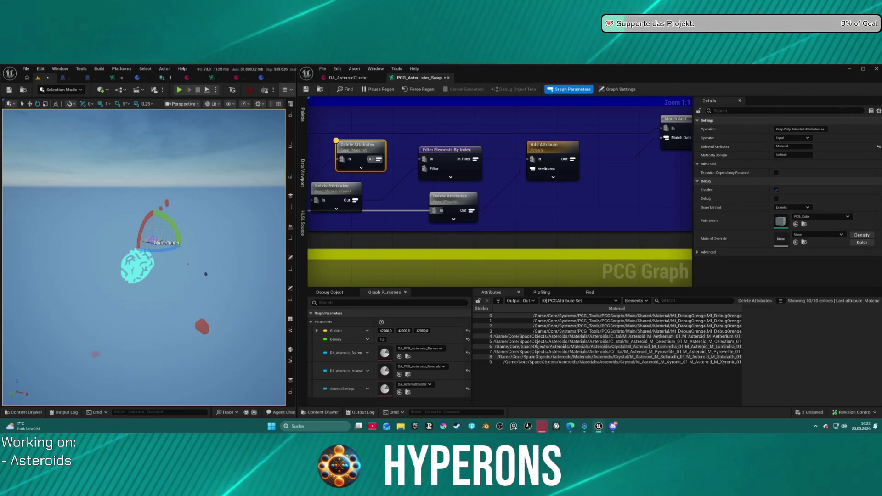
left_click_drag(349, 220, 670, 210)
left_click_drag(321, 193, 573, 193)
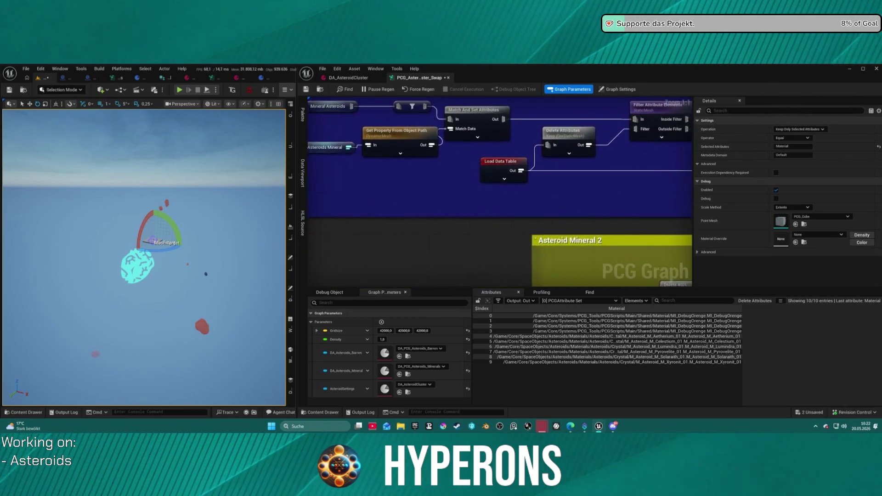
mouse_move(408, 193)
left_mouse_down()
mouse_move(445, 192)
mouse_move(432, 193)
left_mouse_up()
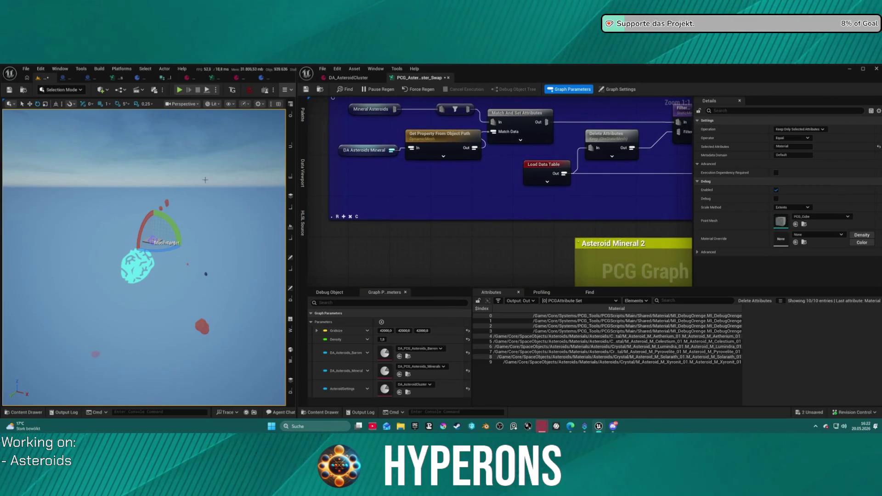
Step: Return to the Keep Material node and review its Operator (Equal) and Operation dropdowns unchanged
mouse_move(570, 139)
left_mouse_down()
mouse_move(590, 159)
mouse_move(572, 140)
mouse_move(299, 137)
left_mouse_up()
mouse_move(684, 139)
left_mouse_down()
mouse_move(471, 160)
mouse_move(396, 157)
left_mouse_up()
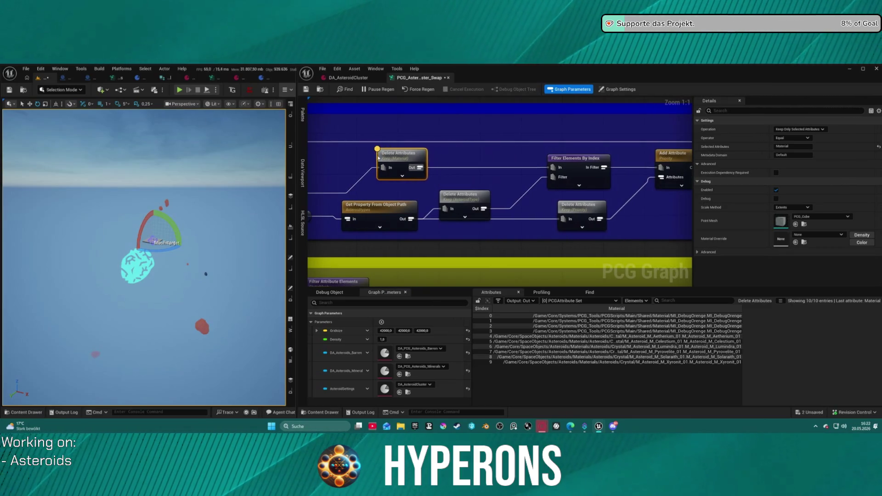
left_click(790, 144)
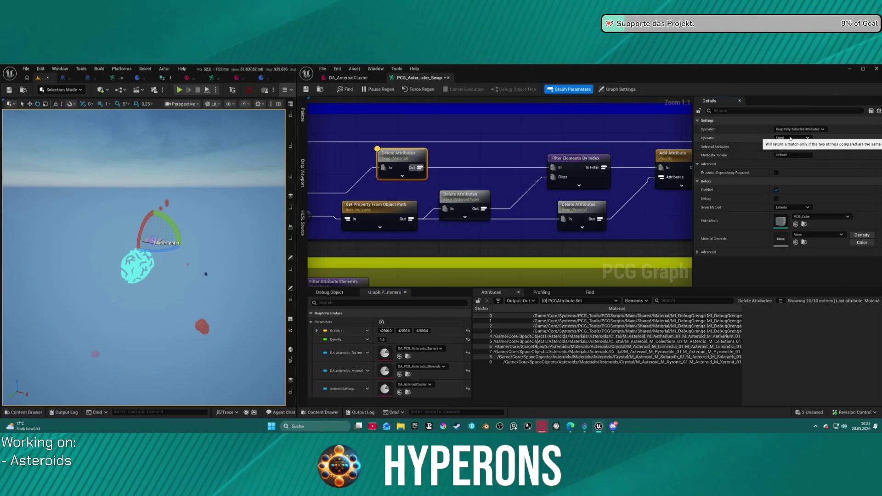
left_click(821, 130)
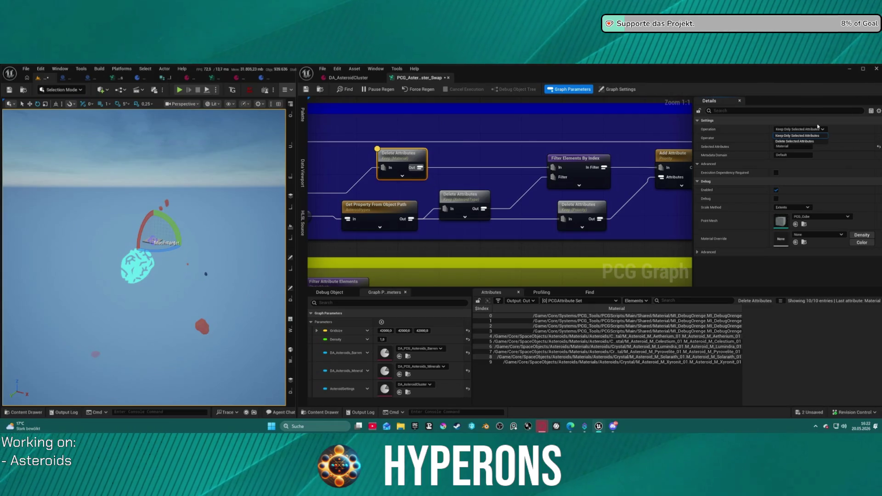
left_click(799, 136)
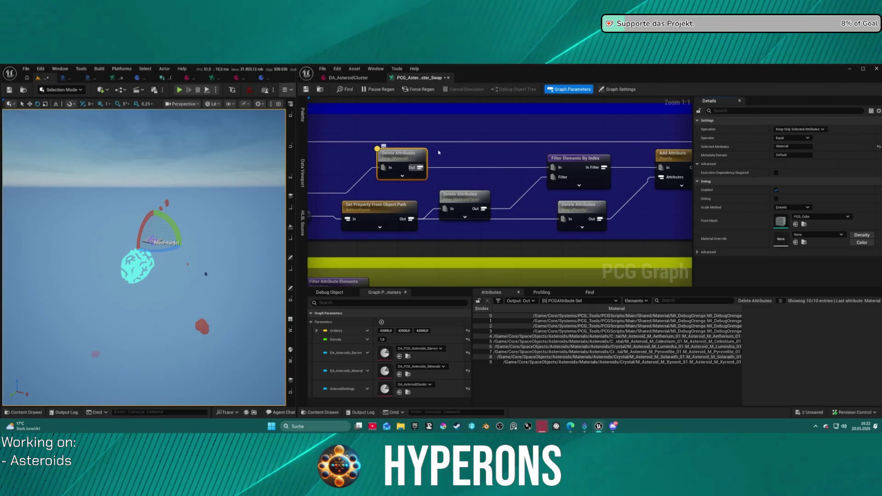
left_click(452, 156)
key("b")
left_click(449, 155)
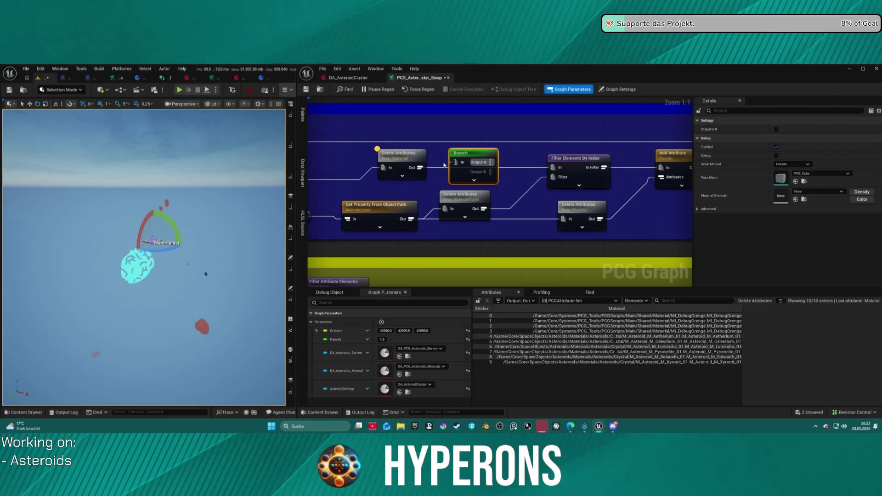
key("Delete")
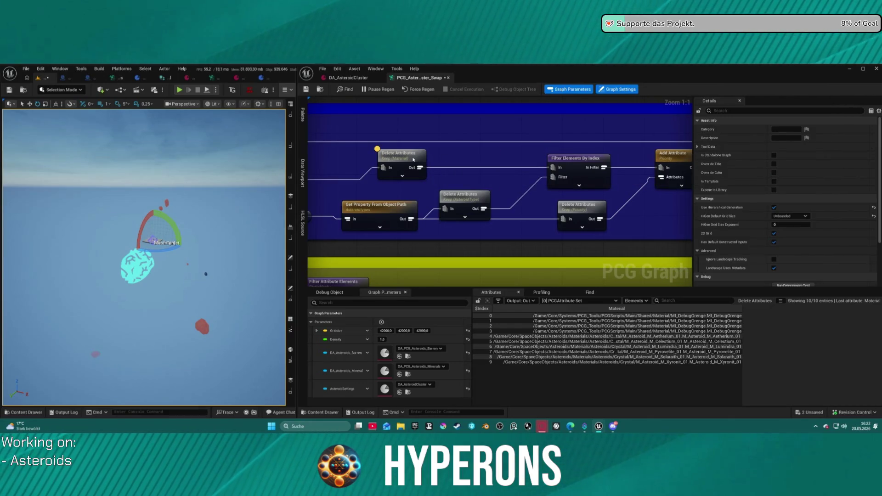
left_click(413, 159)
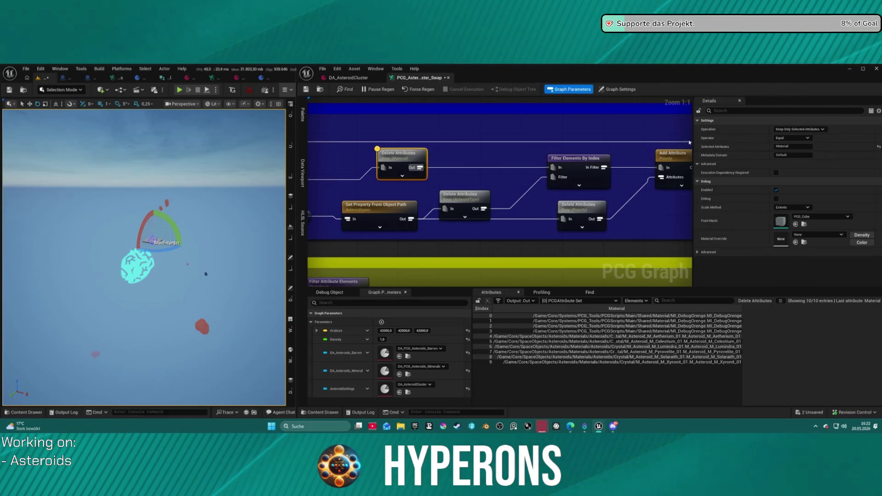
left_click(800, 130)
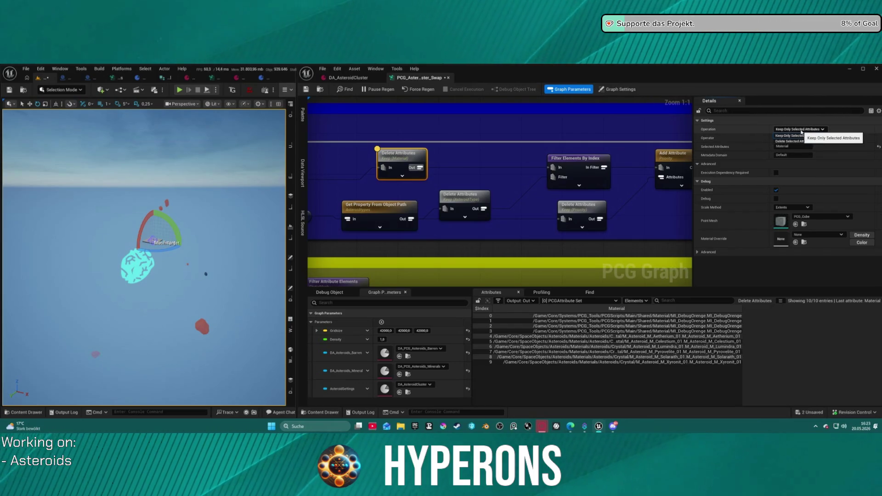
left_click(801, 134)
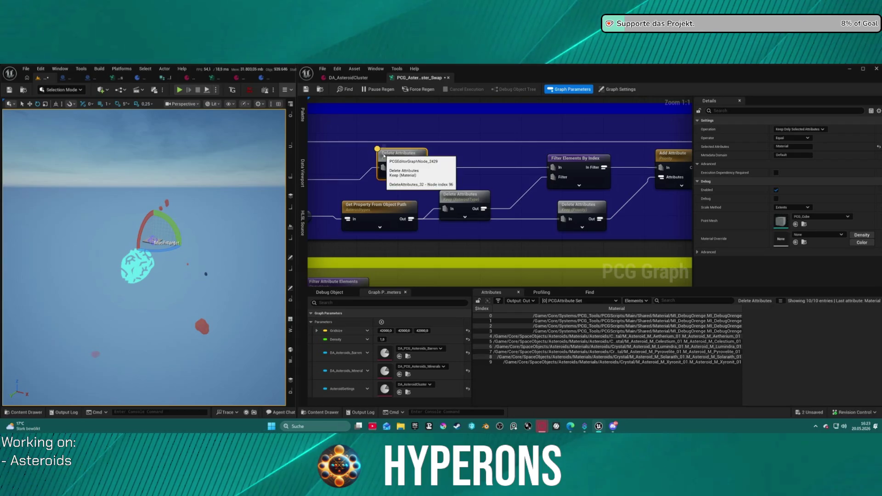
key("ctrl+d")
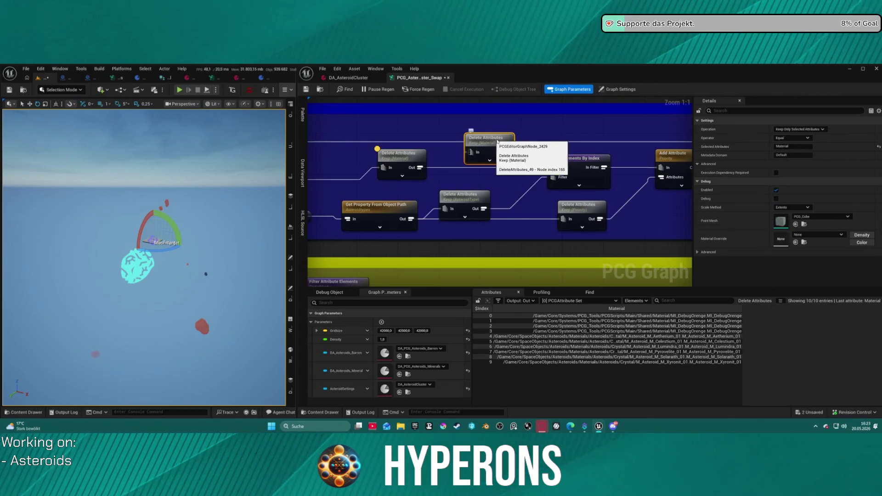
left_click(801, 129)
left_click(799, 138)
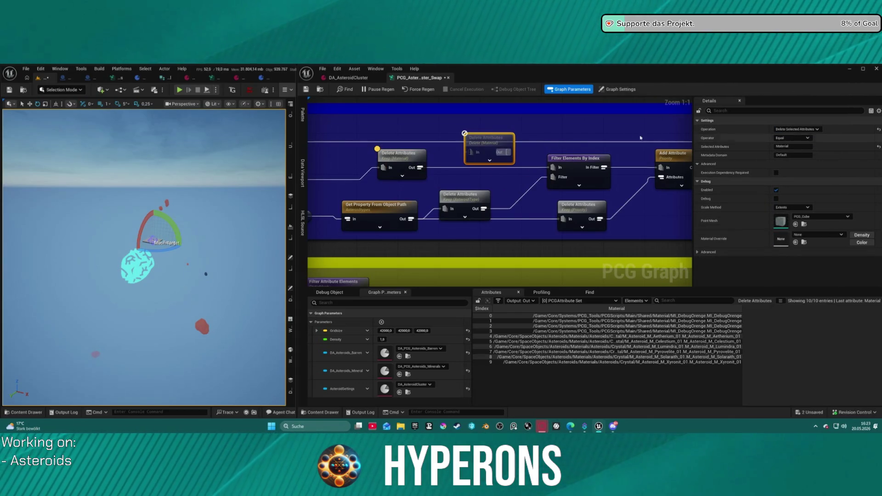
key("Delete")
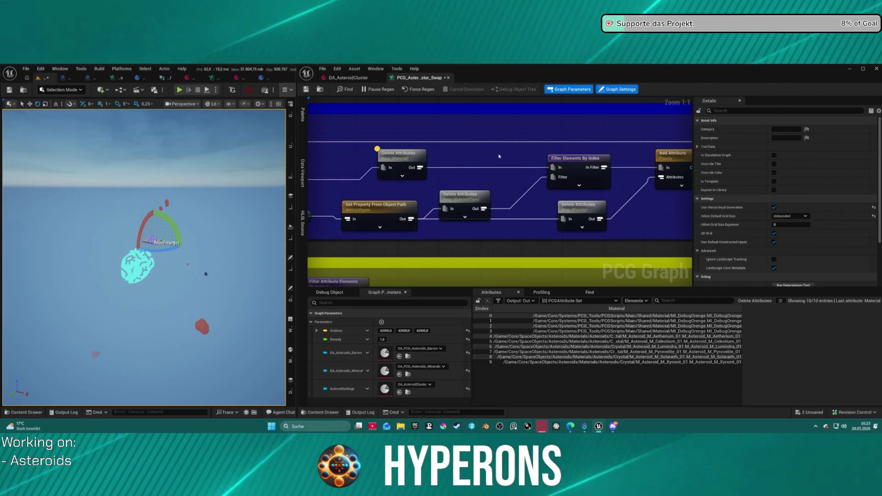
left_click(570, 159)
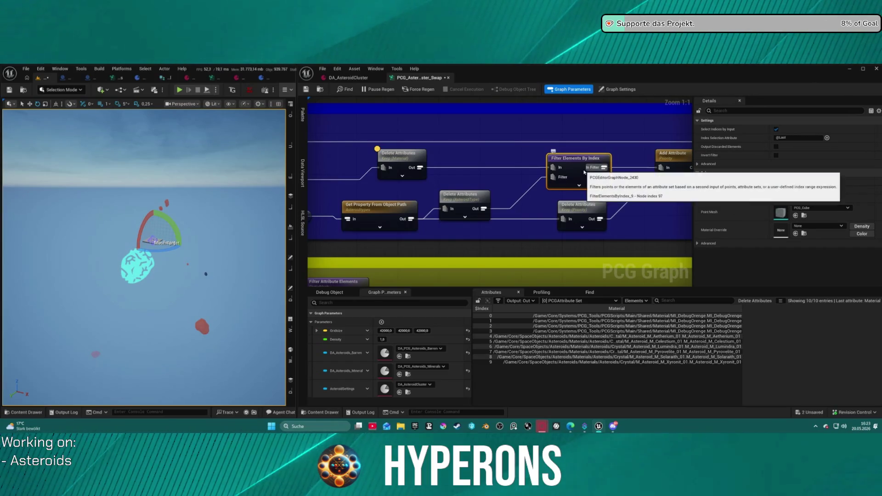
left_click(476, 166)
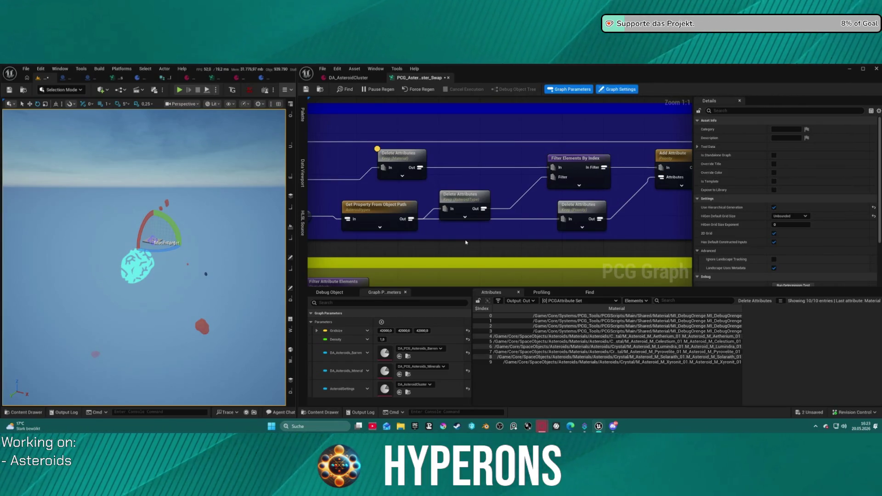
Step: Bring the Asteroid Minerals 1 section into view and move Asteroid Settings up and right
scroll(528, 247, "down", 3)
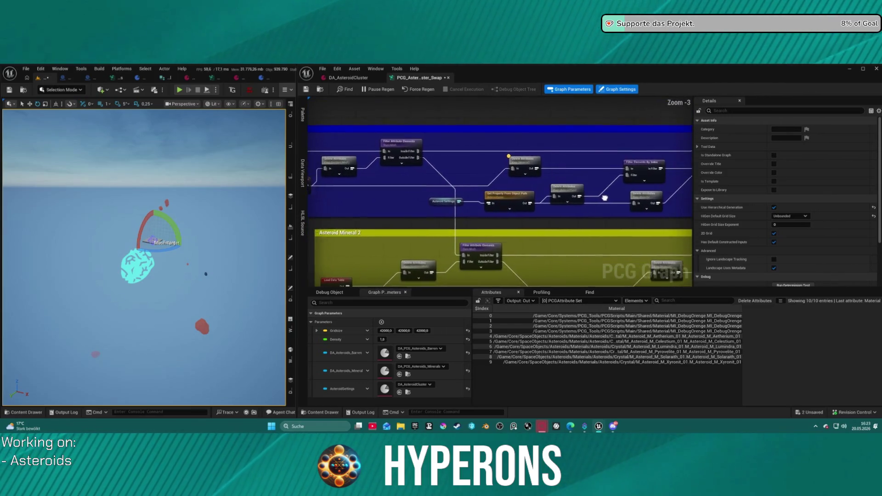
mouse_move(400, 177)
left_mouse_down()
mouse_move(739, 173)
mouse_move(647, 172)
left_mouse_up()
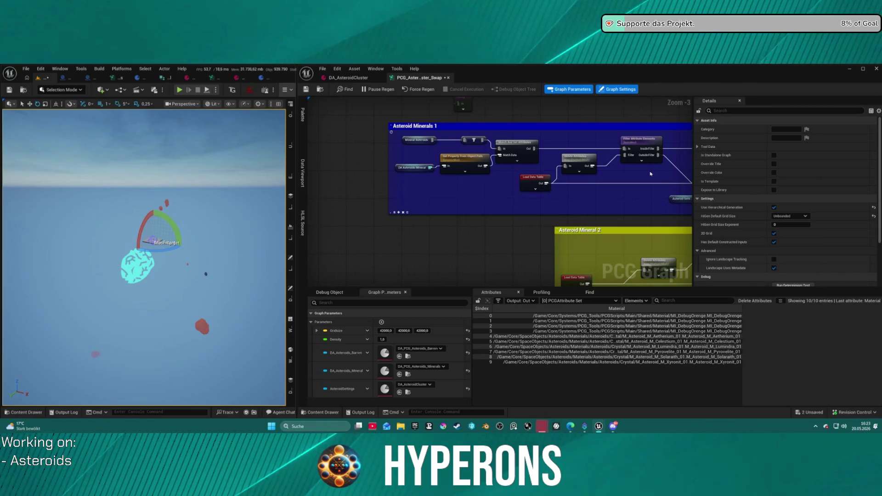
scroll(663, 177, "down", 4)
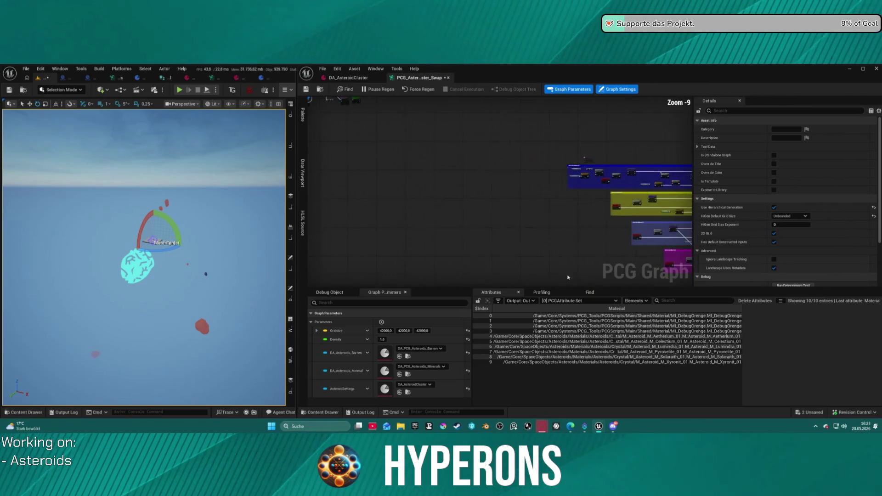
scroll(663, 176, "up", 2)
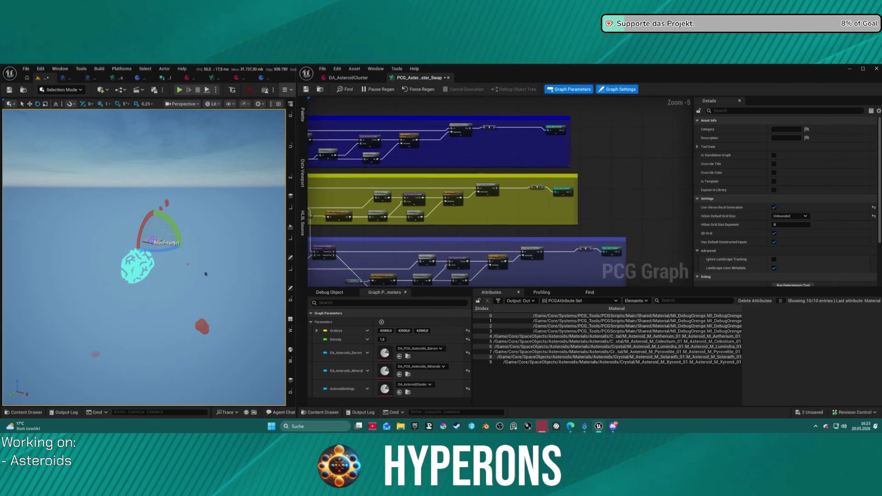
scroll(394, 182, "up", 2)
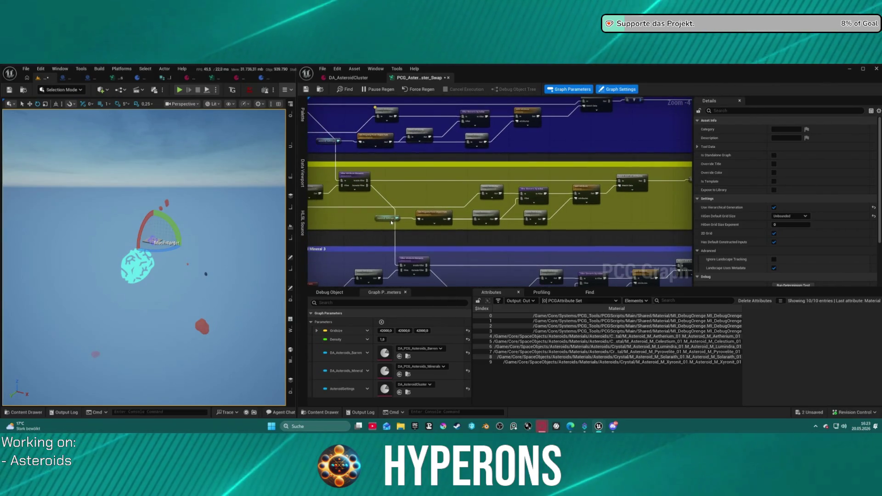
mouse_move(380, 220)
left_mouse_down()
mouse_move(421, 193)
mouse_move(417, 185)
mouse_move(461, 189)
mouse_move(331, 183)
mouse_move(596, 177)
mouse_move(510, 199)
mouse_move(684, 202)
mouse_move(573, 204)
left_mouse_up()
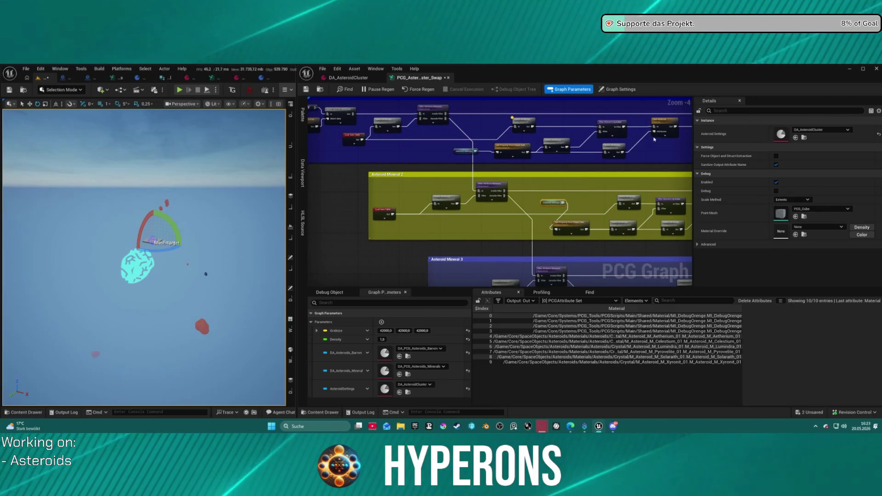
Step: Shift the rightmost blue-section node left and move the Material Delete Attributes node up and right
left_click_drag(622, 130, 600, 132)
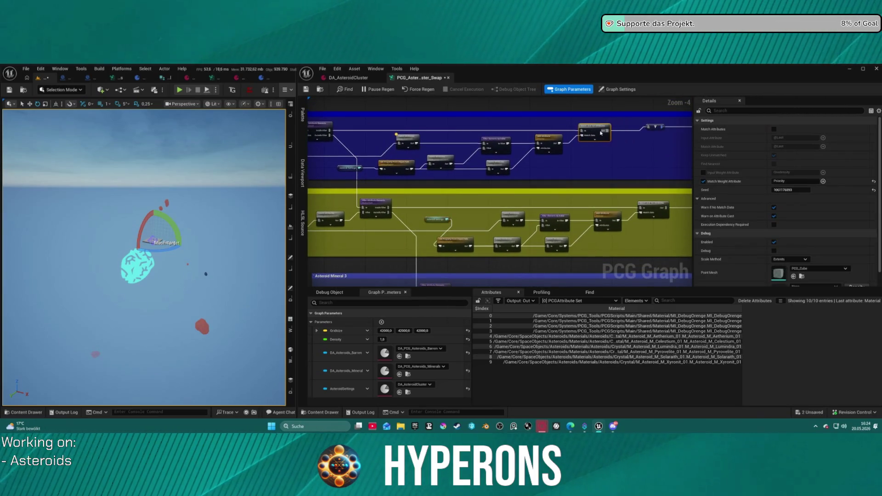
scroll(508, 161, "up", 5)
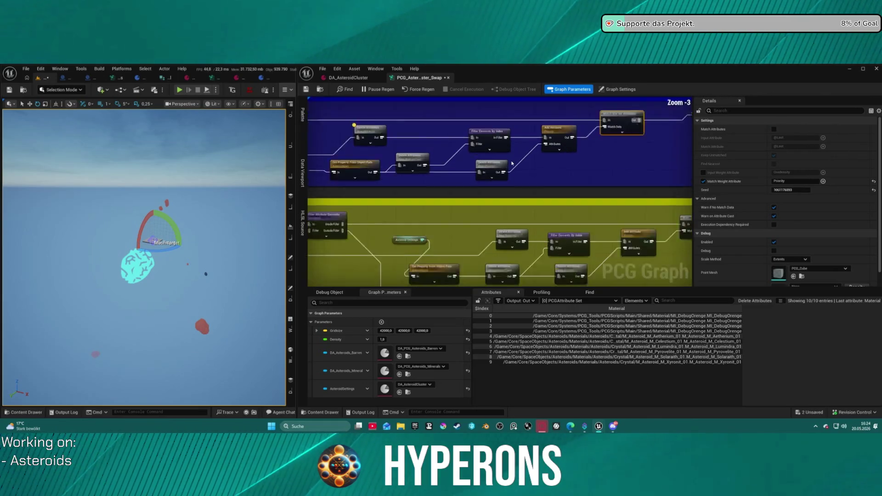
mouse_move(516, 159)
left_mouse_down()
mouse_move(666, 171)
mouse_move(548, 167)
left_mouse_up()
mouse_move(339, 129)
left_mouse_down()
mouse_move(441, 125)
mouse_move(401, 124)
left_mouse_up()
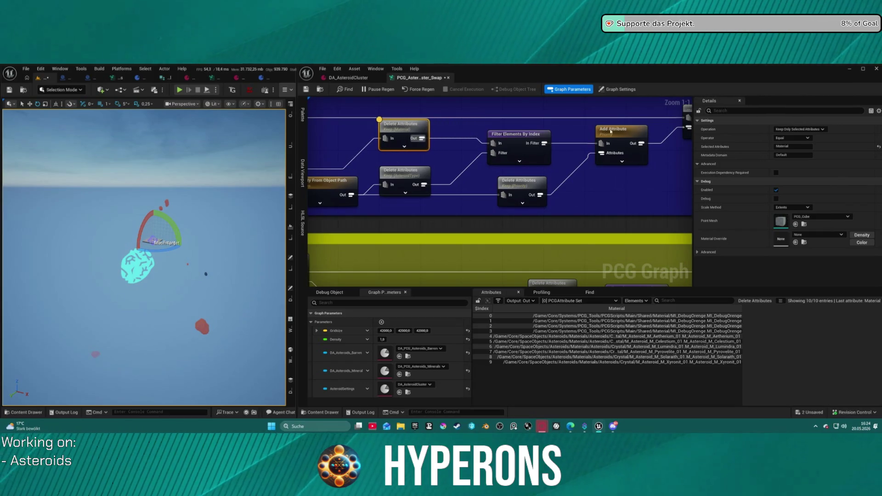
Step: Inspect Add Attribute's output entries and pan across the Asteroid Minerals 1 section
left_click(628, 131)
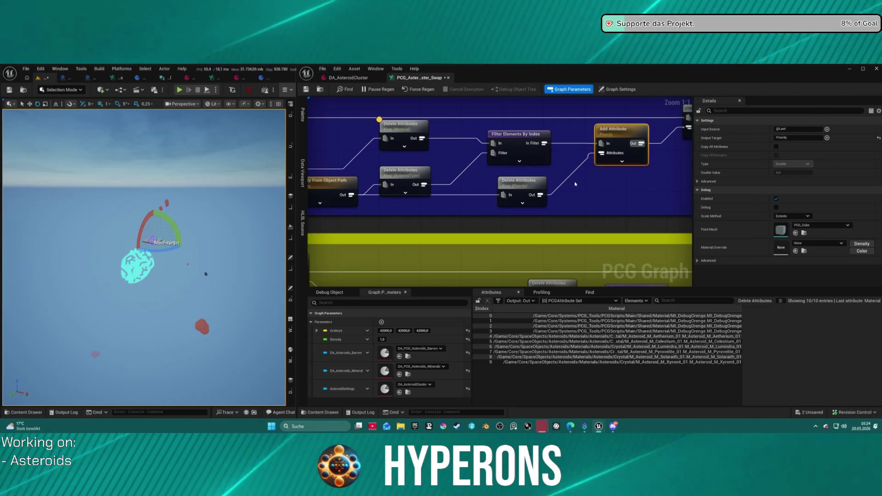
left_click(625, 133)
scroll(608, 248, "down", 1)
mouse_move(659, 249)
left_mouse_down()
mouse_move(558, 209)
mouse_move(549, 162)
mouse_move(542, 202)
mouse_move(552, 194)
left_mouse_up()
scroll(514, 200, "down", 6)
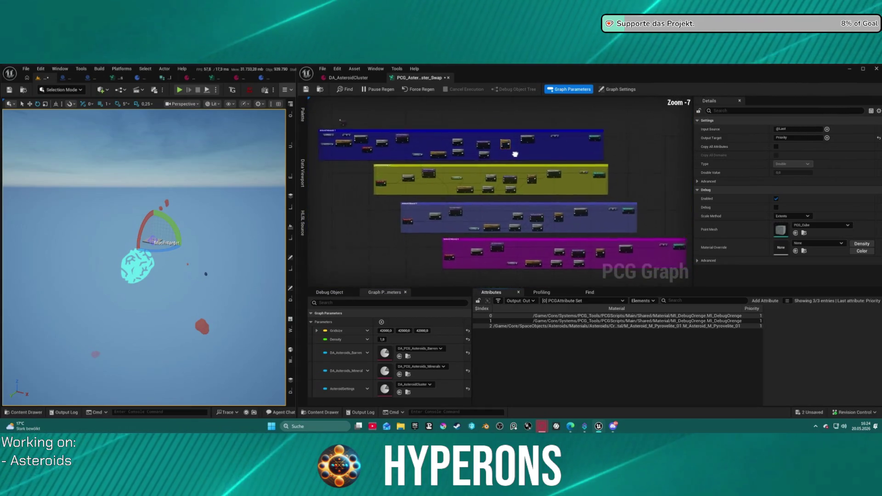
scroll(518, 153, "up", 6)
mouse_move(472, 204)
left_mouse_down()
mouse_move(472, 218)
mouse_move(563, 222)
mouse_move(549, 220)
left_mouse_up()
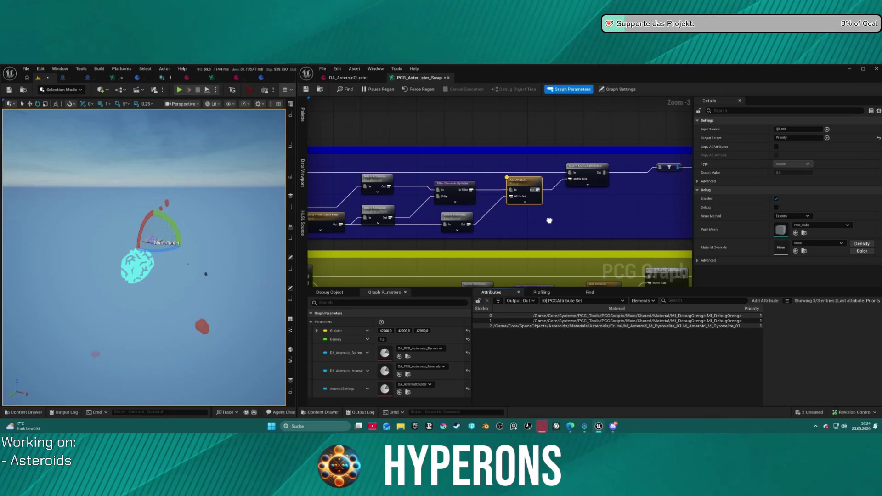
mouse_move(549, 220)
left_mouse_down()
mouse_move(843, 198)
mouse_move(823, 205)
left_mouse_up()
mouse_move(505, 206)
left_mouse_down()
mouse_move(344, 207)
mouse_move(450, 205)
left_mouse_up()
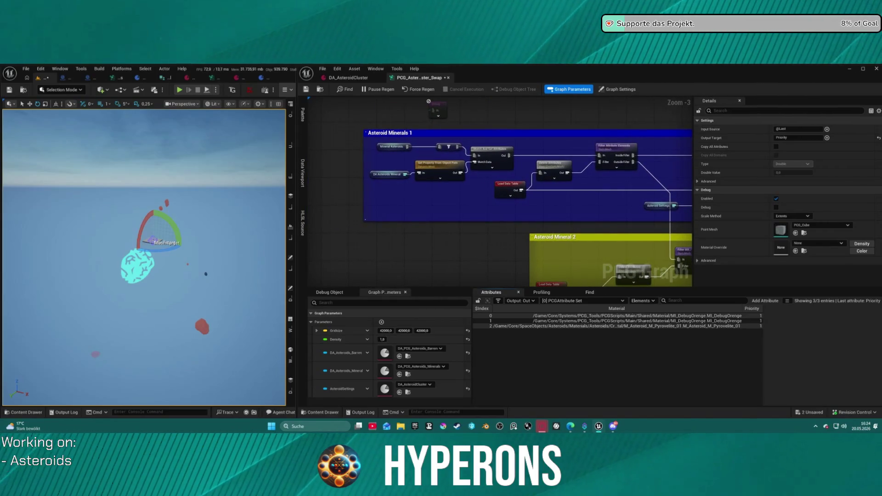
mouse_move(693, 205)
left_mouse_down()
mouse_move(676, 198)
mouse_move(706, 196)
mouse_move(617, 182)
left_mouse_up()
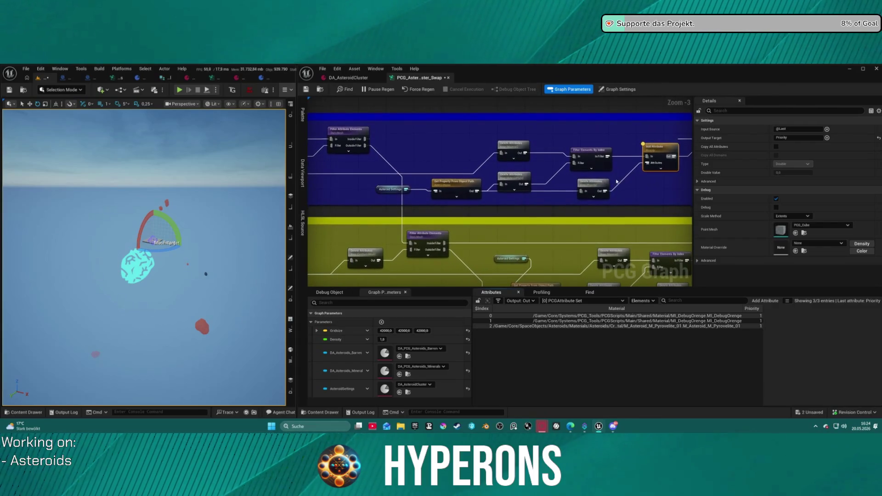
Step: Review settings of Filter Attribute Elements, Delete Attributes, Match And Set Attributes and Add Attribute
left_click(356, 143)
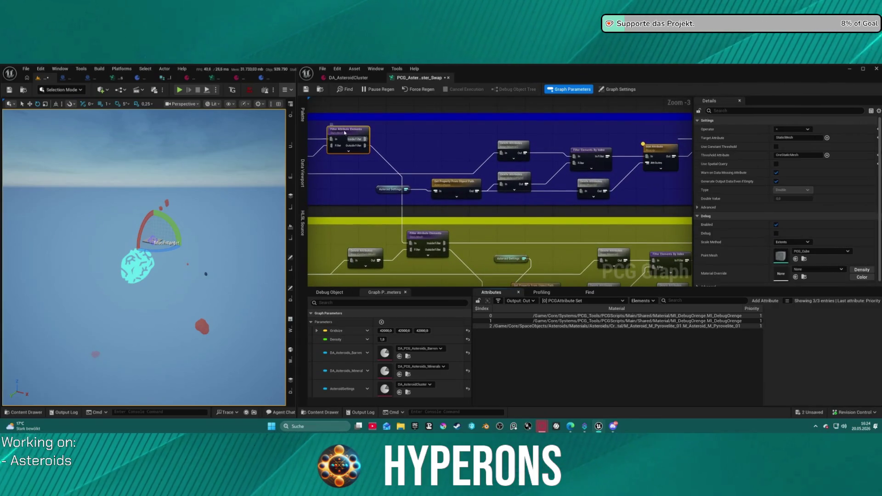
left_click(518, 147)
left_click_drag(630, 156, 503, 158)
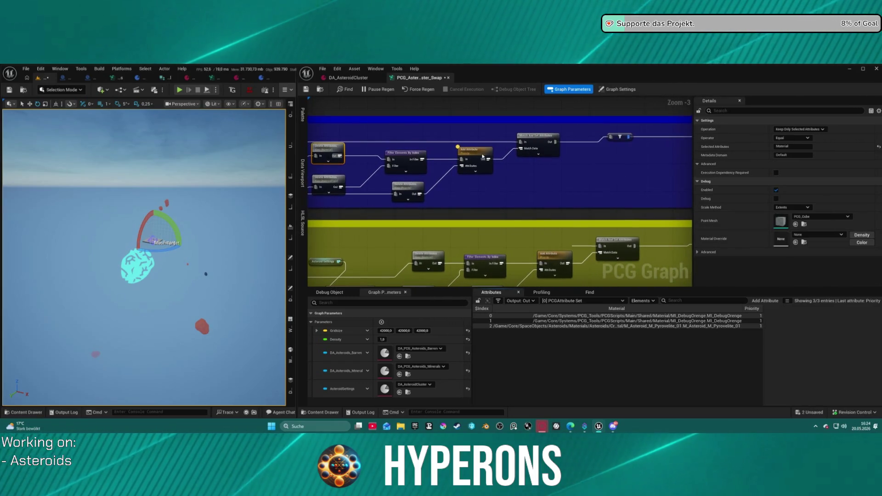
left_click(539, 141)
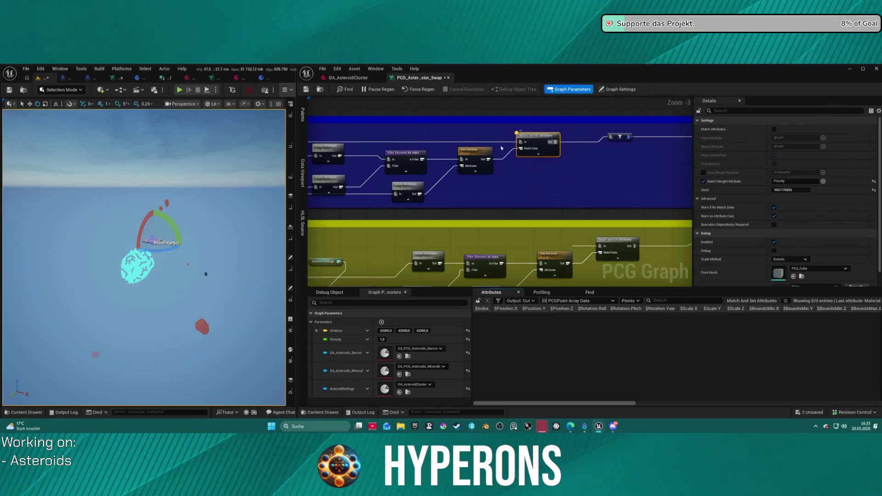
left_click(477, 154)
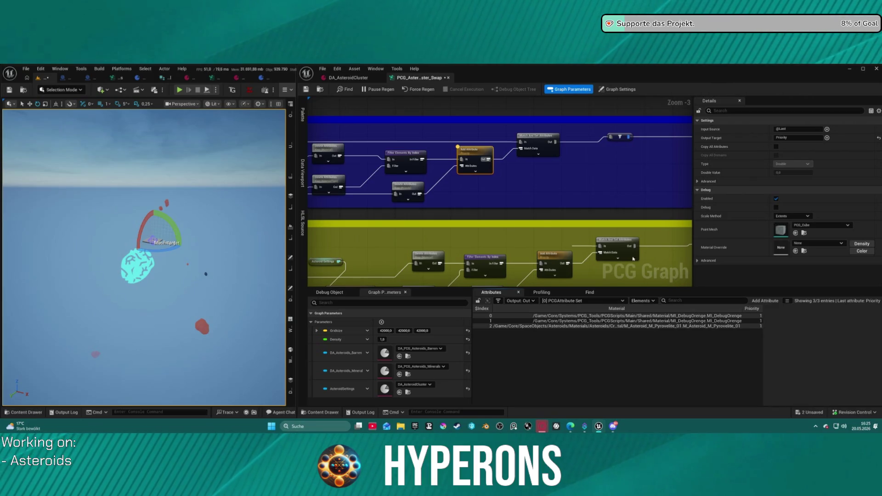
Step: Paste a Filter Elements By Index node and wire Add Attribute's output into its In pin
left_click(521, 180)
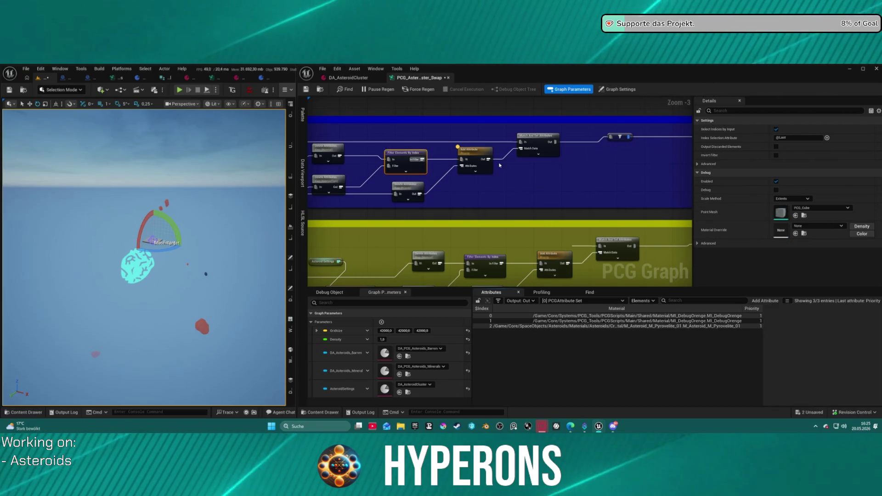
key("ctrl+v")
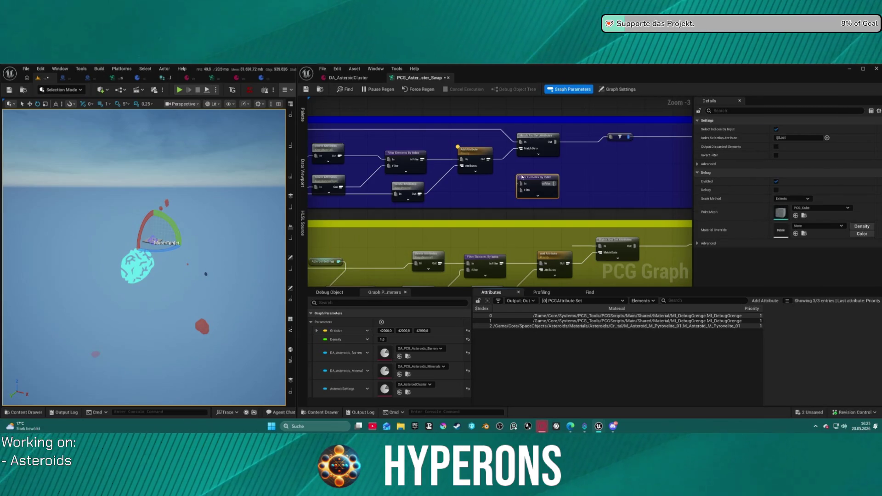
left_click_drag(488, 161, 519, 184)
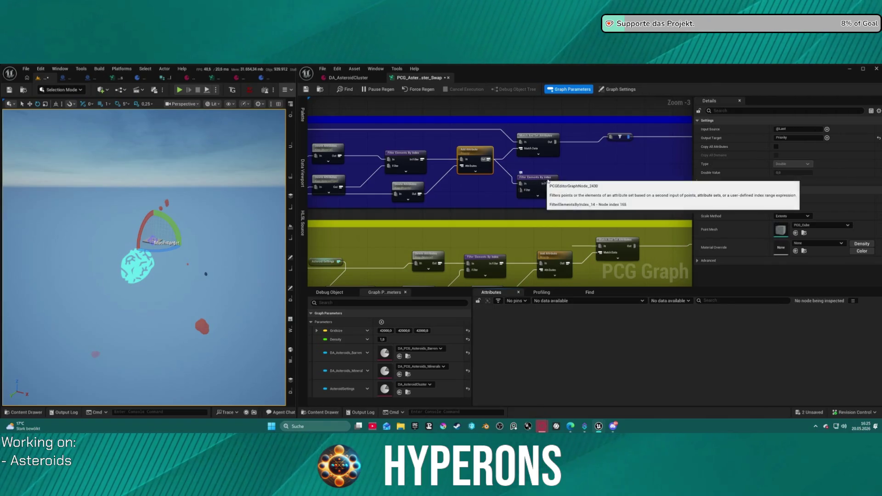
left_click(540, 180)
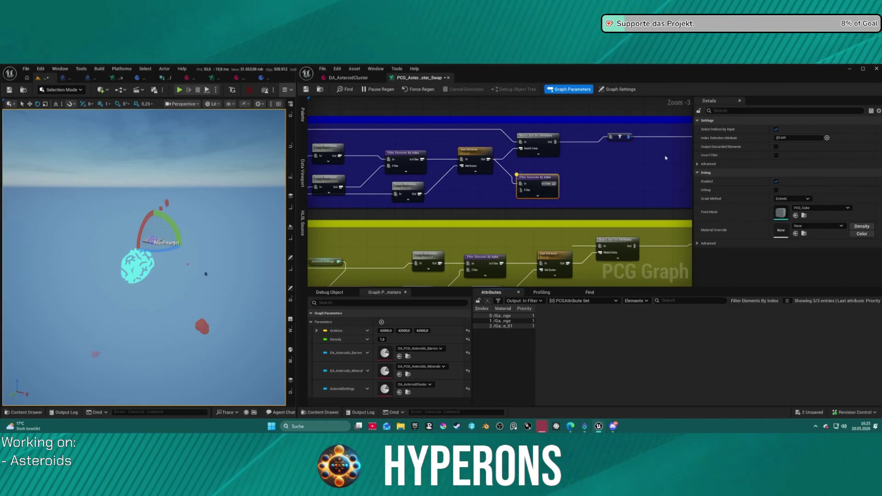
scroll(523, 187, "down", 9)
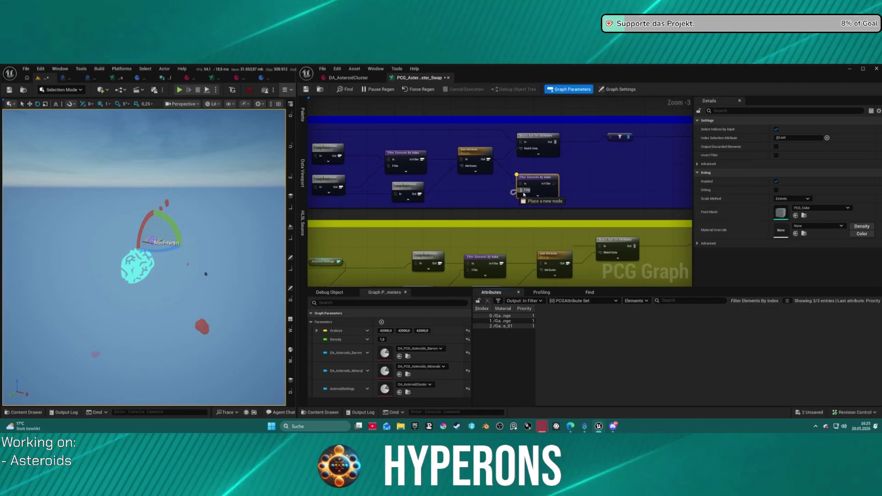
scroll(471, 125, "up", 11)
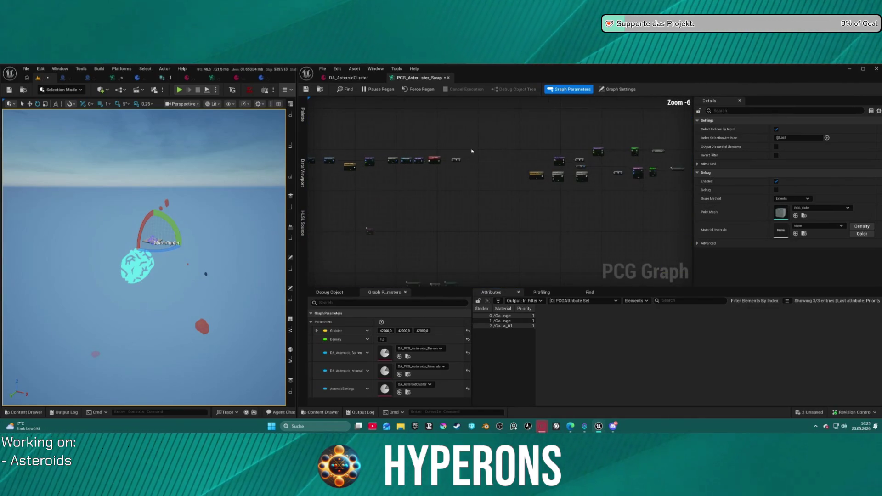
Step: Centre the Add Attribute area and move the lower Delete Attributes node further down
scroll(605, 108, "down", 4)
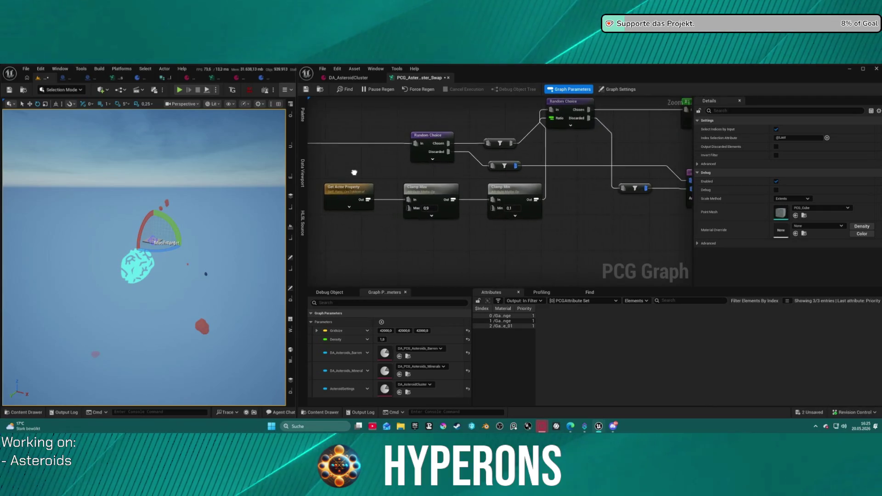
scroll(532, 250, "up", 4)
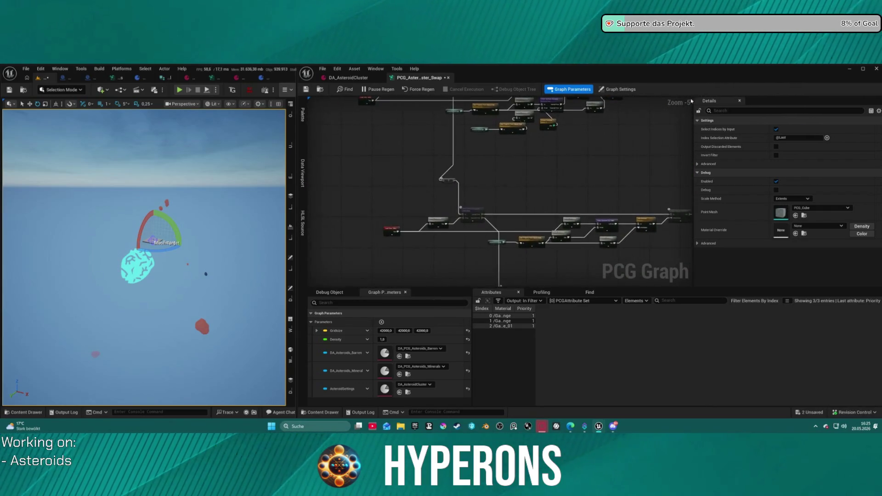
left_click_drag(532, 250, 534, 270)
left_click_drag(477, 184, 493, 243)
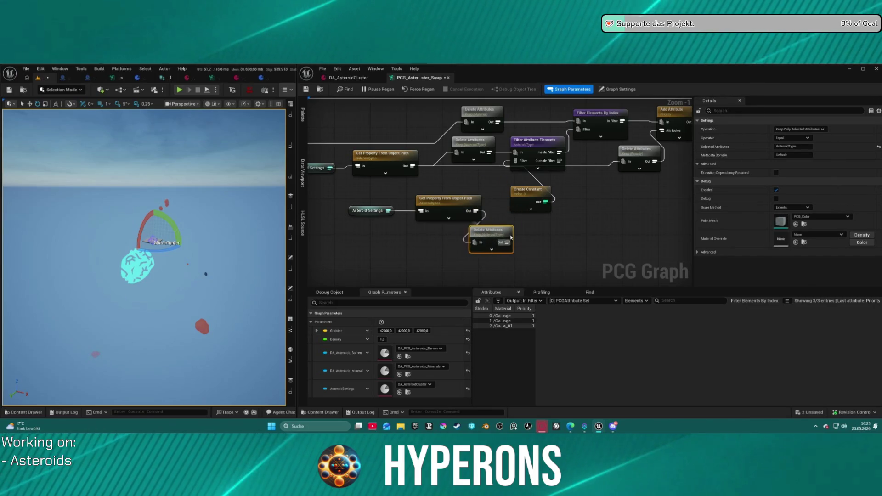
scroll(499, 187, "down", 4)
mouse_move(499, 187)
left_mouse_down()
mouse_move(507, 151)
mouse_move(548, 100)
mouse_move(533, 93)
left_mouse_up()
scroll(533, 94, "up", 3)
left_click_drag(455, 141, 493, 151)
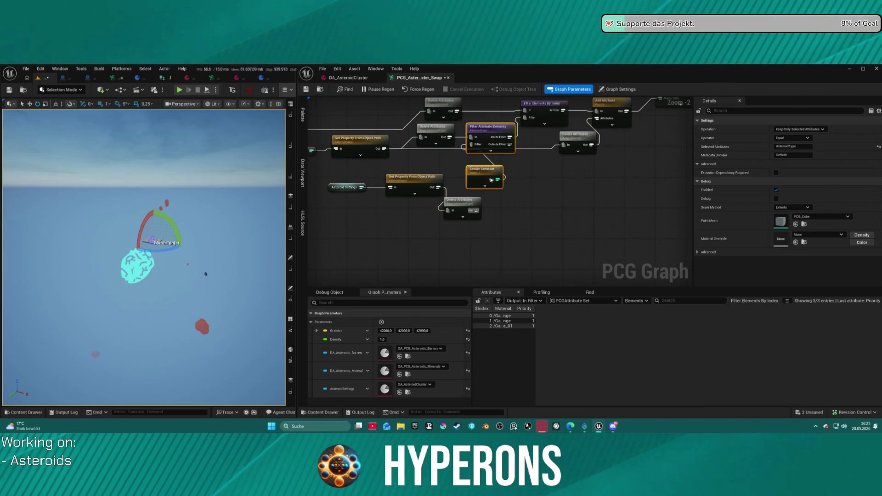
Step: Cut the Filter Attribute Elements and Create Constant nodes and paste them beside Add Attribute
left_click_drag(506, 188, 505, 184)
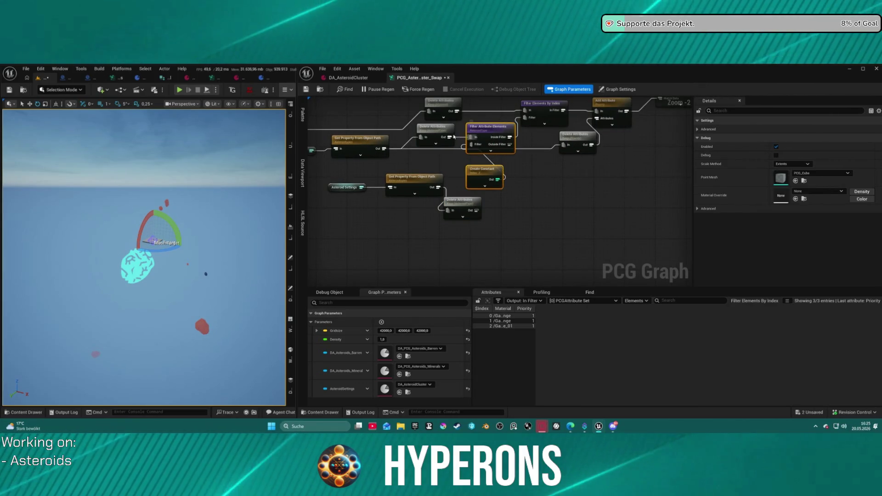
key("Delete")
left_click_drag(450, 137, 524, 110)
scroll(668, 164, "down", 10)
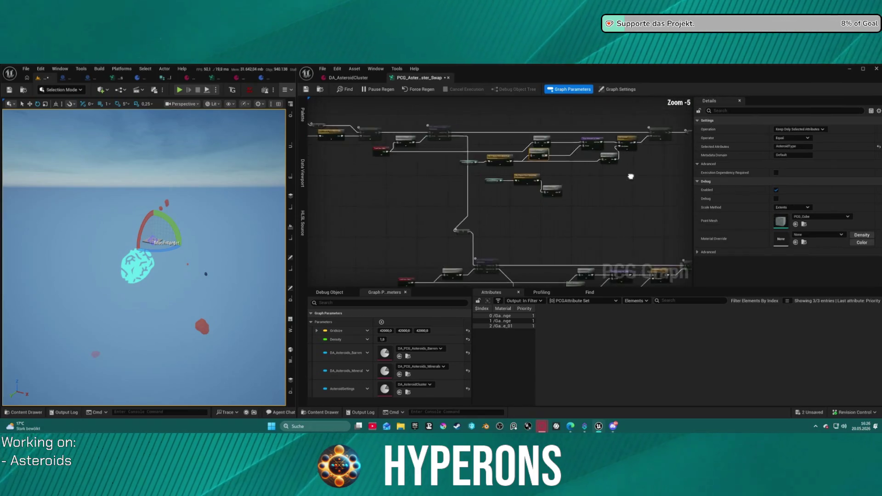
scroll(480, 198, "up", 12)
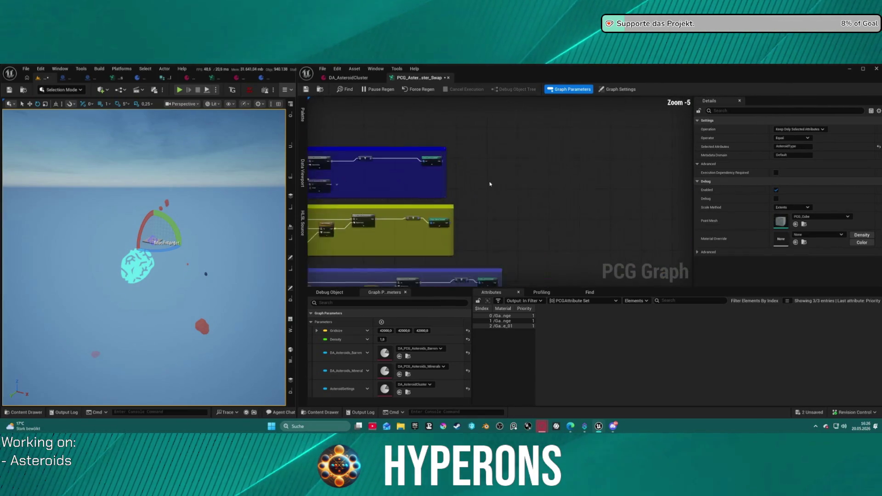
left_click_drag(419, 177, 514, 172)
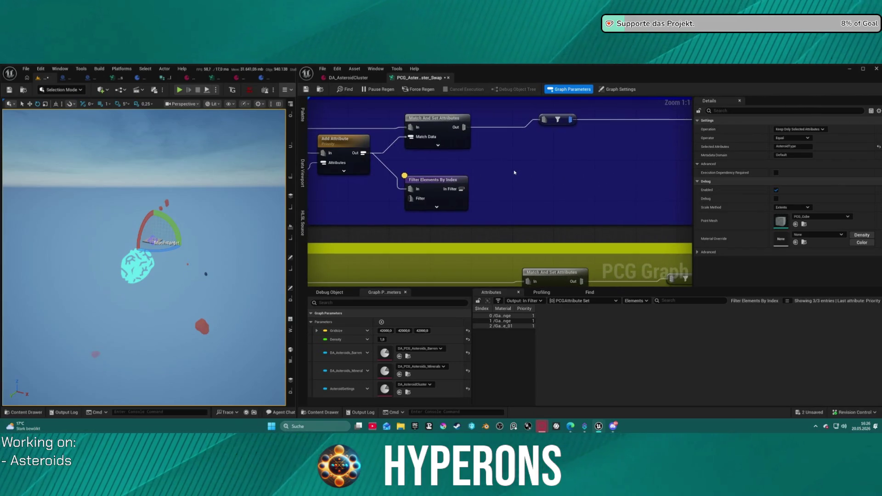
key("ctrl+v")
Step: Delete the old index filter; wire Add Attribute and Create Constant into Filter Attribute Elements
left_click(434, 180)
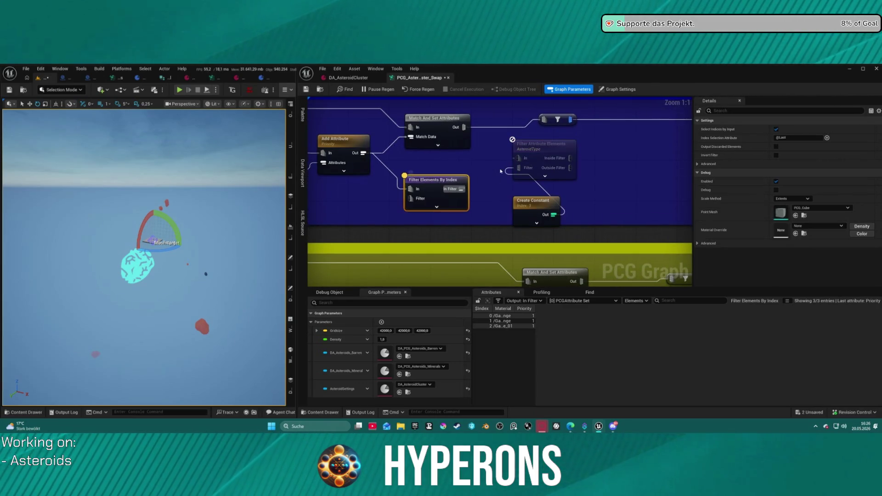
key("Delete")
left_click_drag(518, 158, 363, 156)
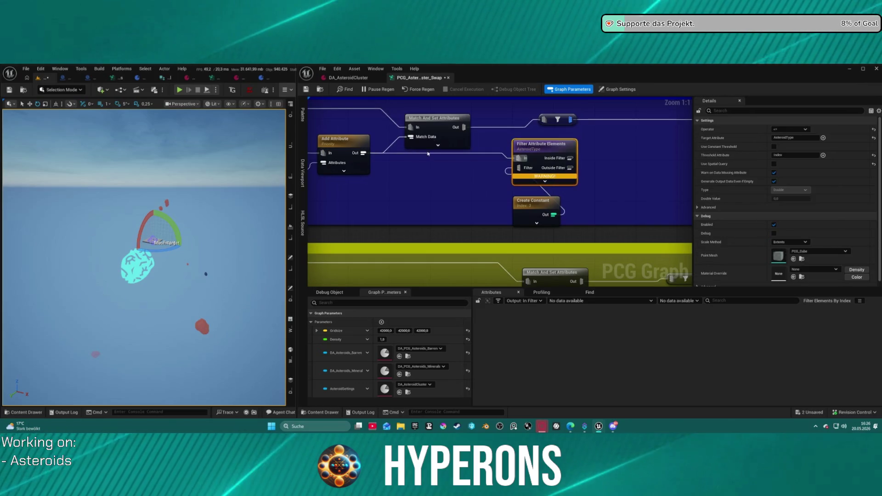
left_click_drag(519, 167, 553, 214)
key("ctrl+z")
key("ctrl+z")
key("ctrl+z")
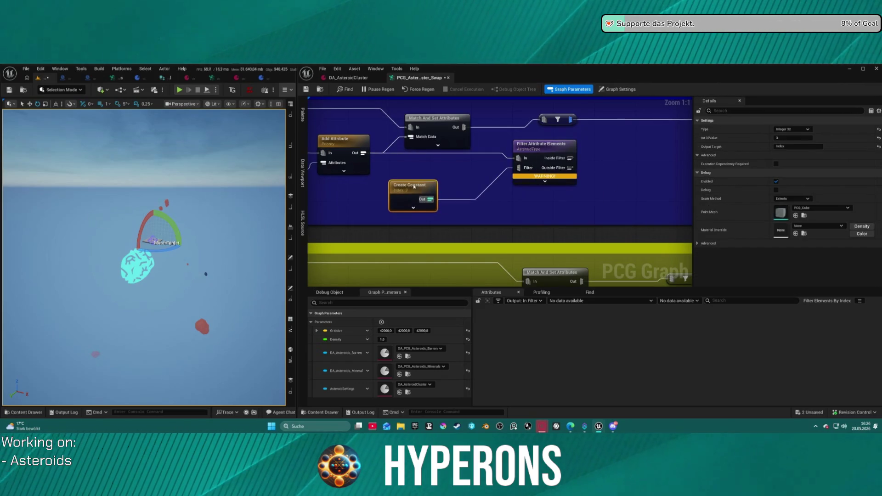
key("ctrl+y")
key("ctrl+y")
key("ctrl+y")
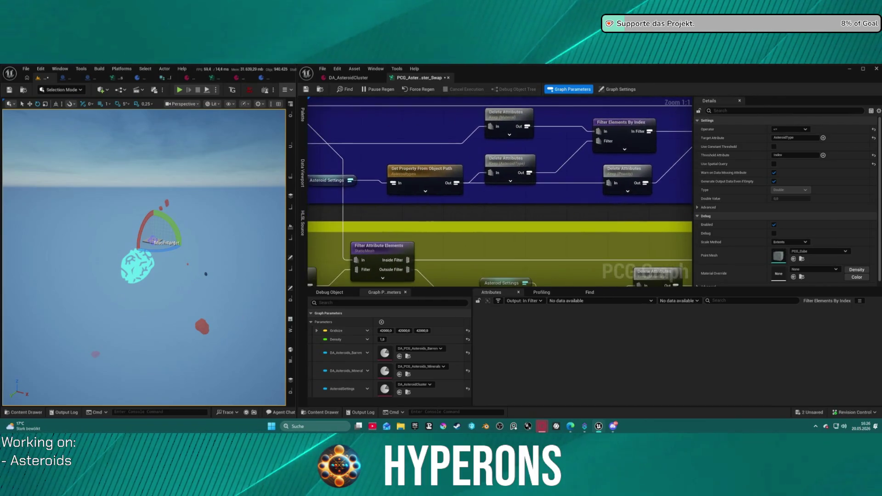
mouse_move(572, 188)
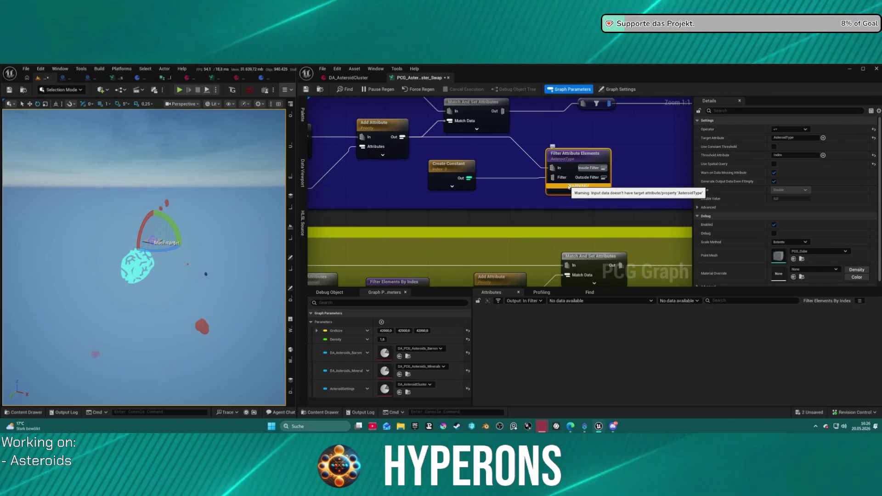
Step: Reposition Filter Attribute Elements and Create Constant, checking the upstream index filter and Keep AsteroidType node
left_click(384, 130)
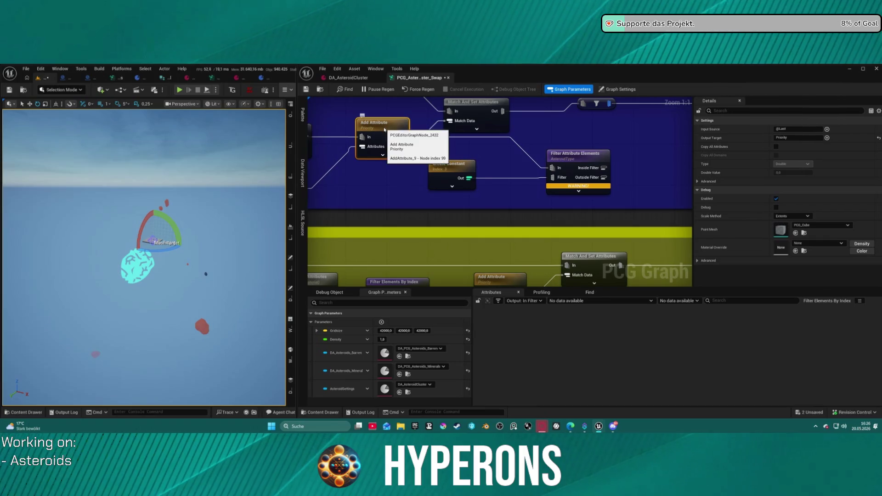
left_click(561, 158)
left_click_drag(562, 159, 510, 149)
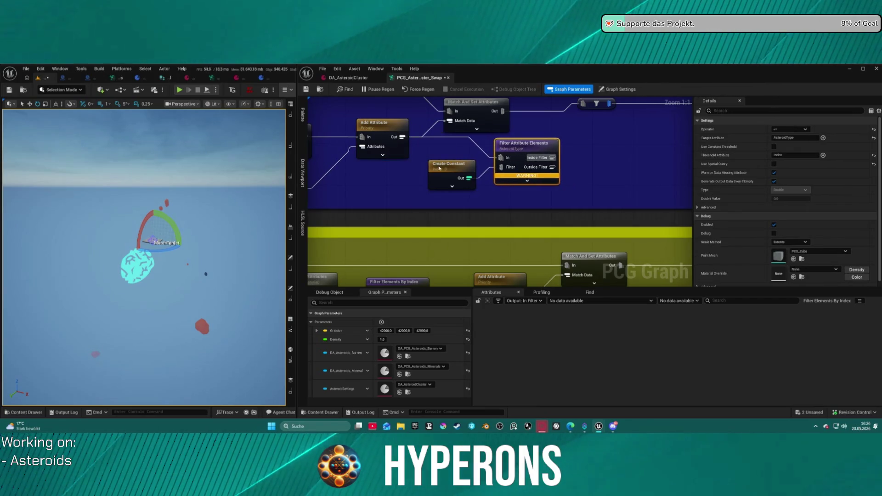
left_click_drag(438, 168, 382, 177)
mouse_move(523, 167)
left_mouse_down()
mouse_move(660, 162)
mouse_move(525, 161)
left_mouse_up()
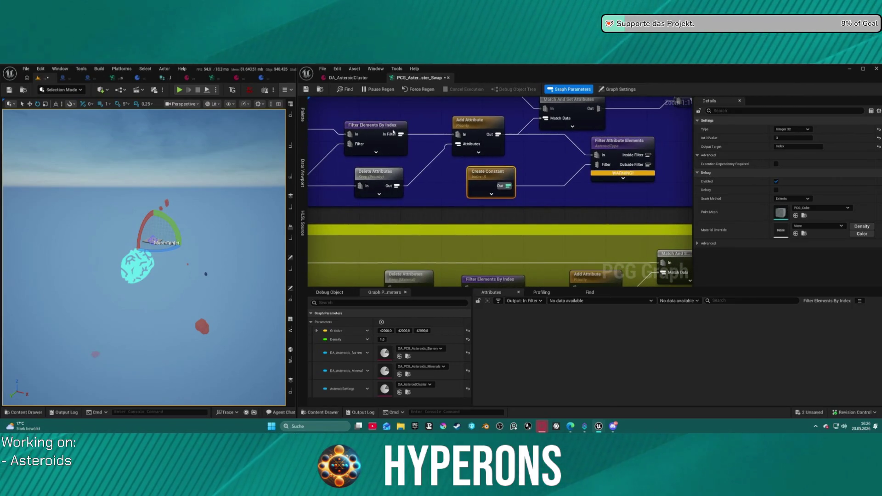
left_click(394, 132)
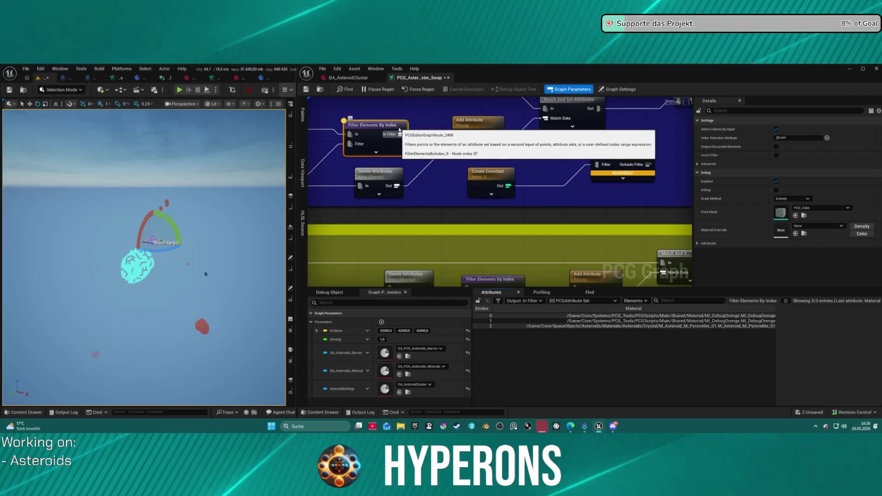
left_click_drag(314, 163, 454, 146)
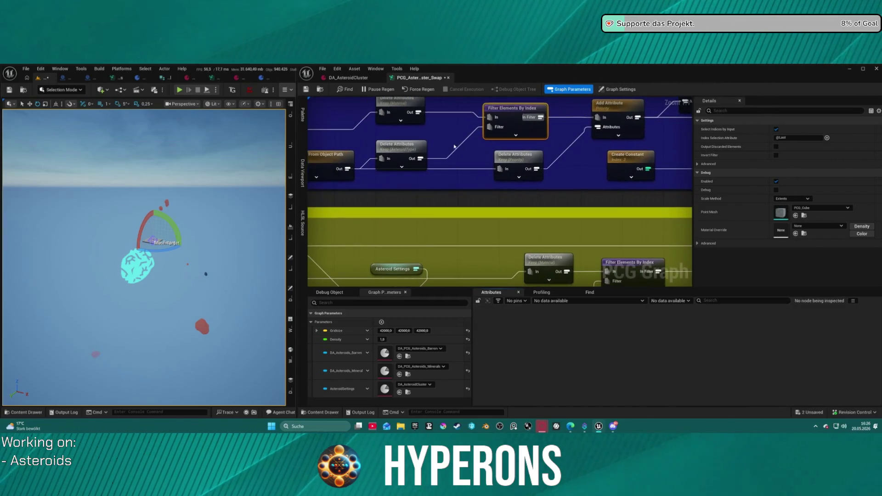
left_click(397, 146)
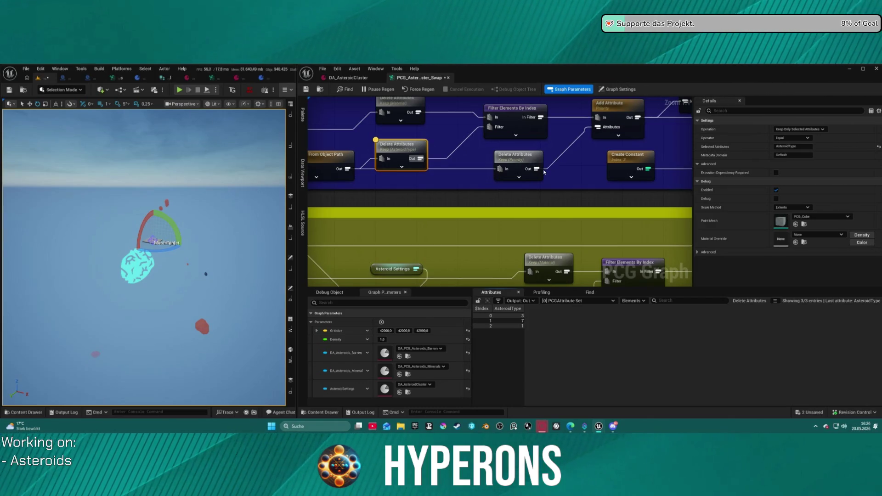
left_click_drag(544, 172, 528, 135)
Step: Try Target Attribute Index, revert it to AsteroidType, and paste another Filter Elements By Index
left_click(586, 139)
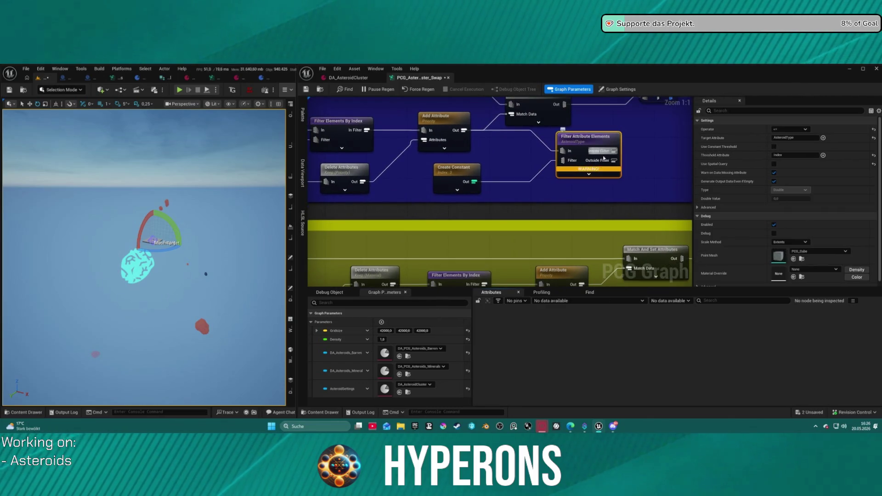
left_click(794, 138)
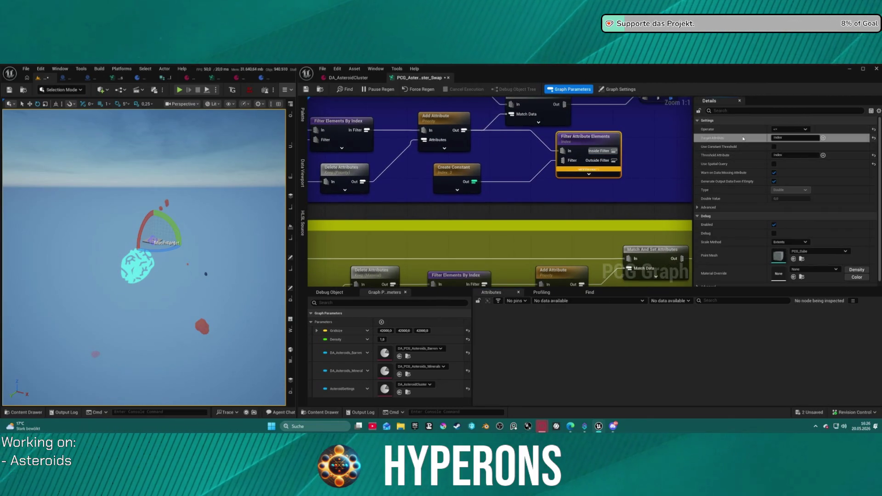
type("Index")
key("Return")
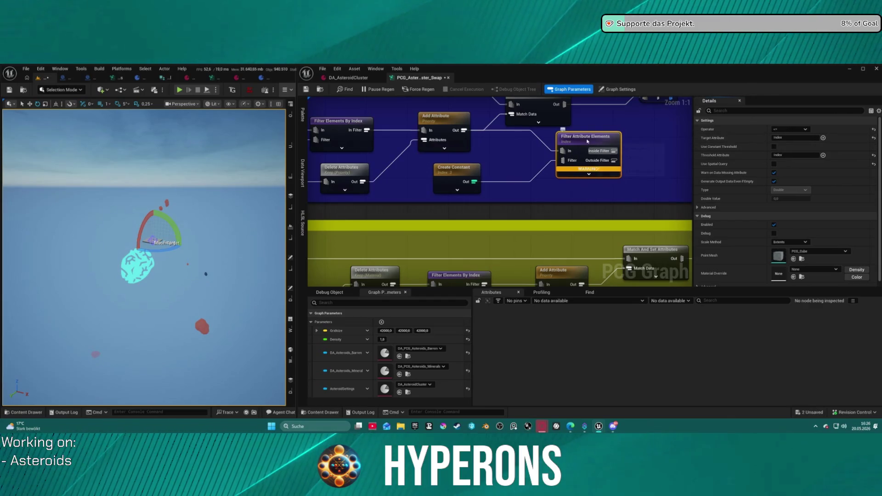
key("ctrl+z")
key("ctrl+z")
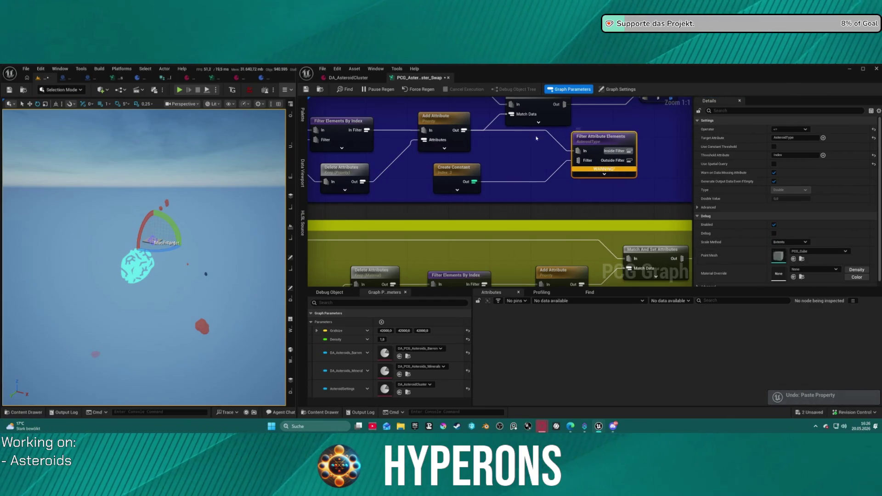
left_click(344, 126)
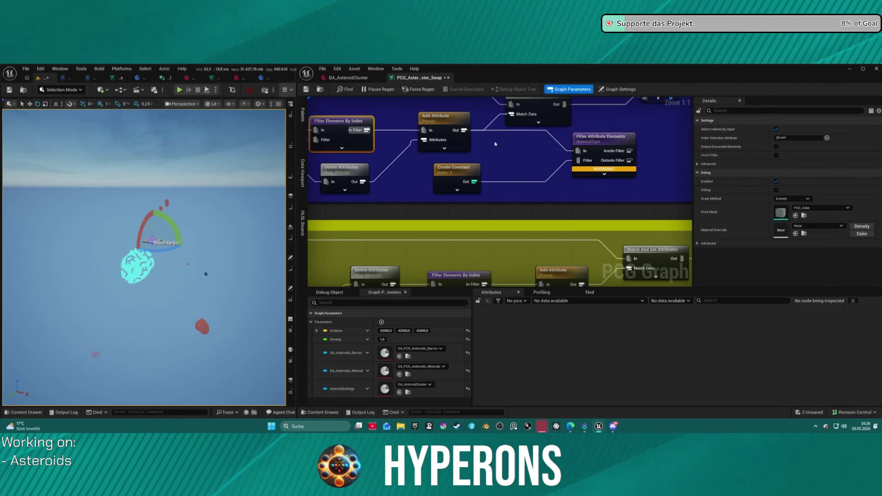
key("ctrl+v")
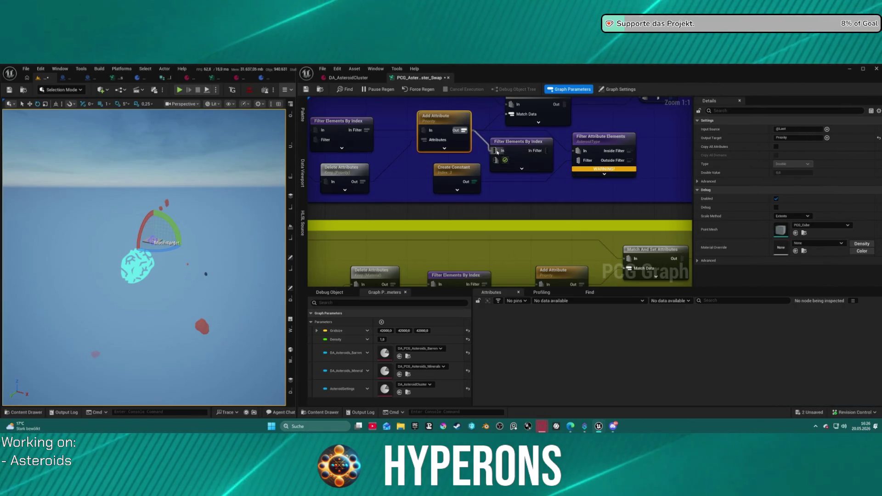
Step: Connect Create Constant to the new index filter's Filter input and inspect its output
left_click_drag(496, 160, 475, 182)
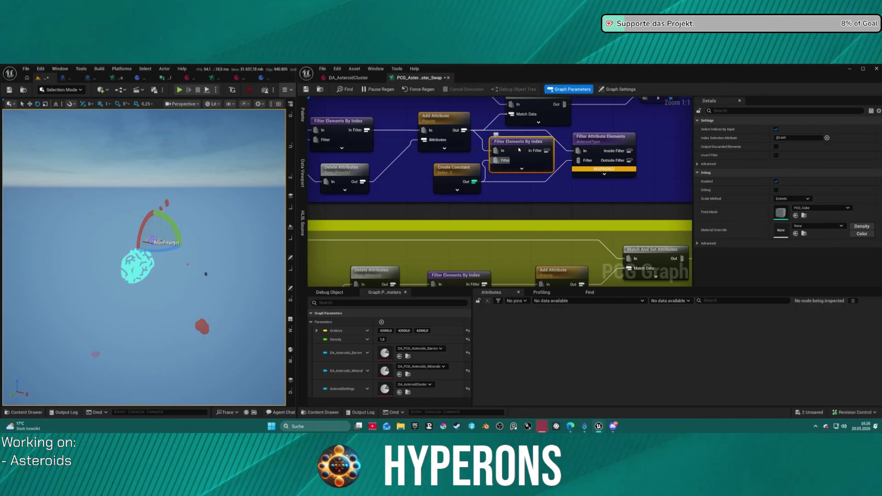
key("a")
left_click(612, 141)
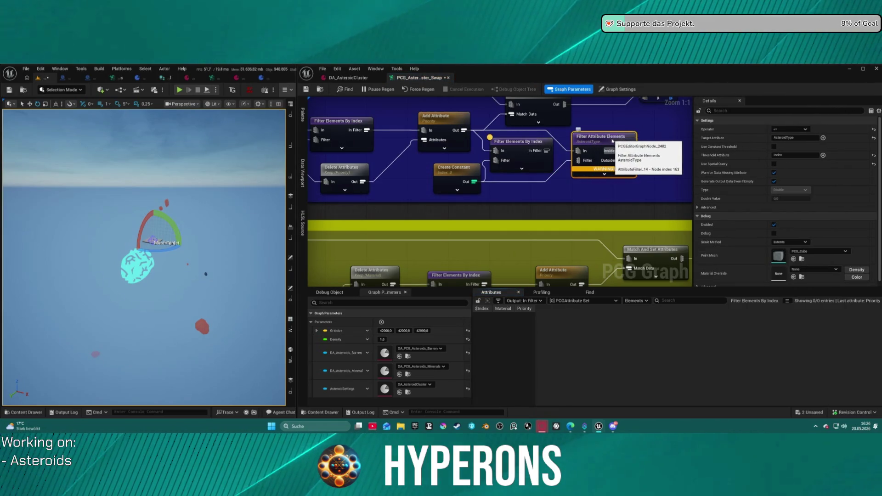
left_click_drag(631, 141, 637, 141)
Step: Compare Create Constant and index filter settings, then enable Output Discarded Elements on the filter
left_click(458, 175)
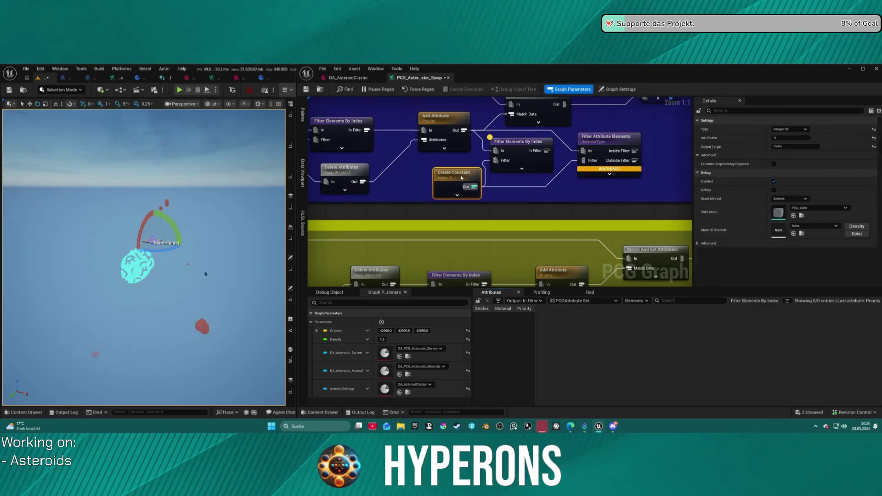
left_click(529, 147)
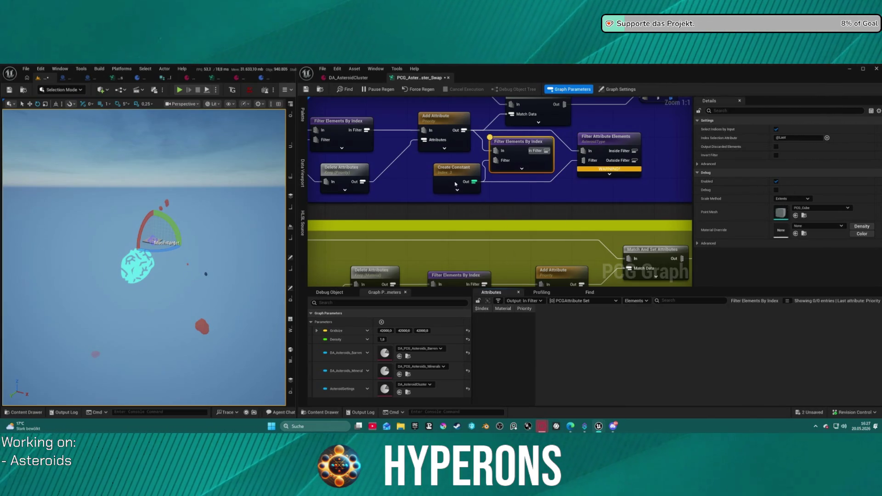
left_click(456, 184)
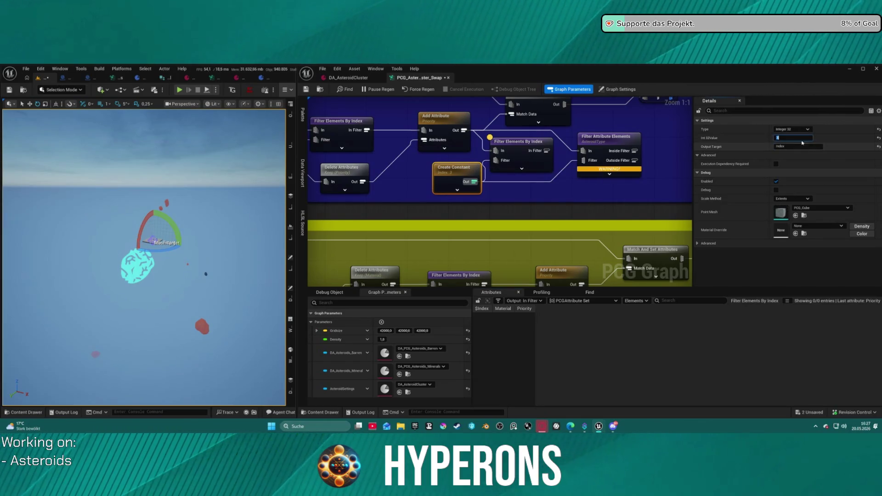
left_click(534, 162)
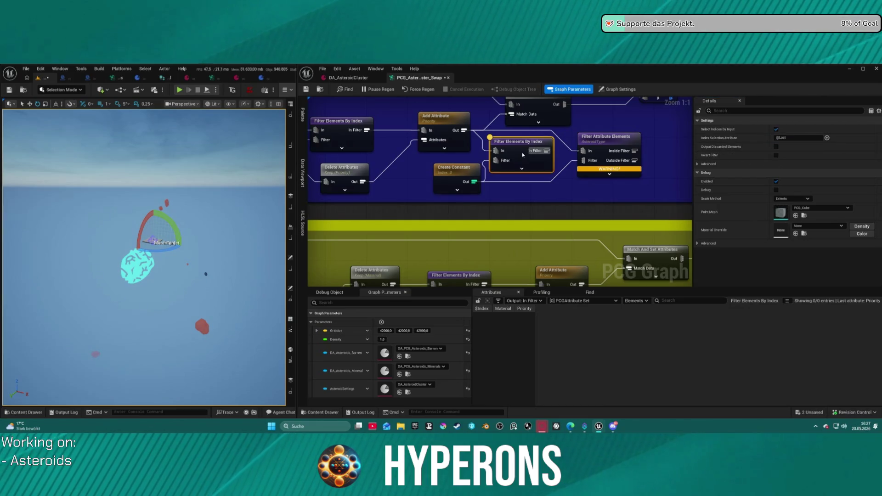
left_click(775, 147)
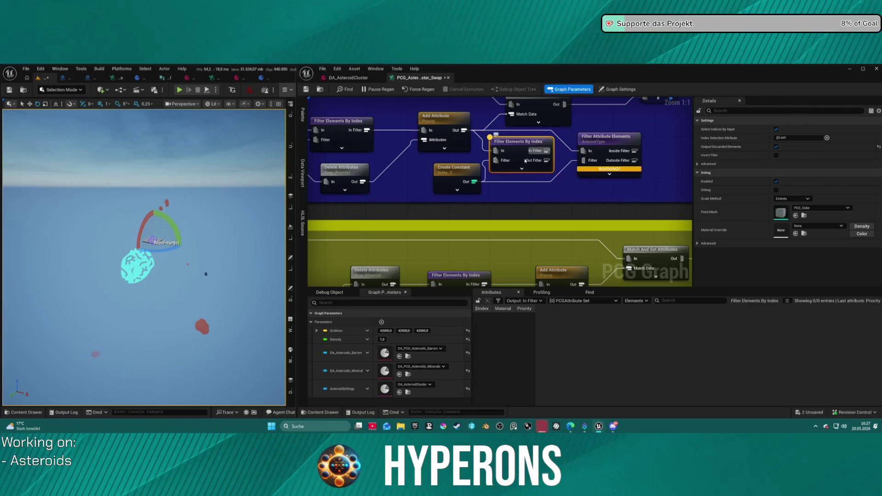
mouse_move(517, 160)
left_mouse_down()
mouse_move(503, 218)
mouse_move(530, 214)
left_mouse_up()
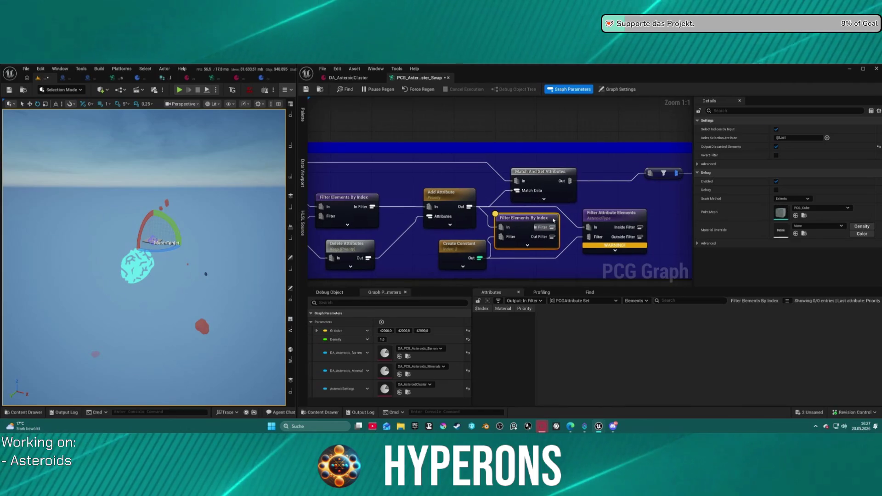
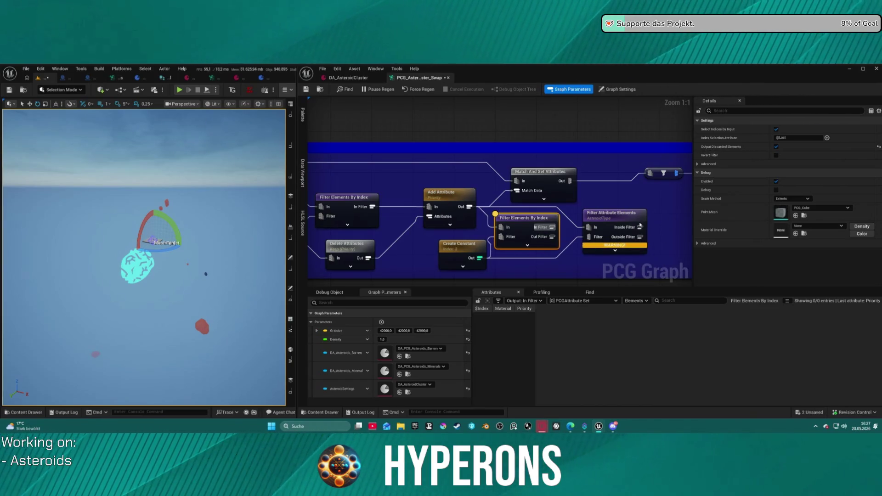
Step: Inspect the Filter, Delete Attributes and Load Data Table nodes, widening the OreStaticMesh column to read paths
scroll(399, 144, "down", 3)
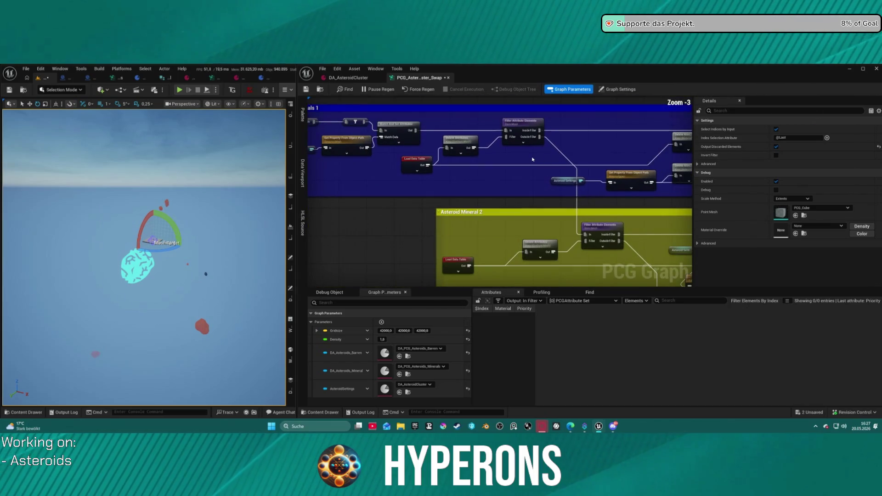
left_click(534, 124)
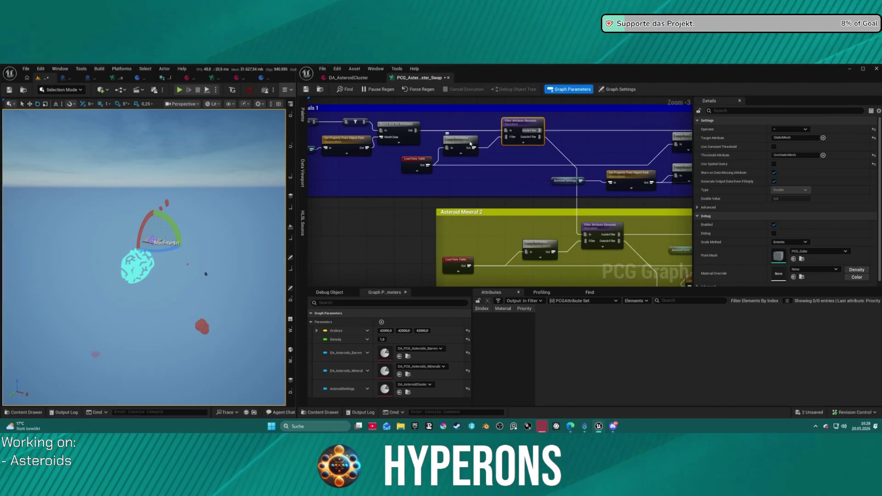
left_click(465, 148)
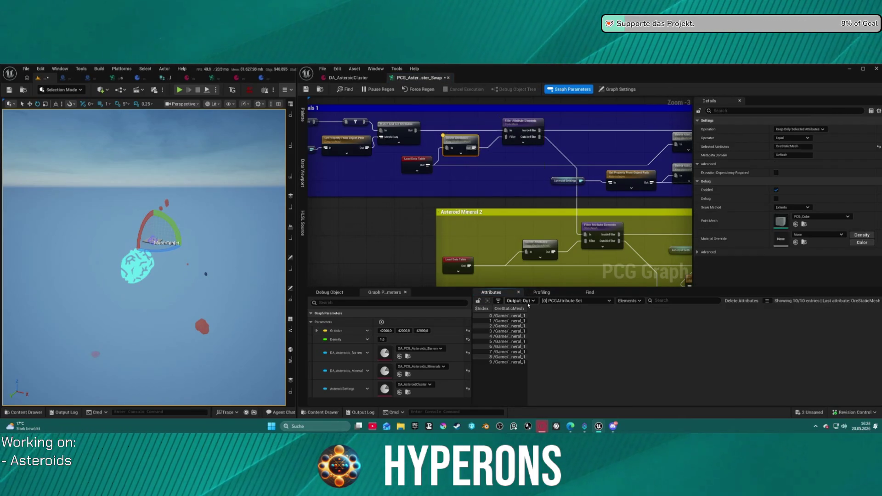
mouse_move(526, 309)
left_mouse_down()
mouse_move(735, 308)
mouse_move(725, 310)
left_mouse_up()
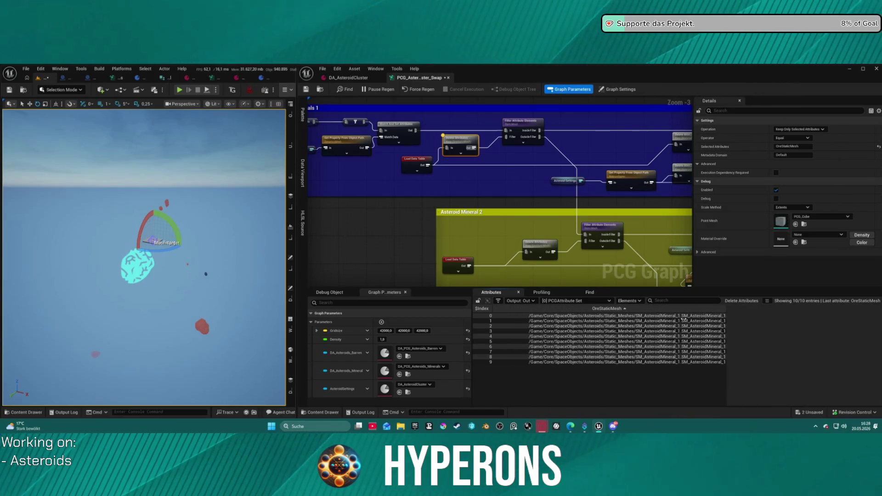
left_click_drag(498, 195, 526, 177)
left_click(579, 140)
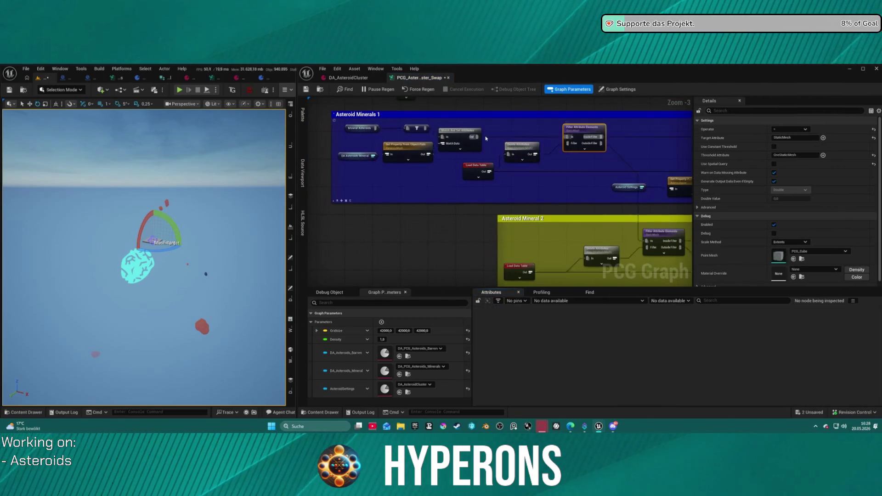
left_click(464, 137)
mouse_move(543, 170)
left_mouse_down()
mouse_move(358, 171)
mouse_move(521, 172)
mouse_move(420, 173)
left_mouse_up()
left_click(337, 175)
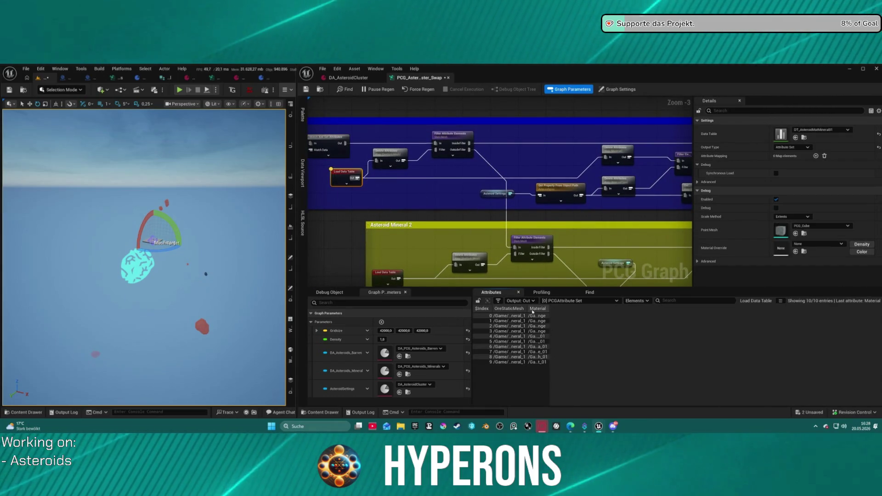
left_click_drag(527, 308, 744, 310)
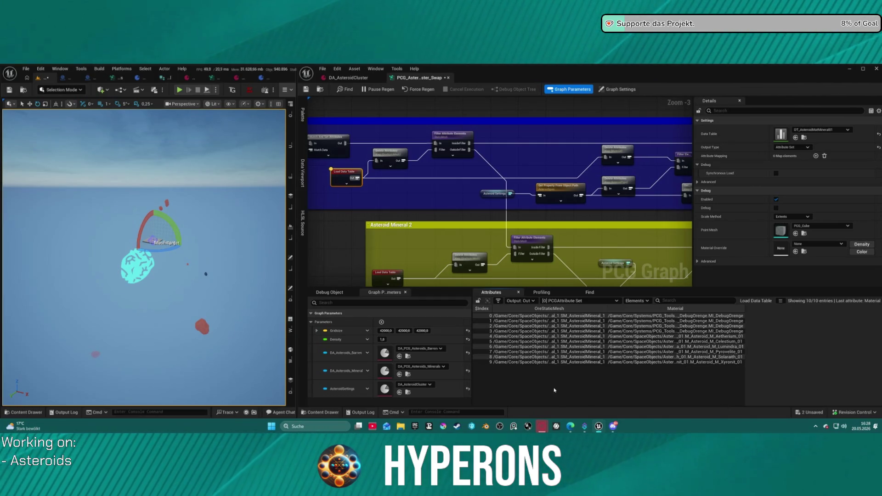
Step: Review the Get Property From Object Path, Match And Set Attributes and data-type filter nodes in Asteroid Minerals 1
mouse_move(334, 181)
left_mouse_down()
mouse_move(411, 142)
mouse_move(495, 184)
left_mouse_up()
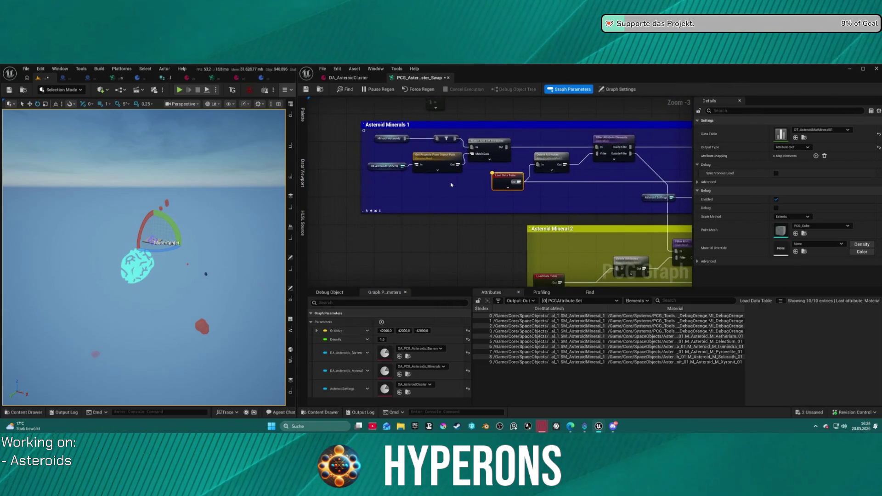
left_click_drag(427, 180, 450, 192)
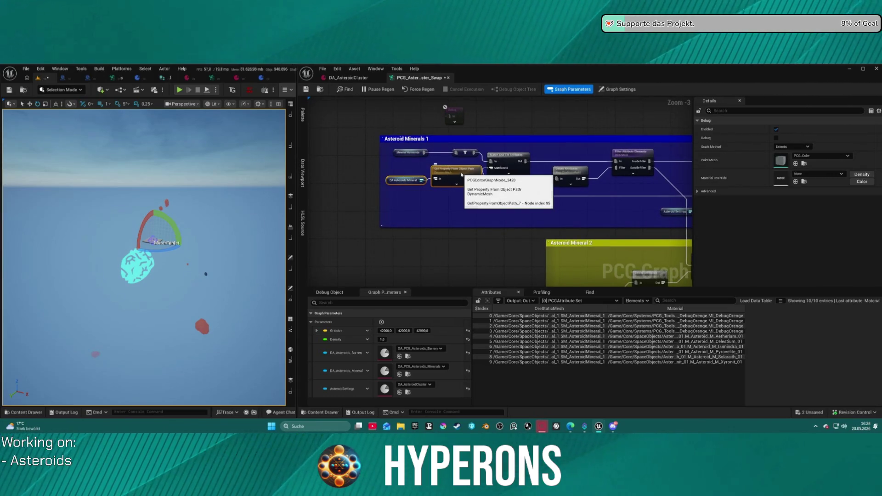
left_click(451, 181)
key("a")
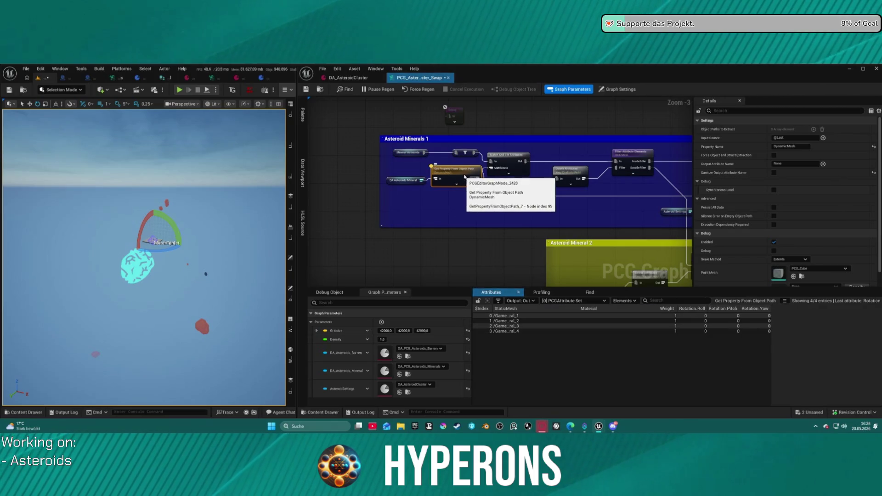
left_click(526, 160)
key("a")
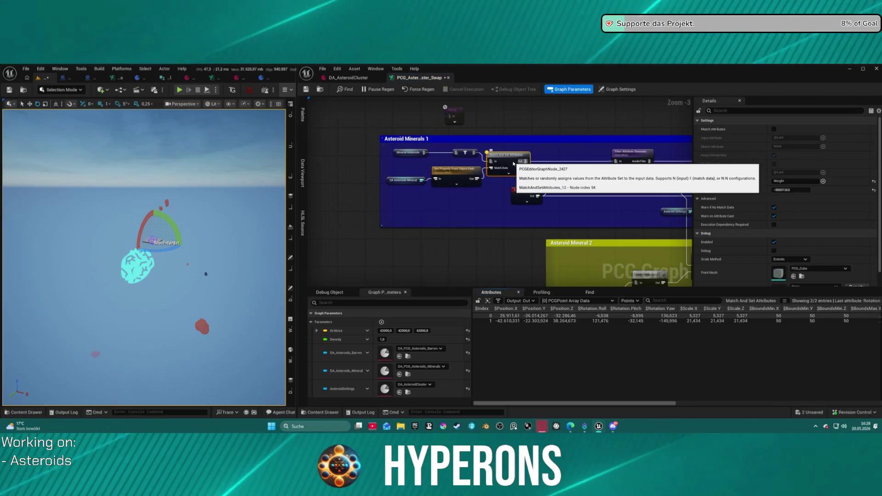
left_click(465, 152)
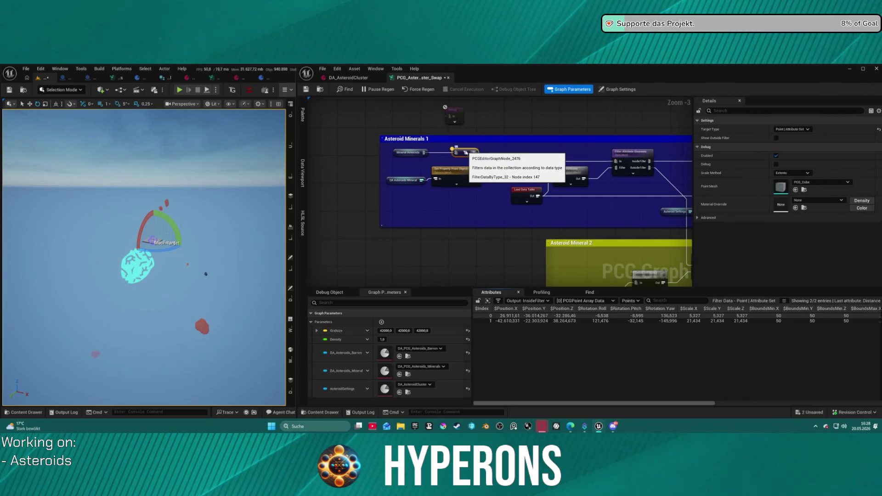
scroll(573, 149, "down", 9)
scroll(554, 190, "up", 10)
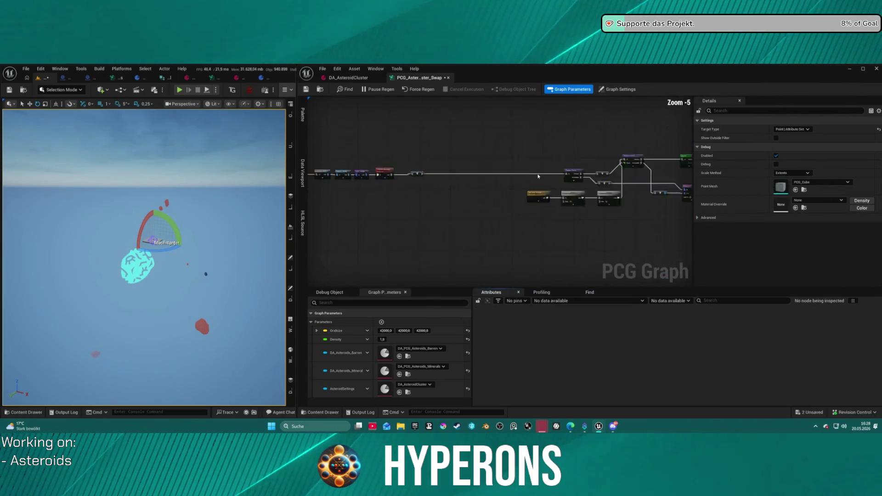
Step: Move the Branch node and uncheck Output to B so points go to Barren Asteroids
left_click(478, 161)
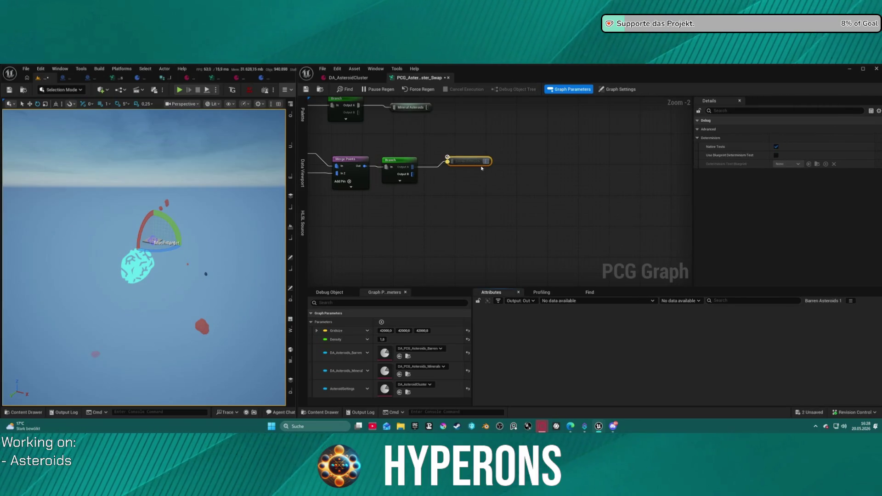
left_click(457, 164)
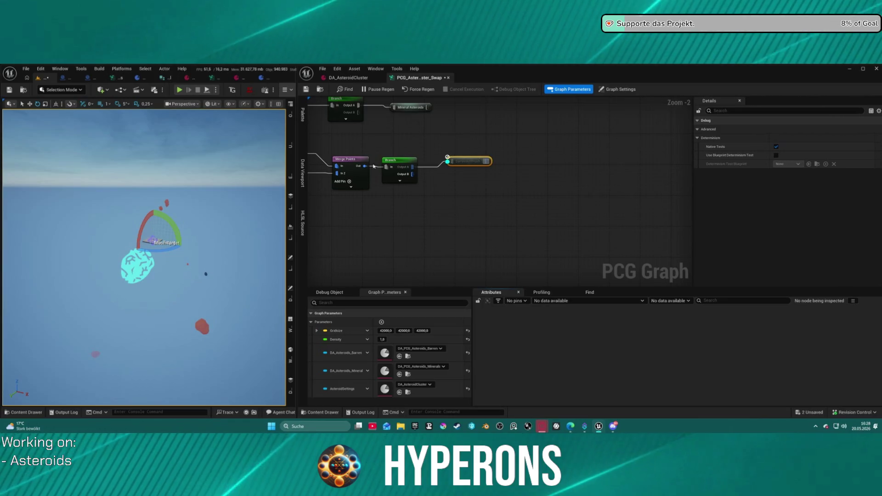
left_click(399, 167)
mouse_move(399, 168)
left_mouse_down()
mouse_move(407, 186)
mouse_move(399, 188)
mouse_move(434, 182)
mouse_move(452, 160)
mouse_move(411, 160)
left_mouse_up()
left_click(350, 160)
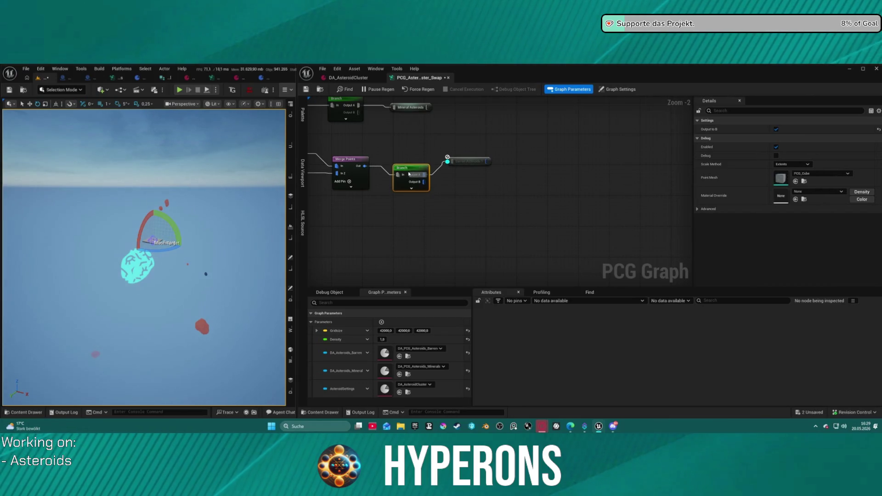
left_click(775, 130)
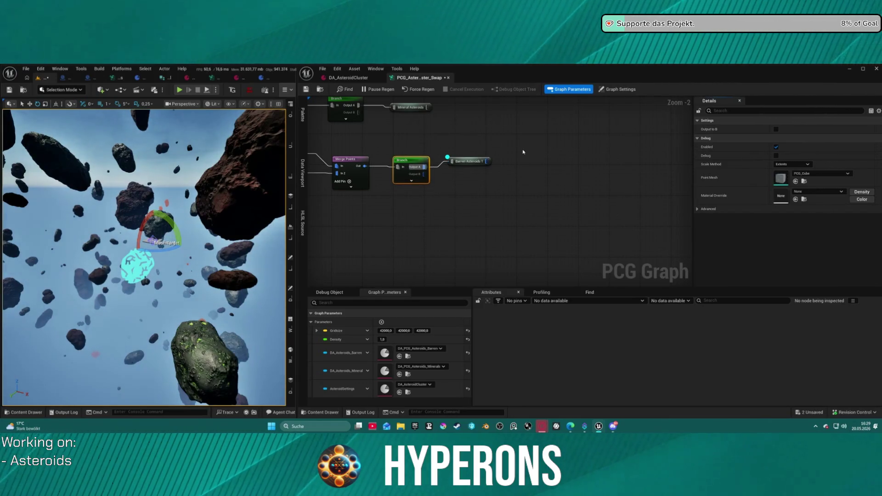
Step: Review the 135 Barren Asteroids points in the Attributes panel, then inspect Match And Set Attributes
left_click(463, 163)
scroll(639, 352, "down", 5)
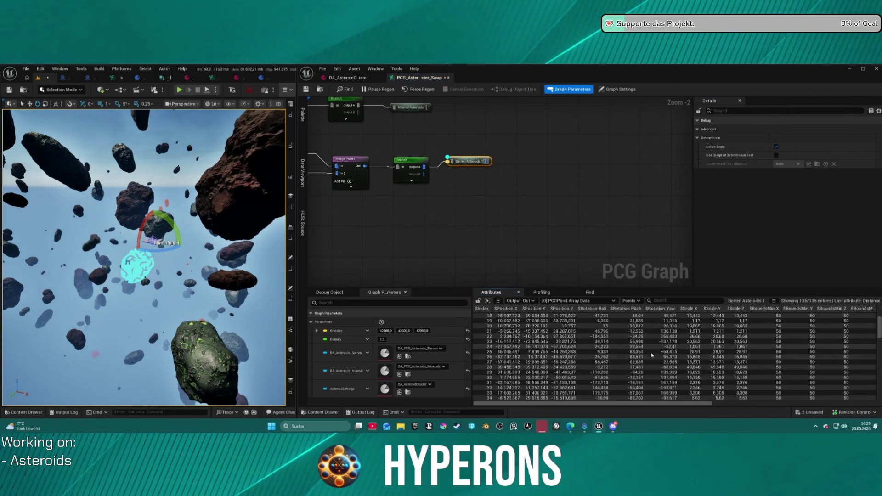
scroll(639, 352, "down", 20)
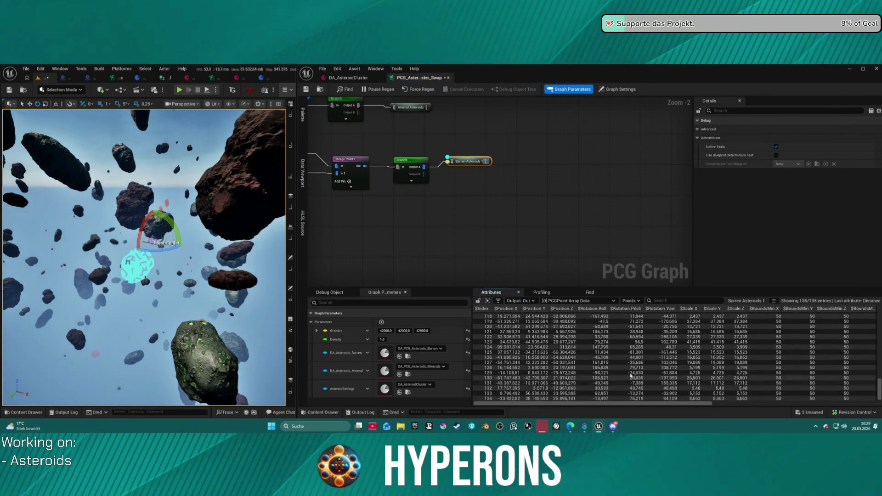
scroll(553, 222, "down", 10)
left_click_drag(677, 403, 879, 396)
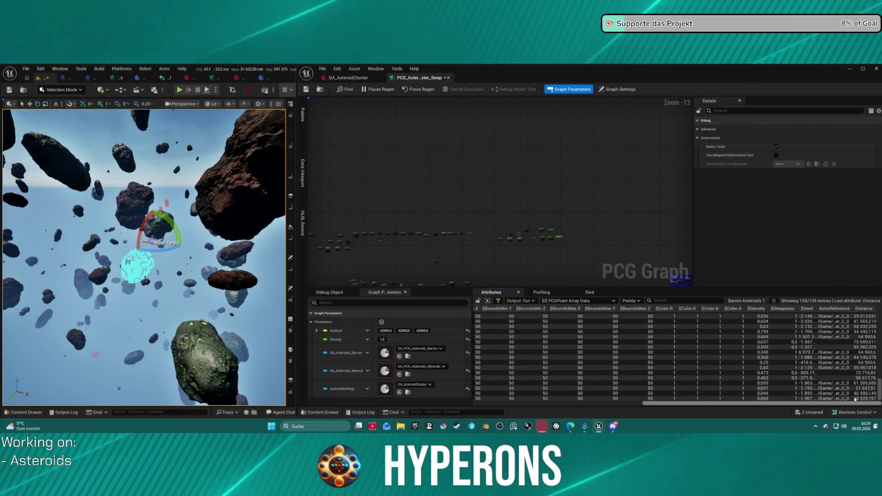
left_click_drag(864, 403, 482, 388)
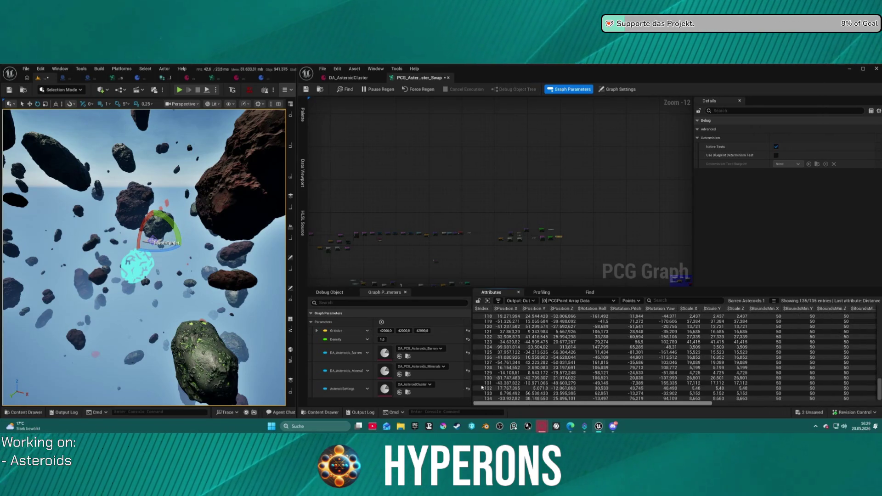
left_click_drag(406, 258, 421, 209)
scroll(595, 274, "up", 10)
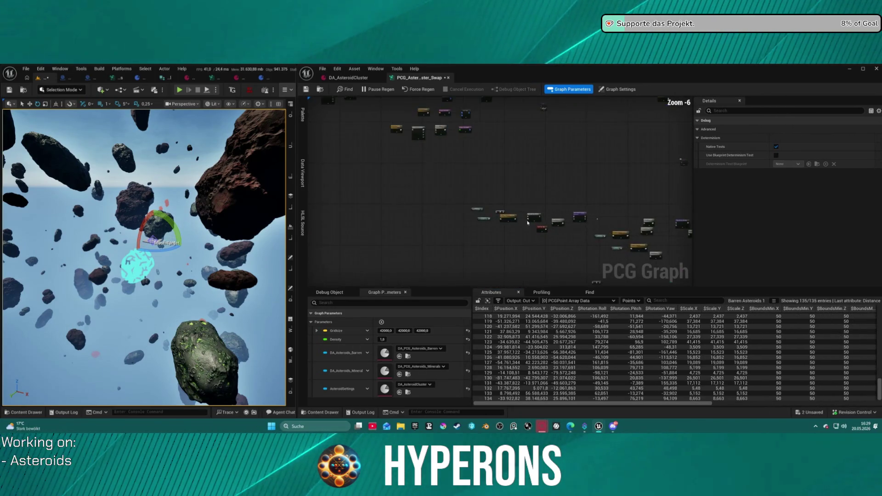
left_click_drag(496, 202, 477, 198)
left_click(522, 195)
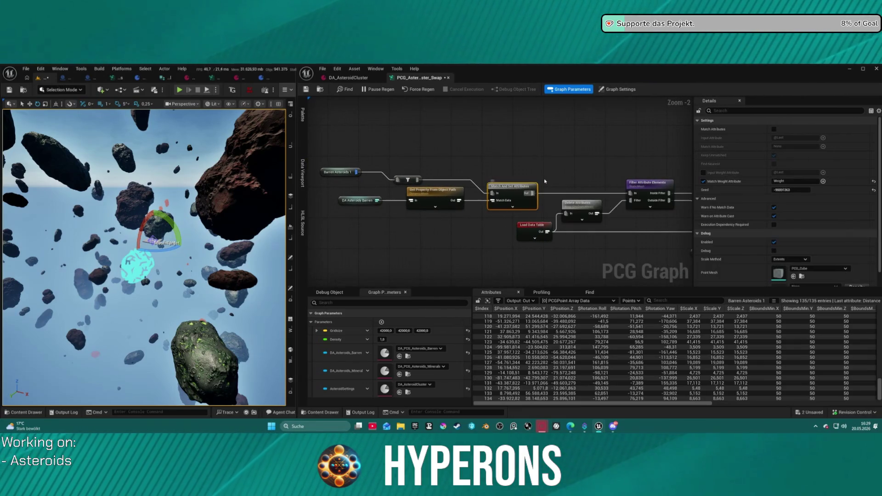
Step: Inspect the Filter Attribute Elements node's point data and the graph's own settings
left_click_drag(615, 164, 463, 153)
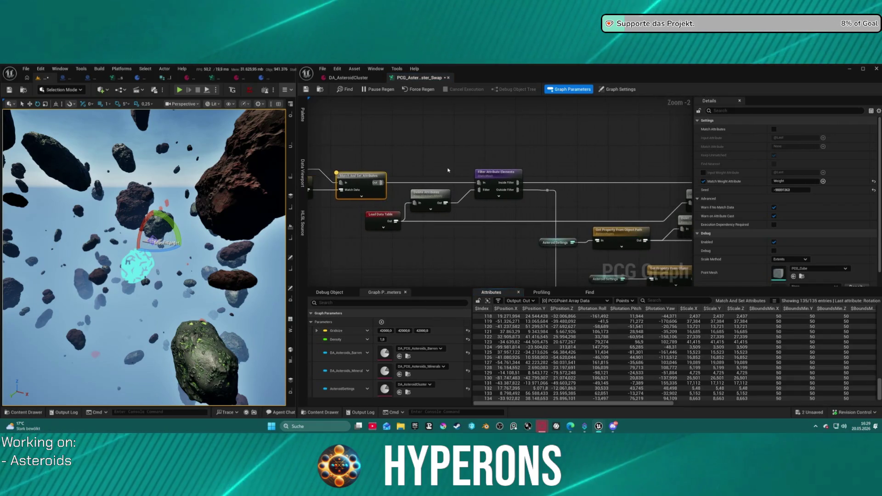
left_click(488, 178)
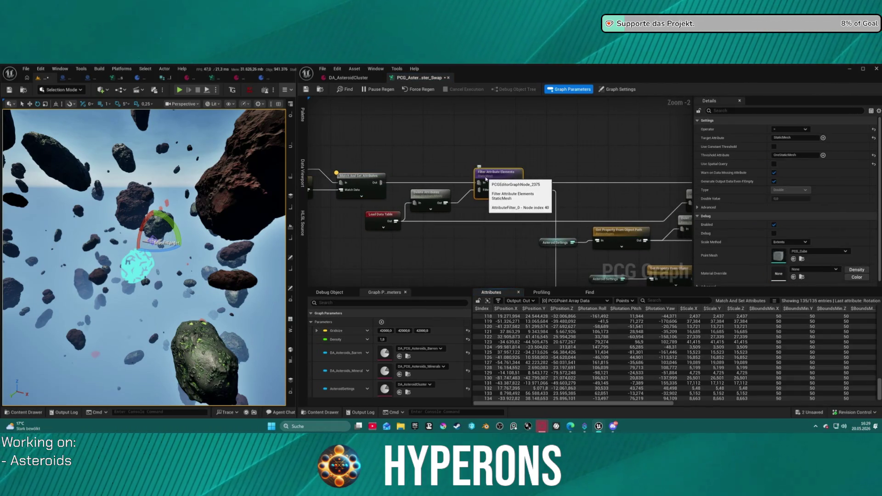
mouse_move(387, 225)
left_mouse_down()
mouse_move(456, 197)
mouse_move(521, 188)
mouse_move(509, 184)
left_mouse_up()
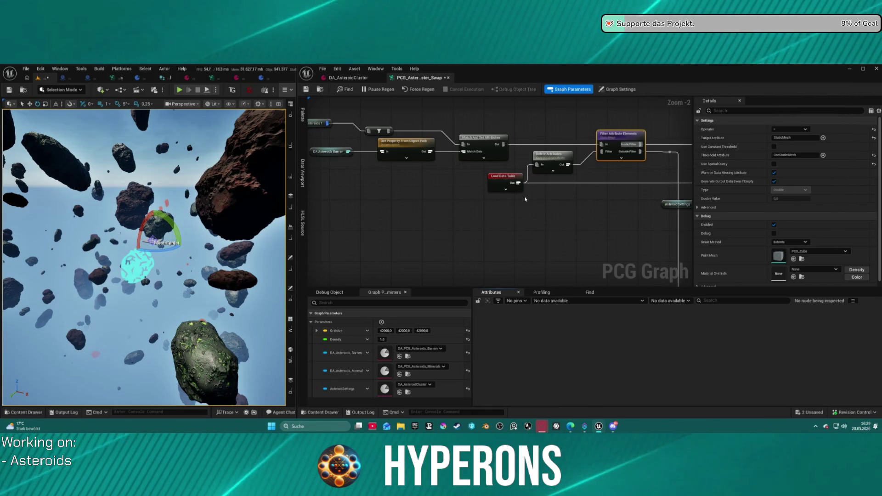
left_click(528, 226)
mouse_move(555, 213)
left_mouse_down()
mouse_move(527, 200)
mouse_move(478, 207)
left_mouse_up()
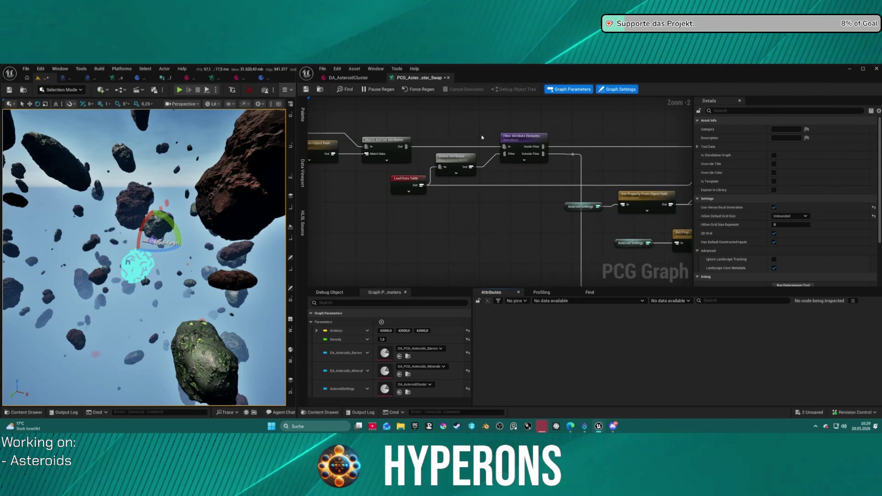
left_click(513, 156)
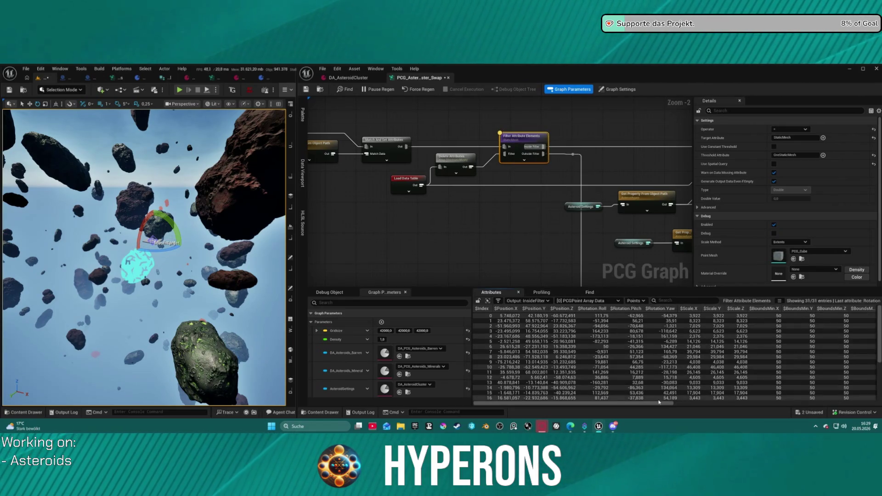
mouse_move(657, 404)
left_mouse_down()
mouse_move(787, 394)
mouse_move(876, 399)
mouse_move(639, 406)
left_mouse_up()
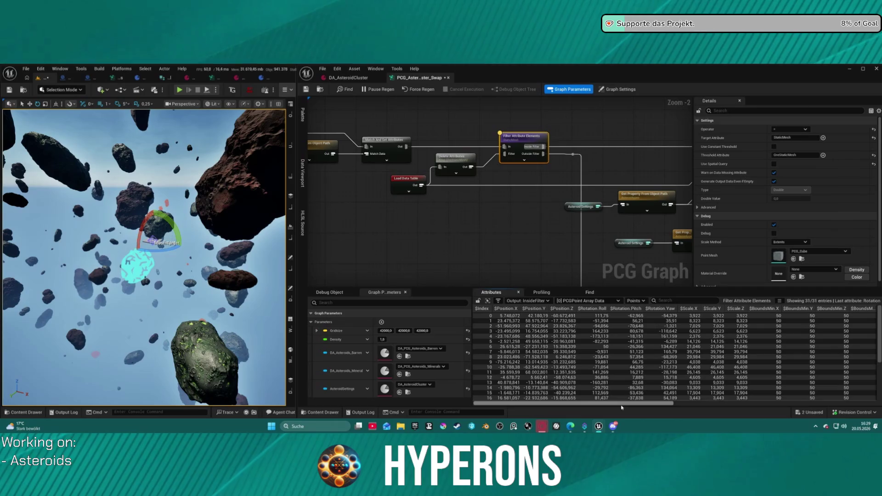
Step: Connect the filter's Outside Filter output to the lower filter node feeding the Static Mesh Spawner
scroll(533, 240, "down", 1)
scroll(534, 244, "down", 3)
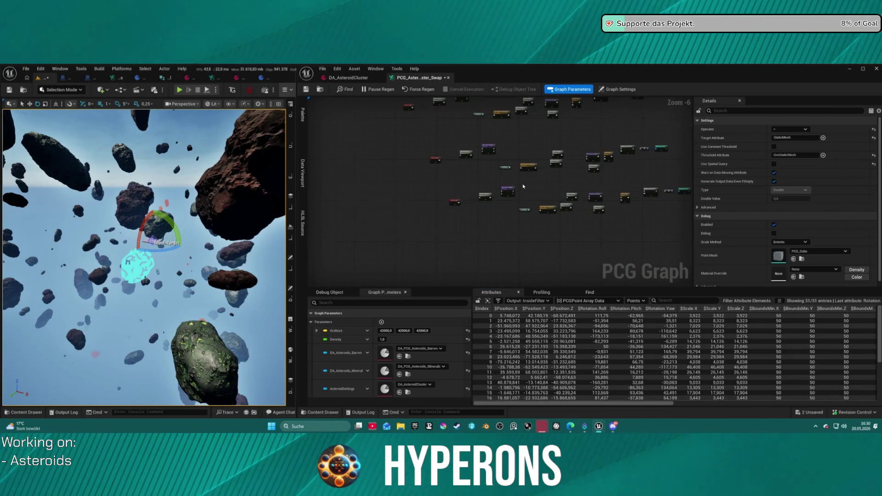
scroll(523, 186, "up", 3)
left_click_drag(500, 208, 502, 211)
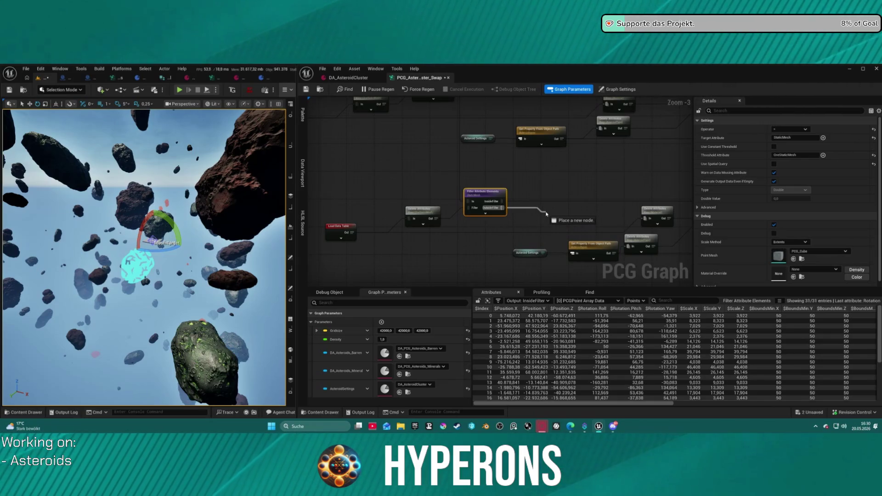
mouse_move(547, 213)
left_mouse_down()
mouse_move(522, 240)
mouse_move(517, 276)
left_mouse_up()
scroll(606, 253, "down", 4)
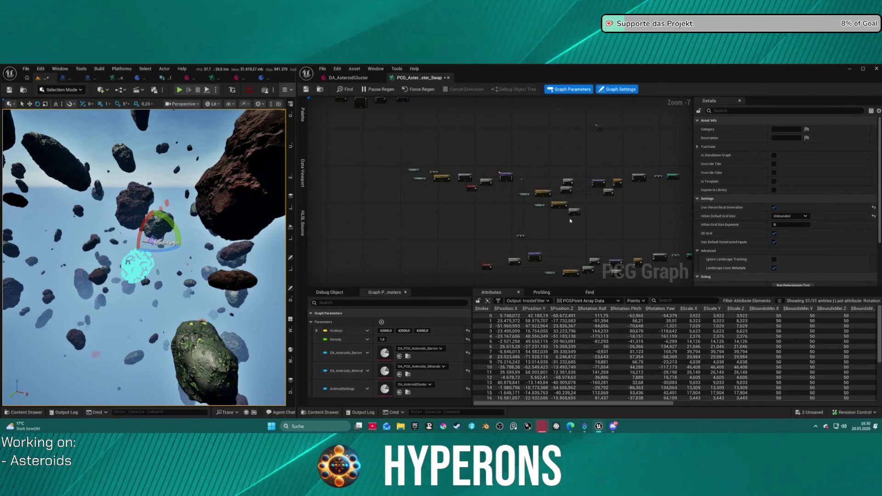
scroll(462, 171, "up", 5)
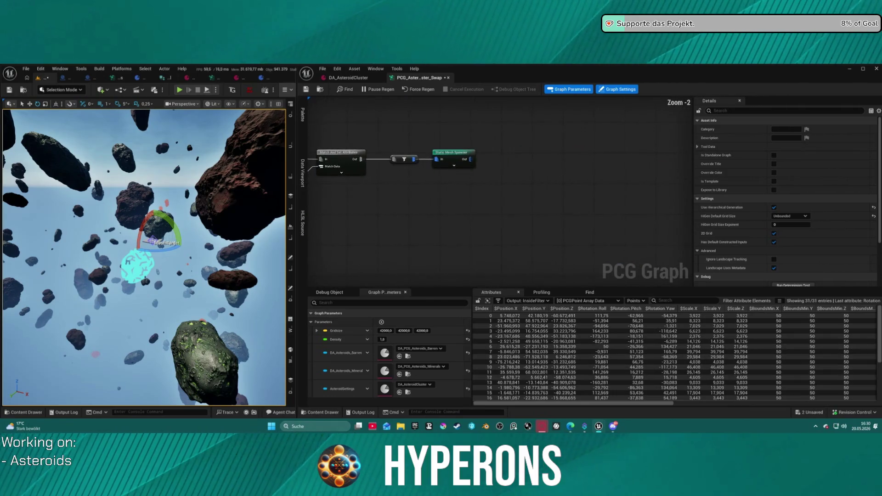
Step: Check the Static Mesh Spawner settings and the Filter node's points
left_click(460, 163)
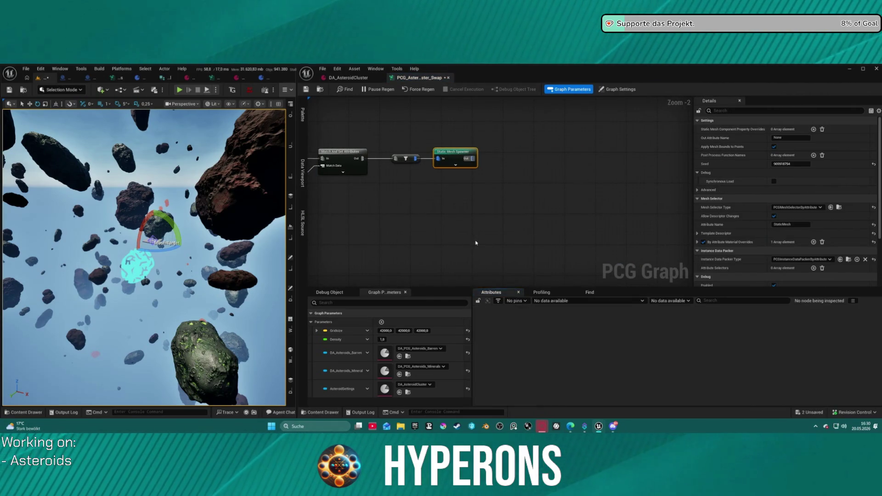
scroll(582, 217, "down", 3)
scroll(496, 250, "up", 3)
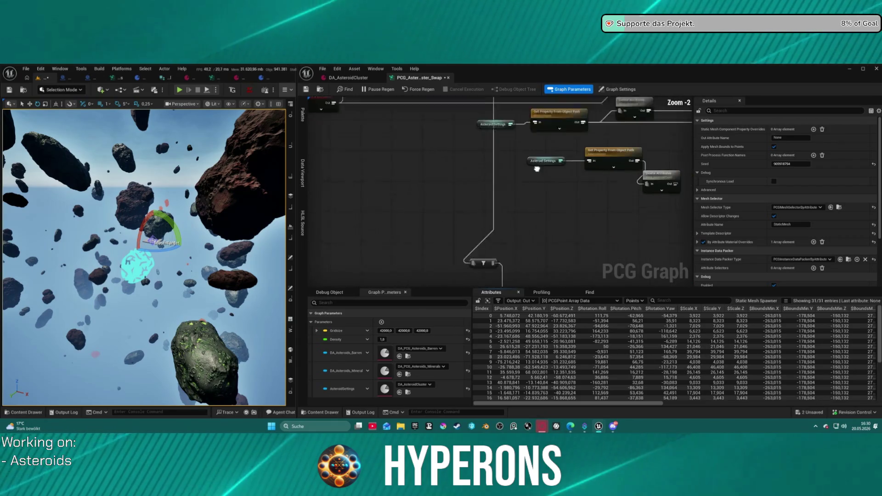
left_click(493, 244)
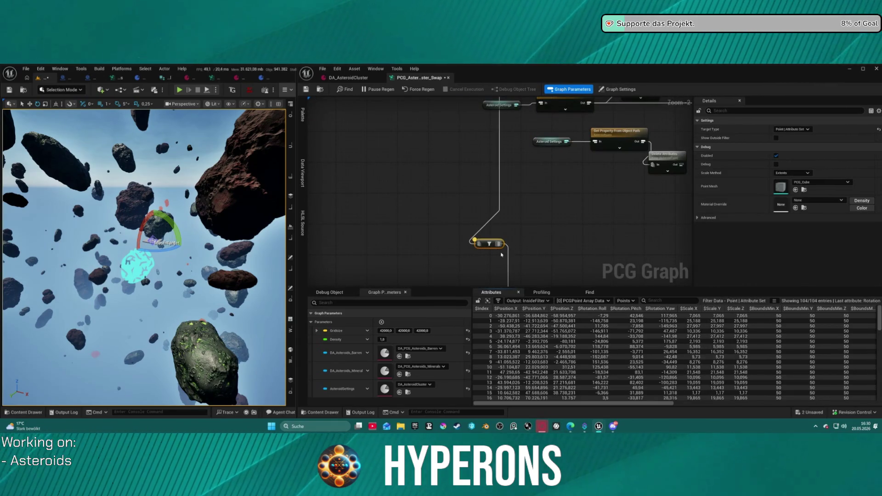
key("a")
Step: Bring the horizontal node row into view and select the PCGSub_Asteroids subgraph node
scroll(495, 244, "down", 2)
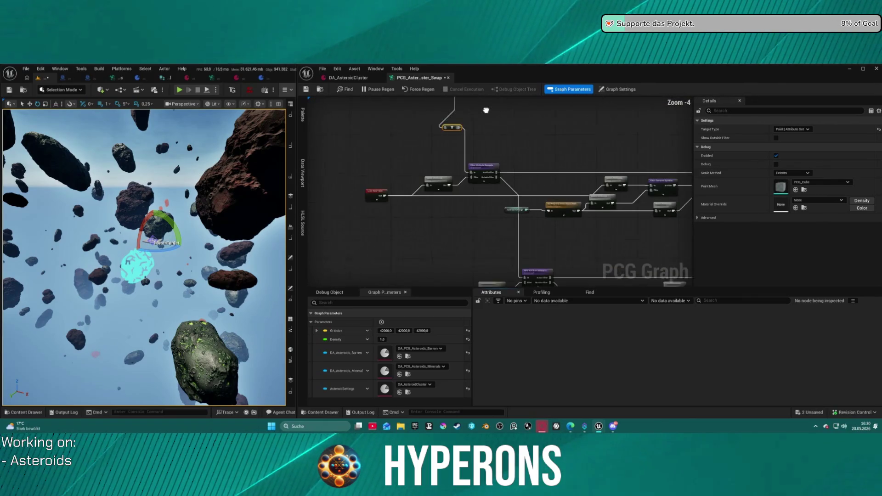
left_click_drag(487, 197, 578, 163)
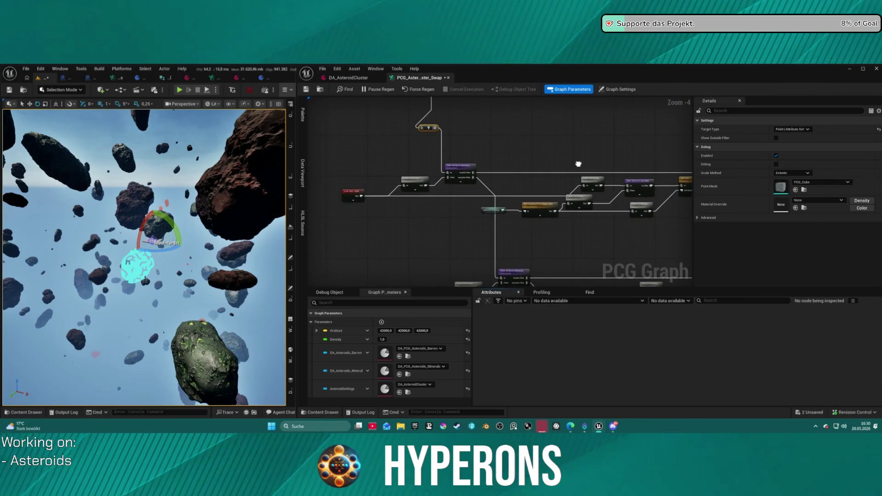
mouse_move(479, 143)
left_mouse_down()
mouse_move(505, 193)
mouse_move(528, 138)
mouse_move(542, 212)
mouse_move(321, 183)
mouse_move(462, 171)
left_mouse_up()
left_click(480, 181)
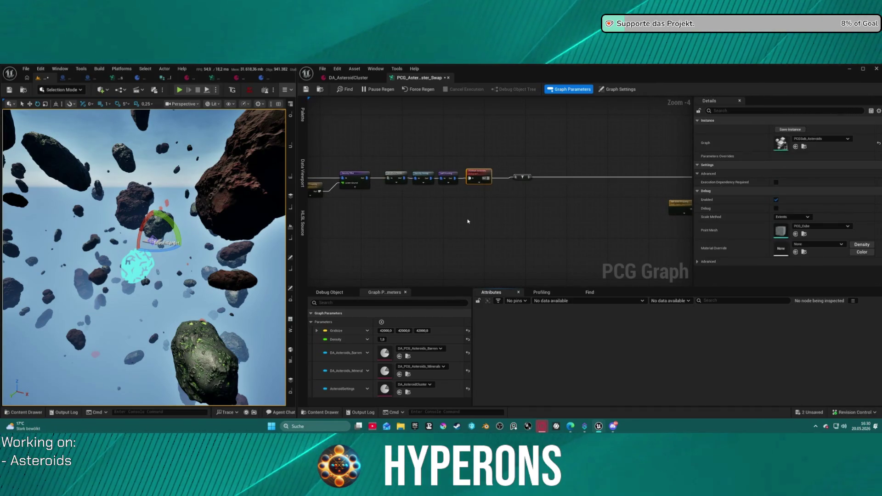
key("a")
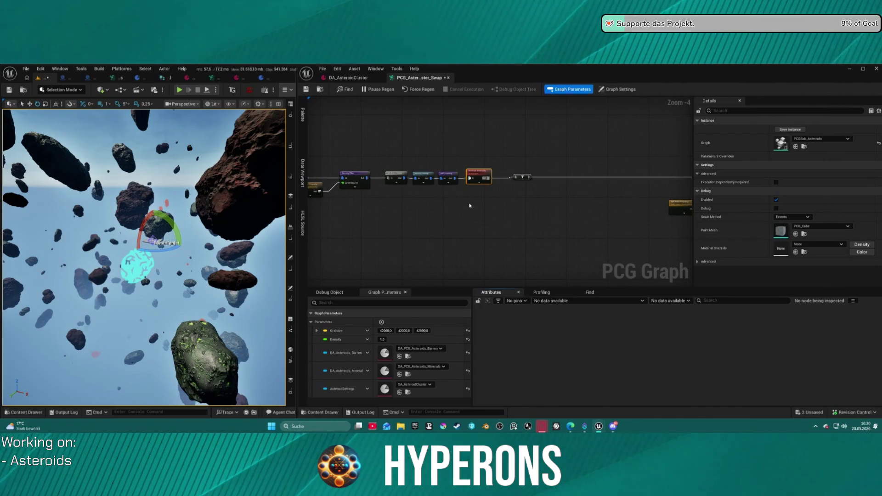
mouse_move(473, 205)
left_mouse_down()
mouse_move(498, 198)
mouse_move(309, 189)
left_mouse_up()
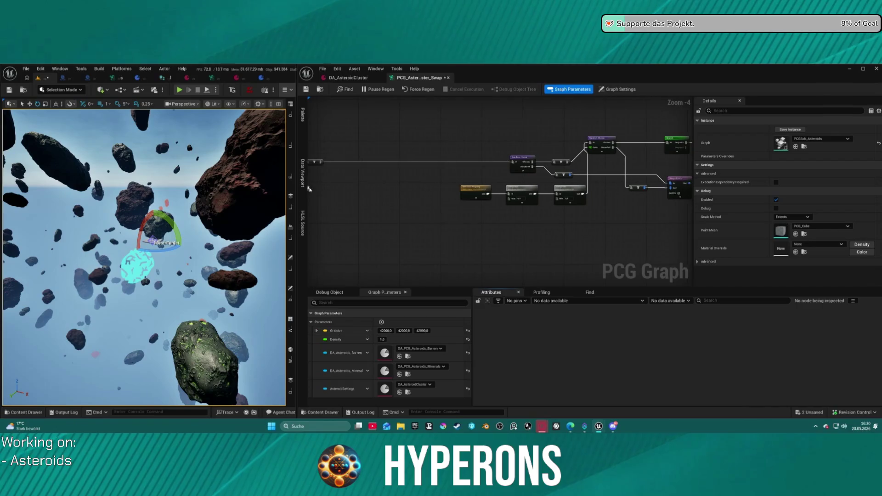
left_click(522, 159)
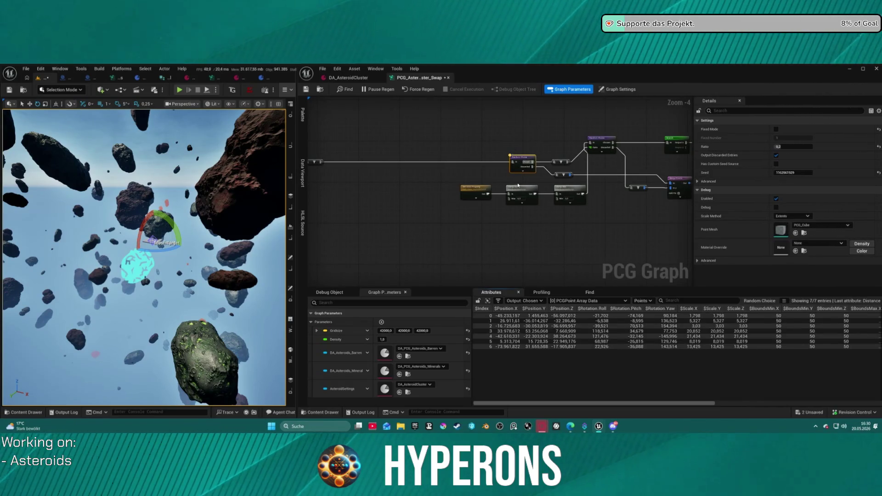
key("a")
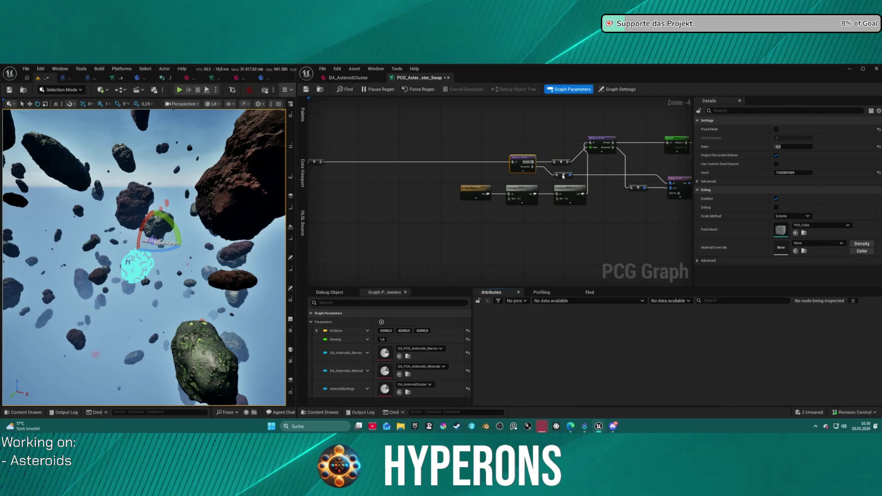
left_click(563, 175)
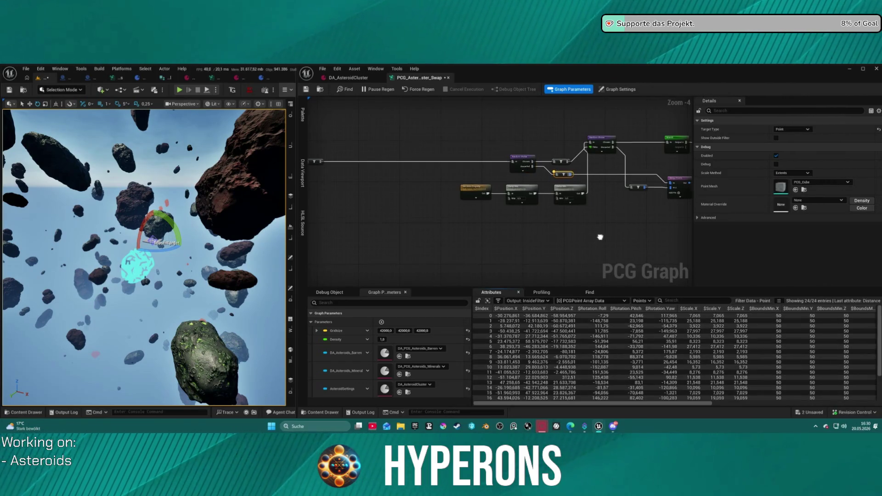
scroll(689, 386, "down", 3)
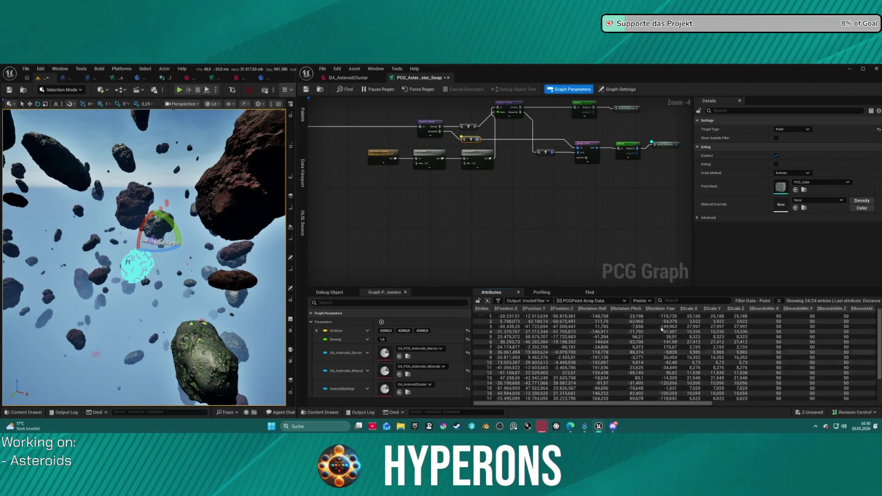
scroll(653, 322, "up", 3)
scroll(538, 216, "down", 4)
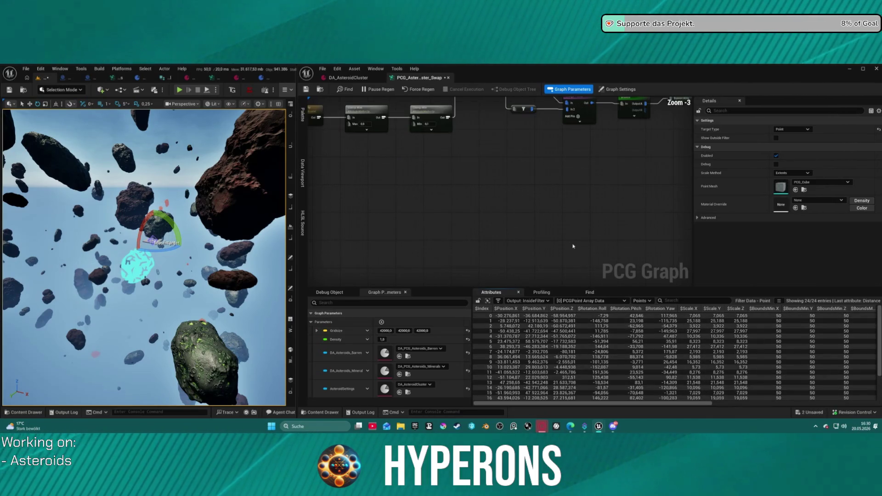
left_click(538, 215)
mouse_move(538, 216)
left_mouse_down()
mouse_move(620, 128)
mouse_move(450, 198)
left_mouse_up()
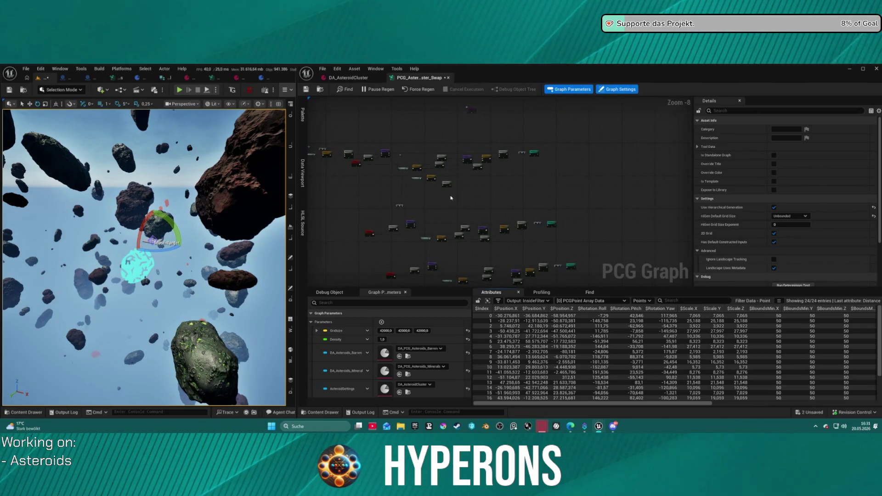
scroll(504, 237, "down", 2)
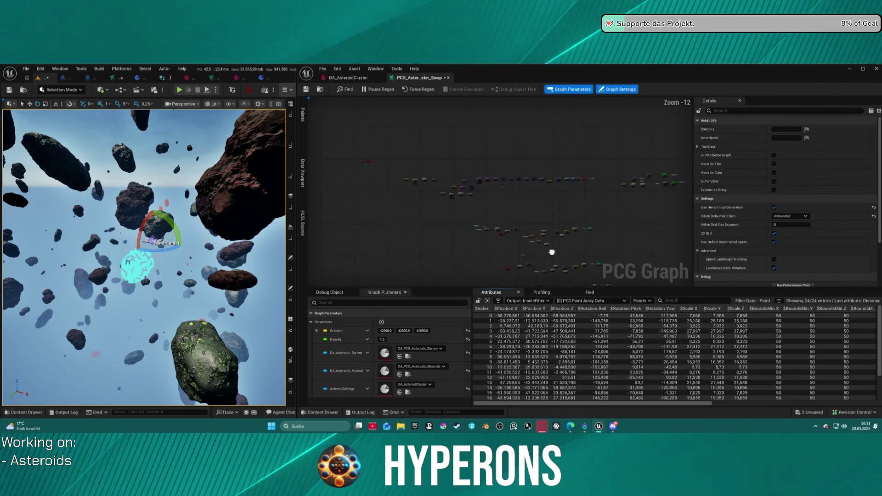
scroll(440, 157, "up", 6)
mouse_move(442, 159)
left_mouse_down()
mouse_move(551, 92)
mouse_move(566, 132)
mouse_move(505, 152)
left_mouse_up()
scroll(504, 153, "down", 2)
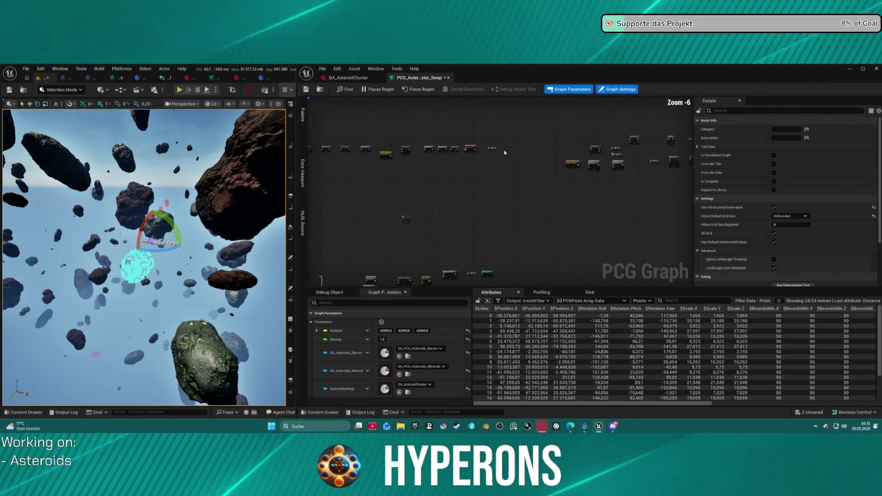
scroll(504, 152, "up", 4)
left_click_drag(584, 143, 509, 190)
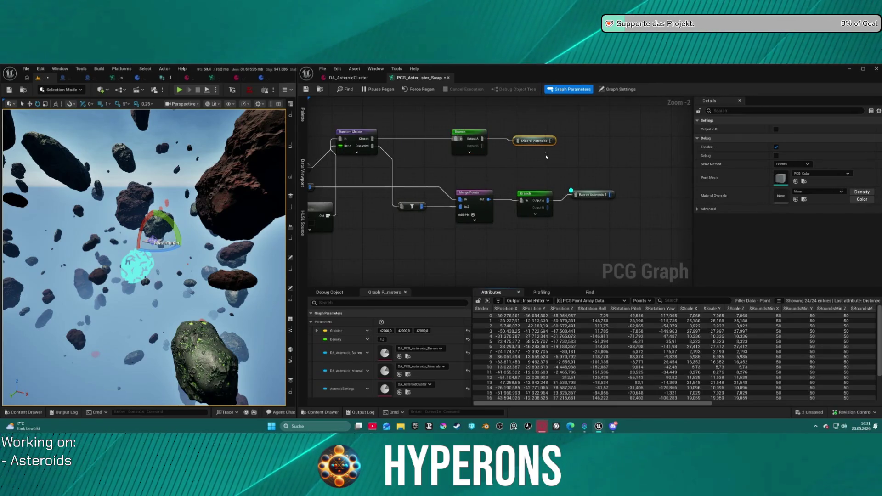
key("a")
mouse_move(588, 177)
left_mouse_down()
mouse_move(689, 184)
mouse_move(623, 190)
left_mouse_up()
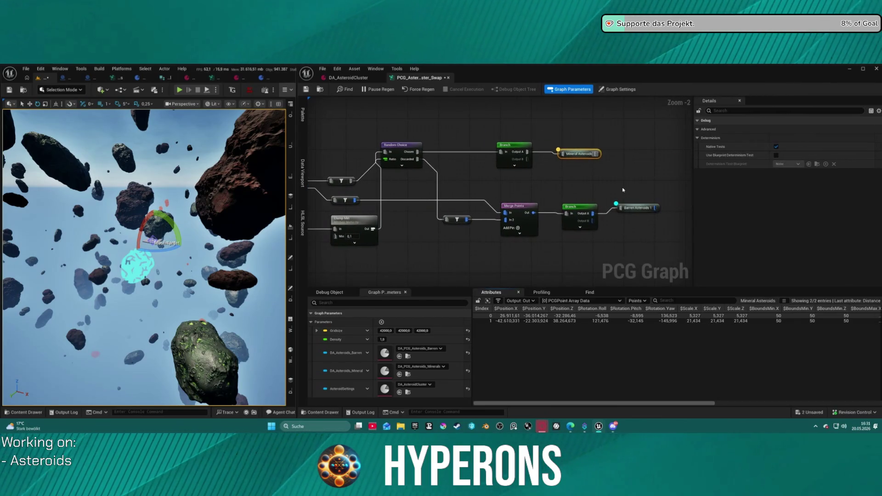
mouse_move(638, 229)
left_mouse_down()
mouse_move(590, 197)
mouse_move(537, 197)
mouse_move(505, 175)
left_mouse_up()
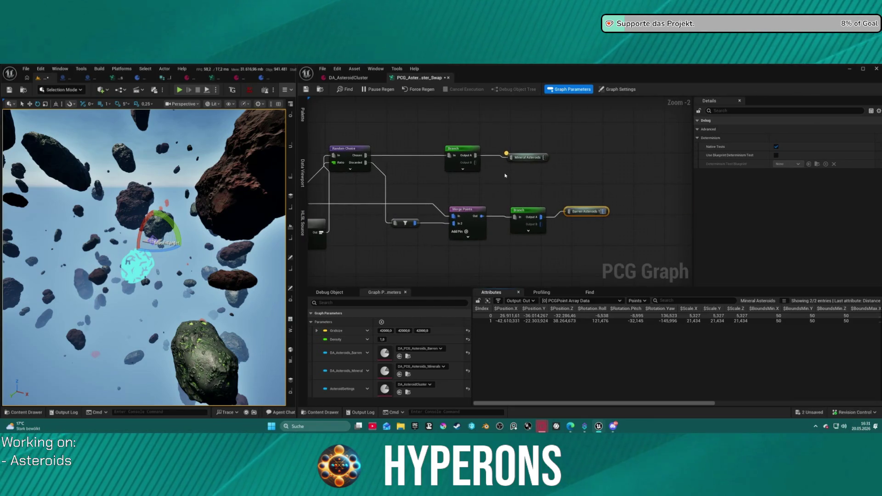
left_click(529, 159)
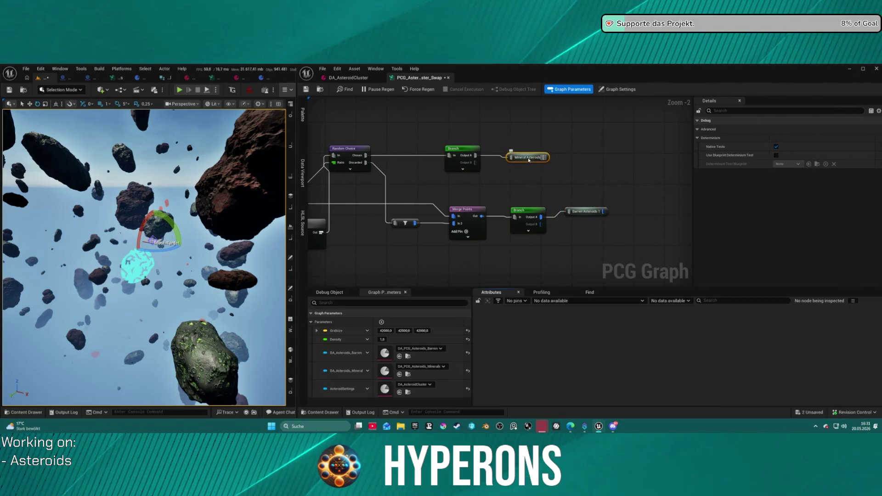
scroll(529, 159, "down", 10)
scroll(491, 187, "up", 4)
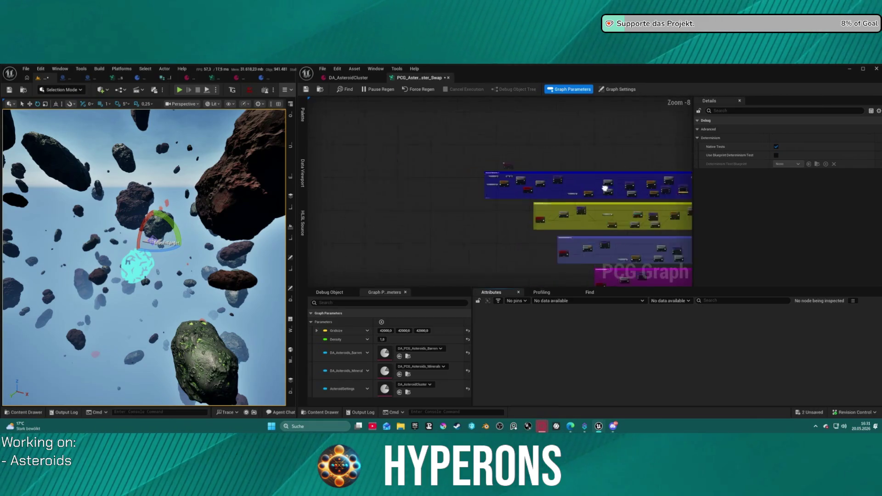
Step: Check which data table Load Data Table reads and the Match And Set Attributes settings
scroll(604, 189, "up", 9)
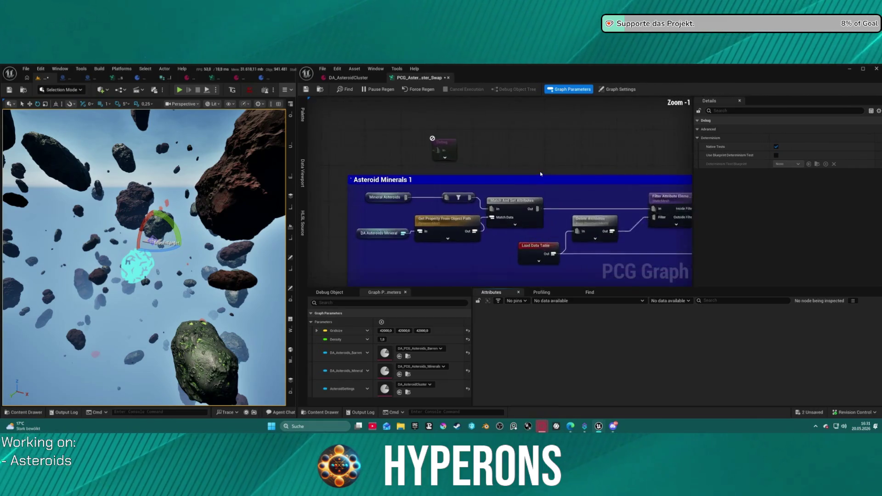
left_click(541, 262)
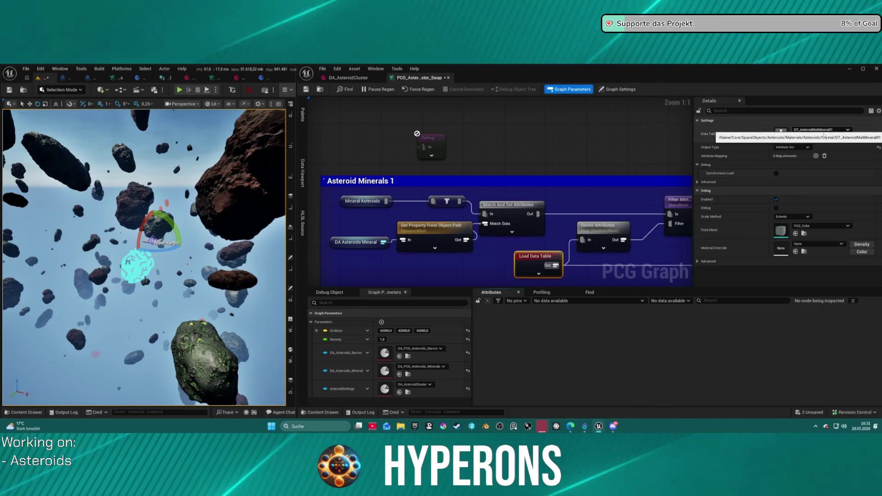
mouse_move(624, 214)
left_mouse_down()
mouse_move(542, 156)
mouse_move(496, 159)
mouse_move(660, 147)
mouse_move(565, 141)
mouse_move(686, 136)
left_mouse_up()
left_click_drag(397, 153, 527, 190)
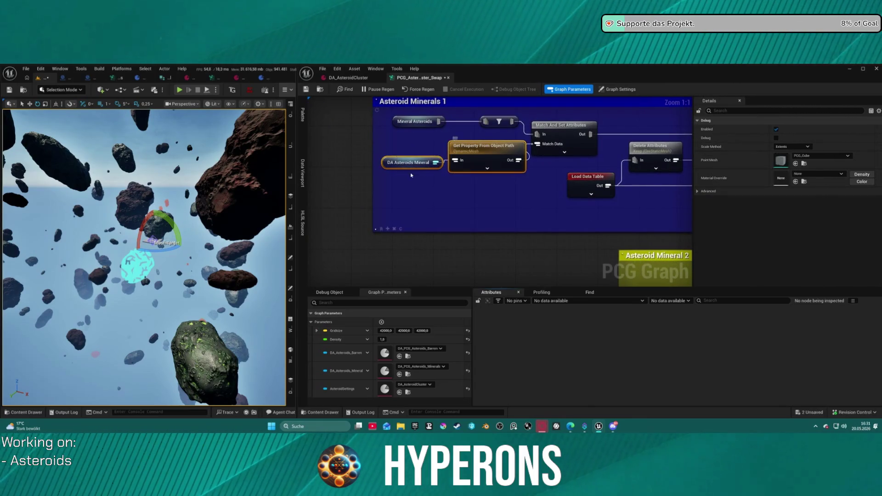
left_click(549, 132)
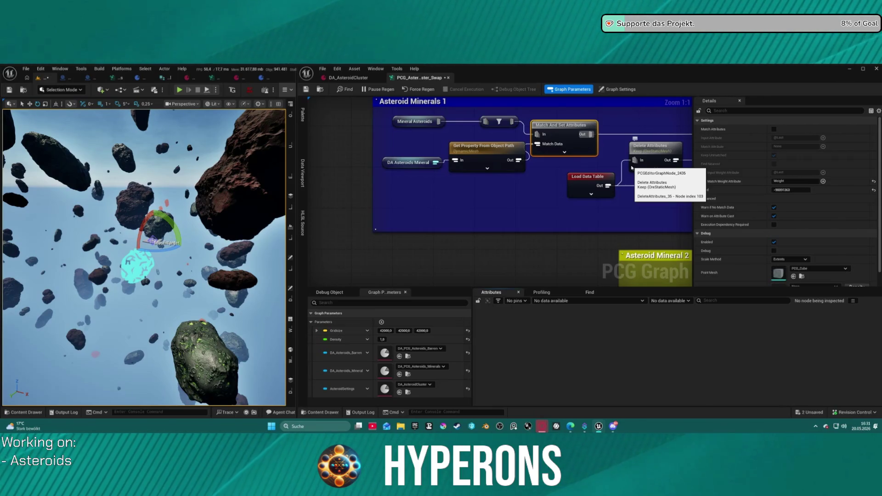
left_click_drag(530, 248, 463, 188)
scroll(463, 187, "down", 1)
scroll(463, 188, "down", 1)
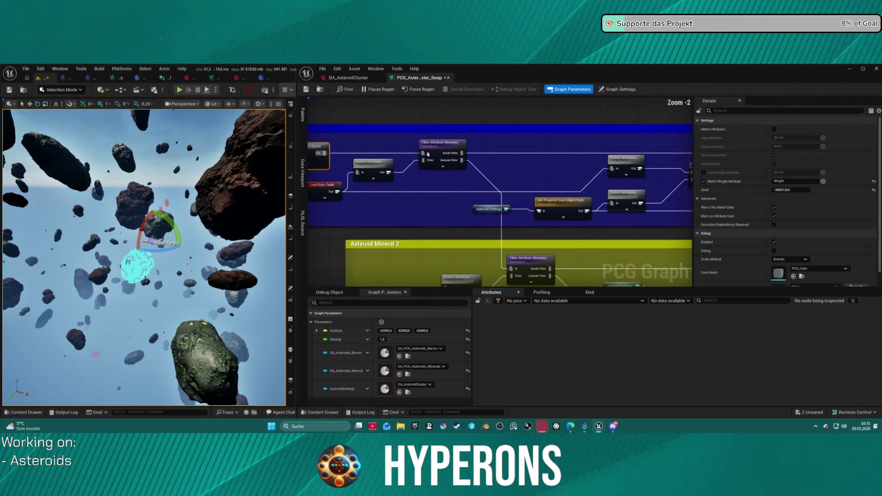
Step: Review the Filter Attribute Elements, Delete Attributes and Filter Elements By Index nodes
left_click(441, 151)
mouse_move(537, 188)
left_mouse_down()
mouse_move(448, 141)
mouse_move(449, 64)
mouse_move(449, 197)
mouse_move(351, 198)
mouse_move(473, 202)
mouse_move(466, 252)
mouse_move(531, 252)
left_mouse_up()
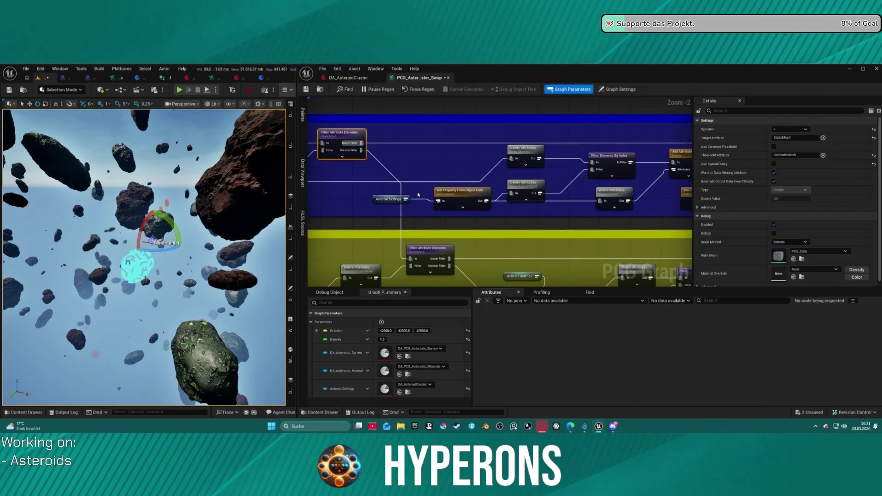
left_click_drag(475, 213, 475, 213)
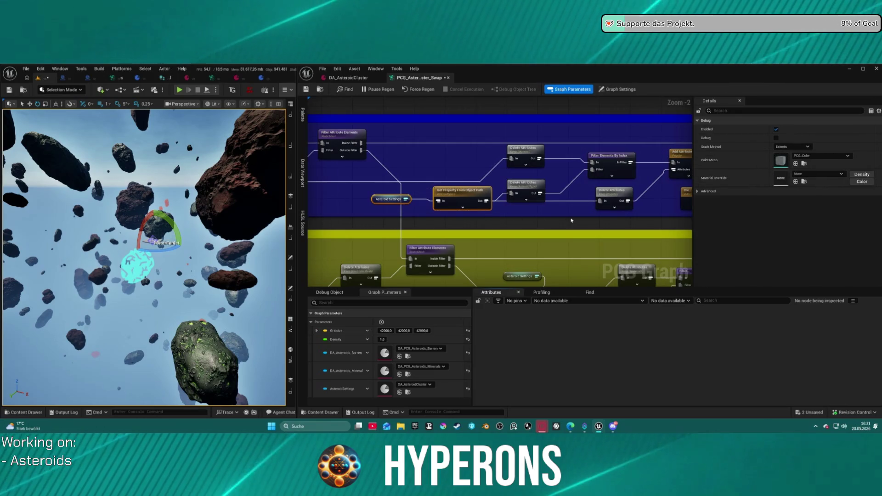
mouse_move(572, 220)
left_mouse_down()
mouse_move(467, 216)
mouse_move(510, 219)
left_mouse_up()
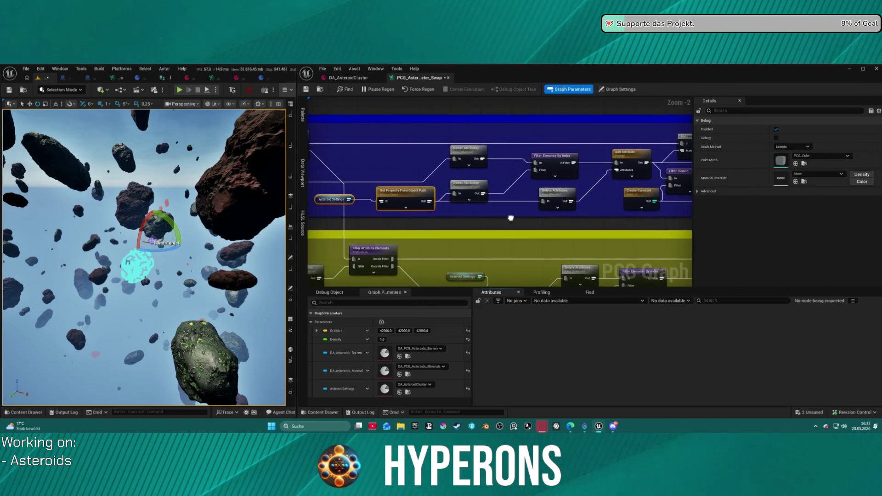
left_click(467, 189)
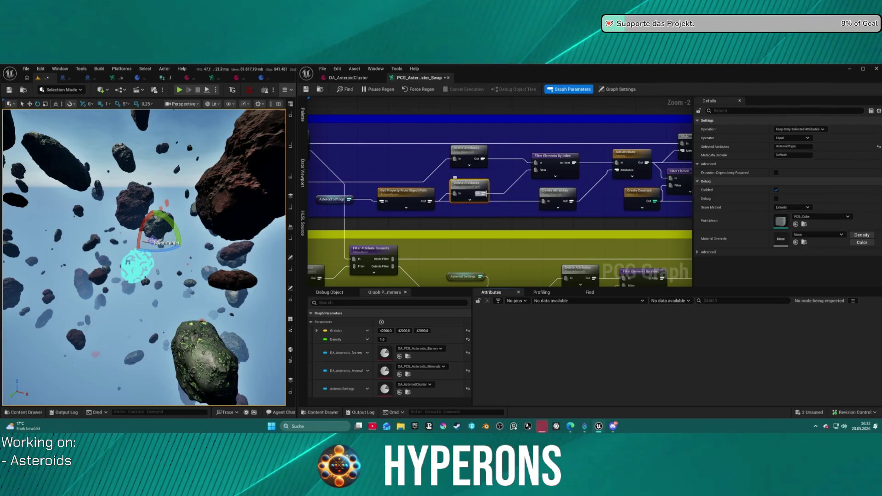
left_click(556, 162)
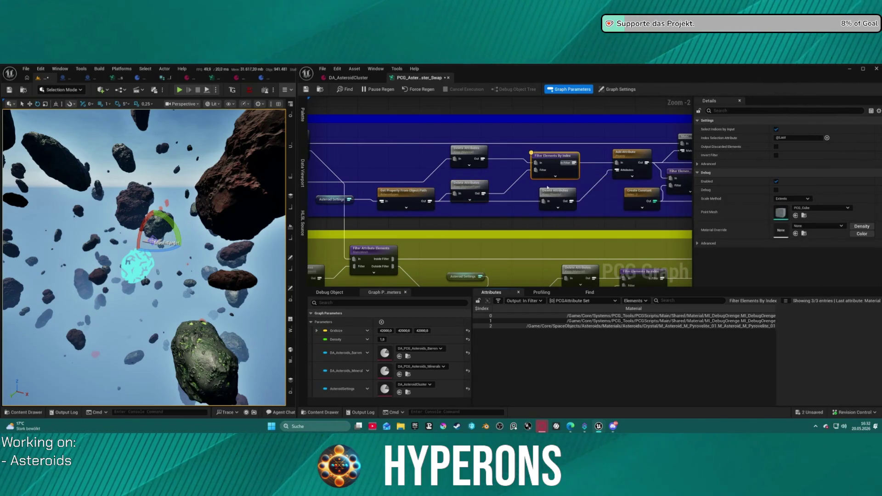
mouse_move(546, 199)
left_mouse_down()
mouse_move(459, 156)
mouse_move(452, 192)
mouse_move(478, 198)
mouse_move(476, 191)
mouse_move(492, 186)
mouse_move(474, 179)
left_mouse_up()
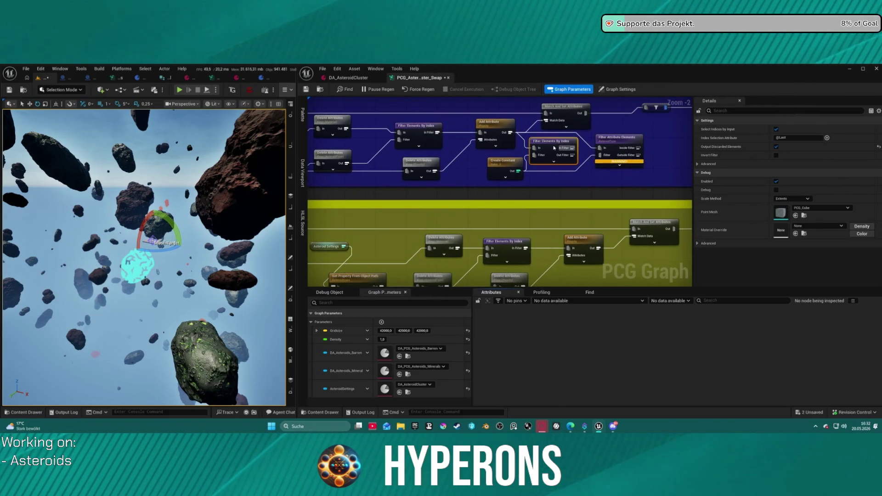
Step: Delete Filter Elements By Index and place a Filter Attribute Elements copy beside Create Constant
key("Delete")
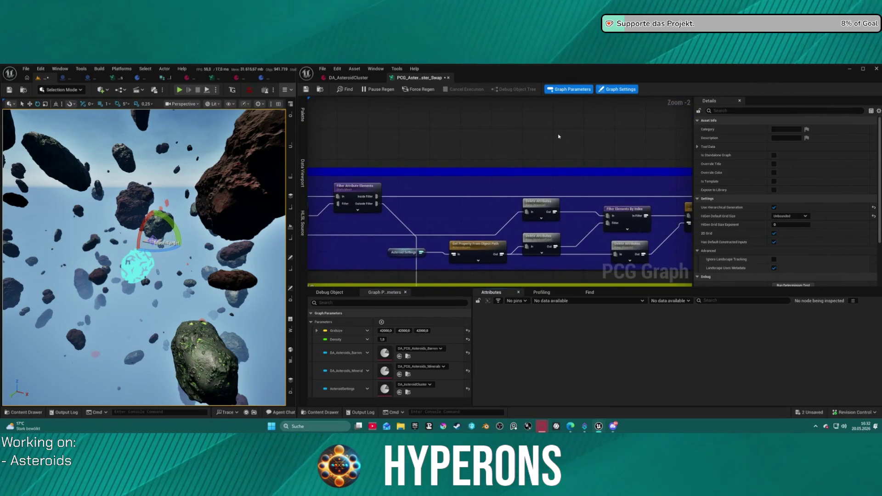
key("ctrl+z")
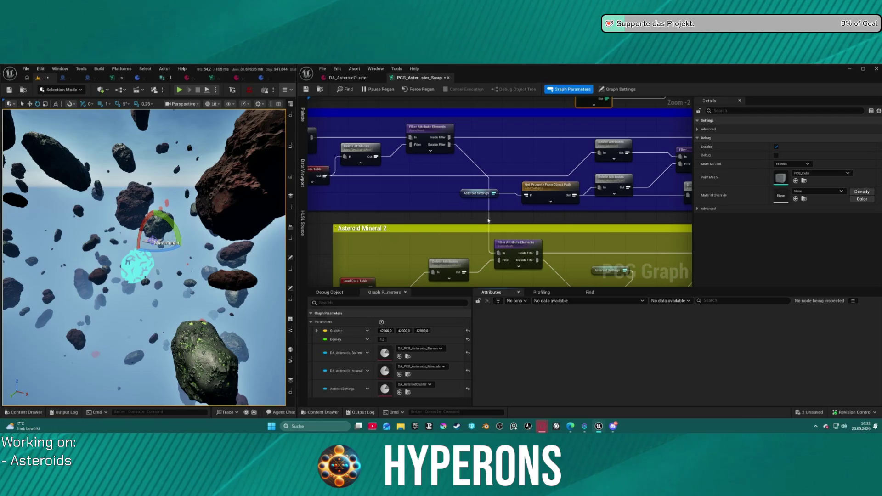
left_click_drag(445, 137, 343, 138)
mouse_move(463, 128)
left_mouse_down()
mouse_move(463, 216)
mouse_move(563, 167)
left_mouse_up()
key("ctrl+z")
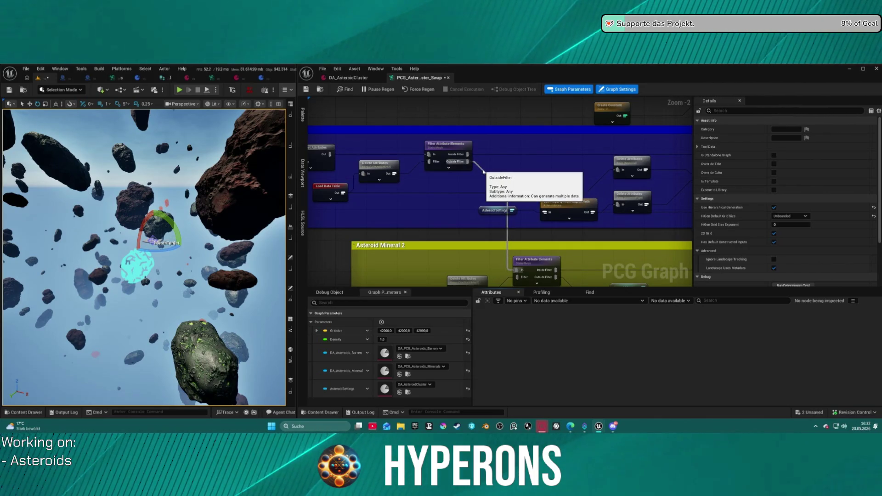
key("ctrl+z")
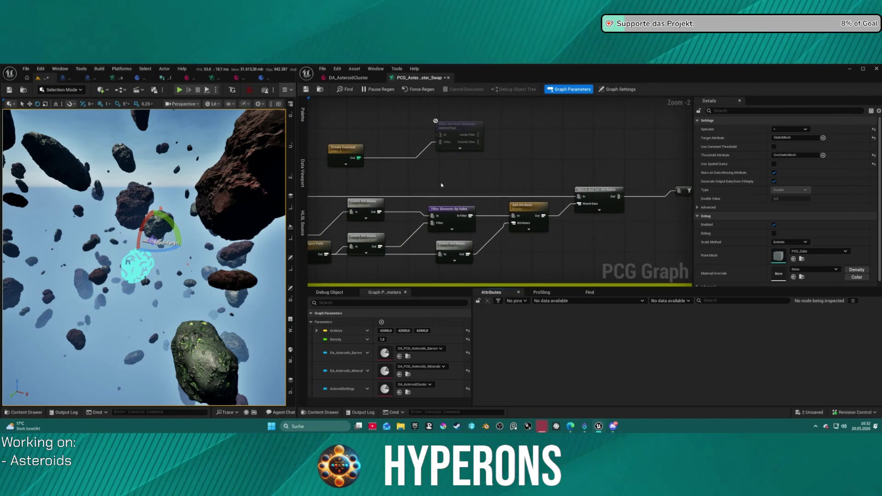
Step: Wire Inside Filter into the Filter pin of Filter Elements By Index and inspect its output
scroll(441, 185, "up", 2)
left_click(495, 172)
left_click_drag(470, 128, 392, 276)
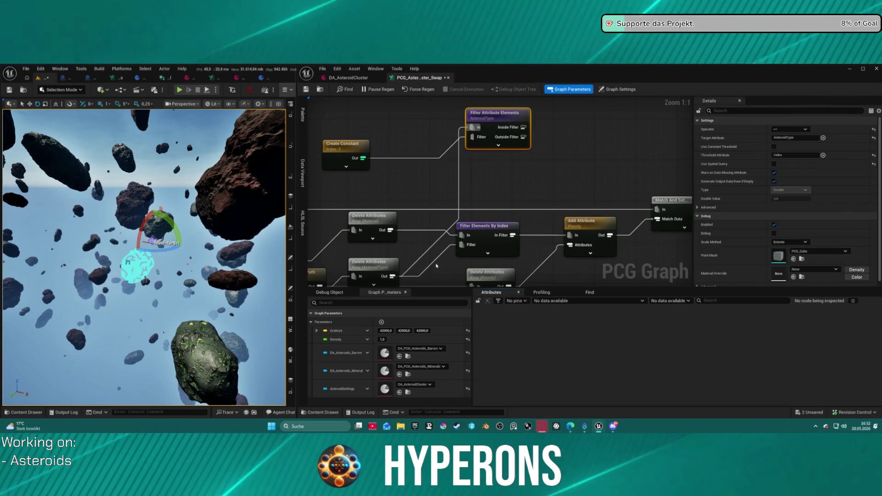
left_click_drag(524, 127, 482, 212)
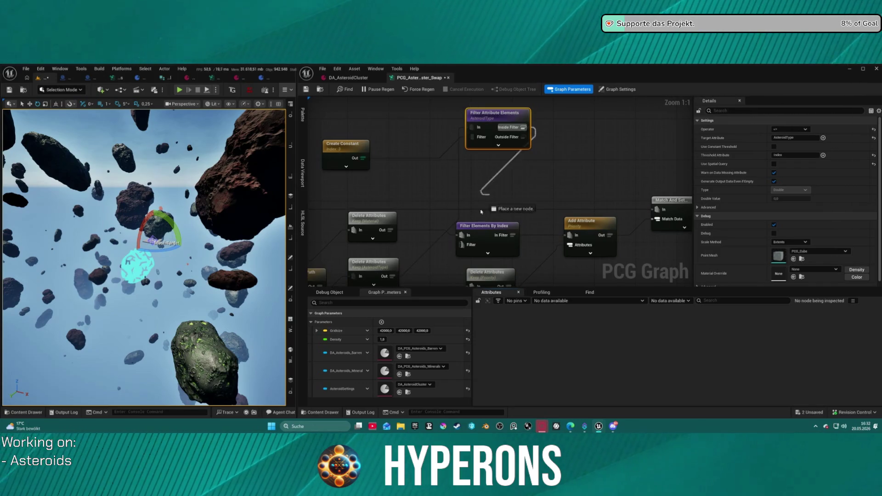
left_click_drag(464, 245, 473, 245)
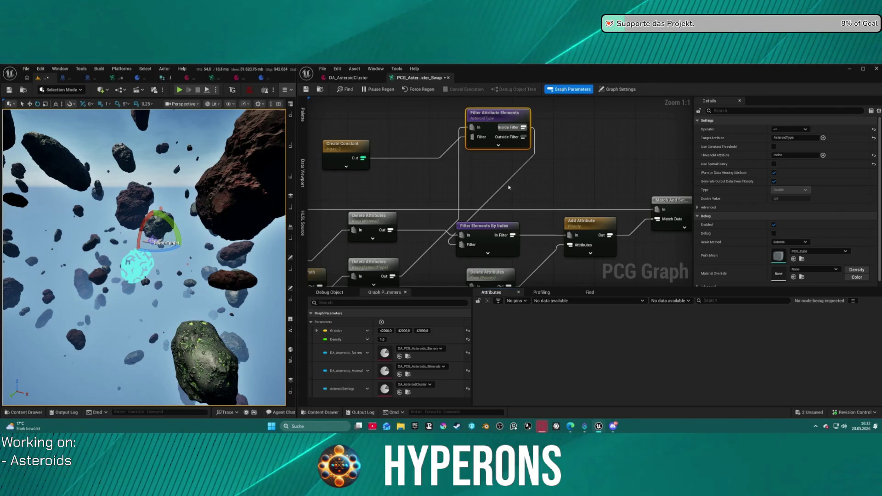
left_click(497, 239)
key("a")
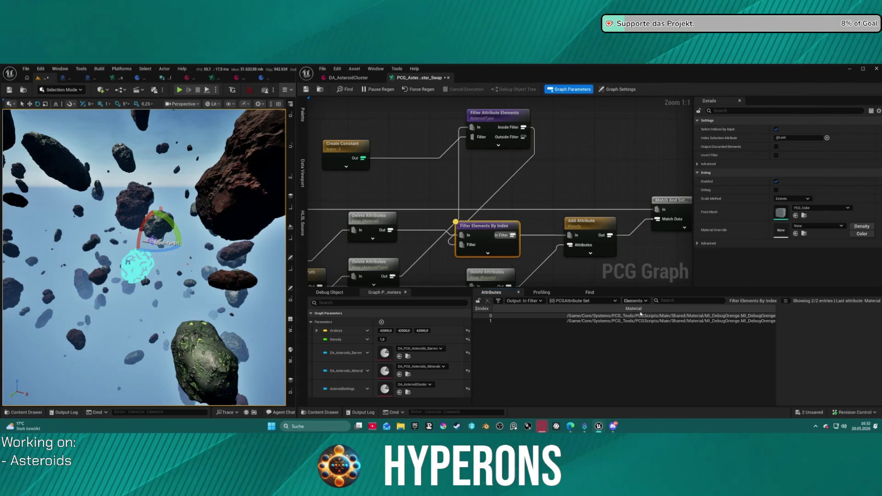
key("a")
Step: Change the Filter Attribute Elements comparison operator so only the Pyrovelite entry passes
left_click_drag(486, 124, 430, 160)
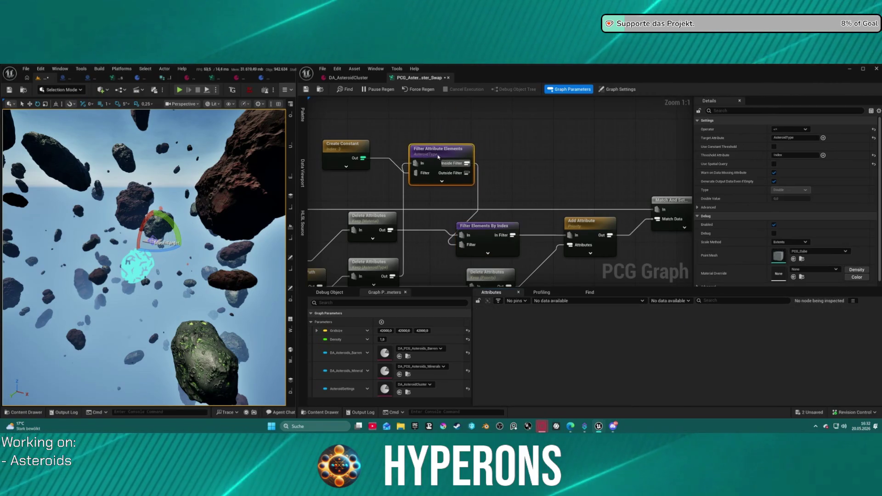
left_click(346, 152)
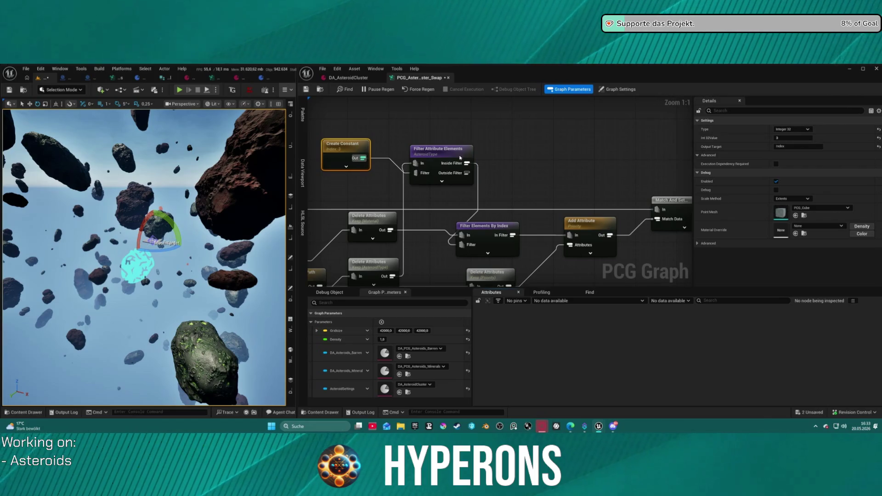
left_click(439, 149)
left_click(788, 131)
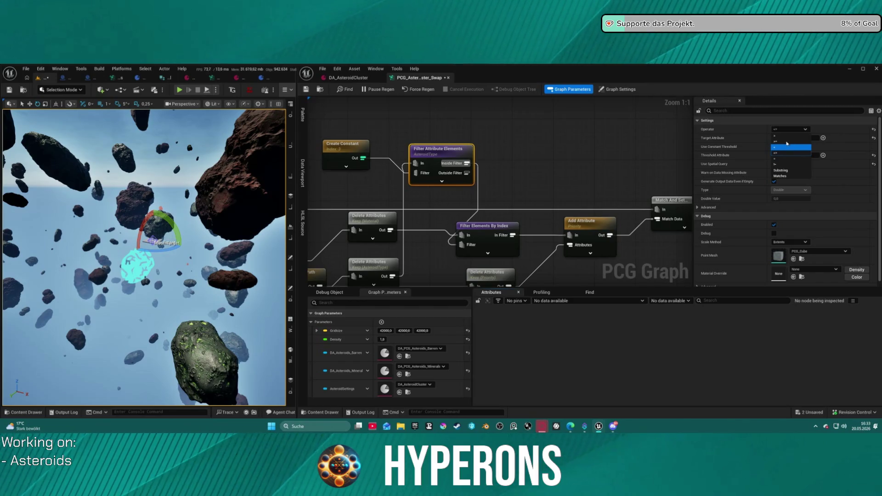
left_click(787, 138)
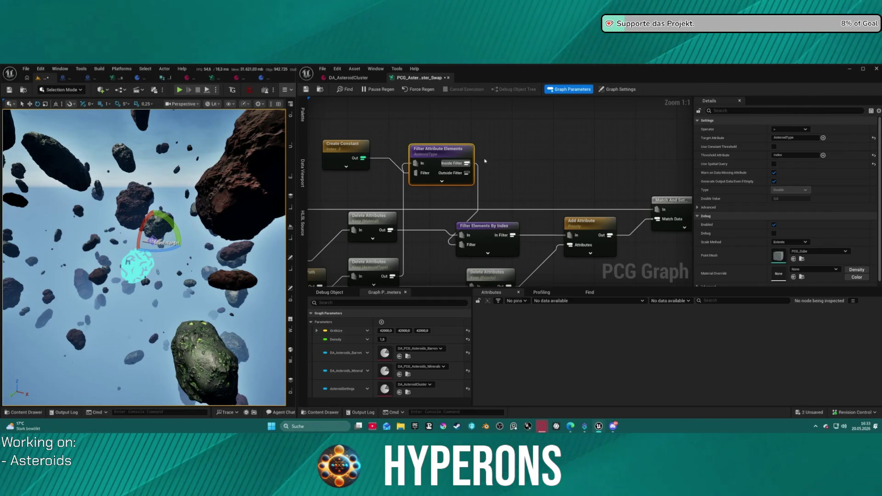
left_click(505, 223)
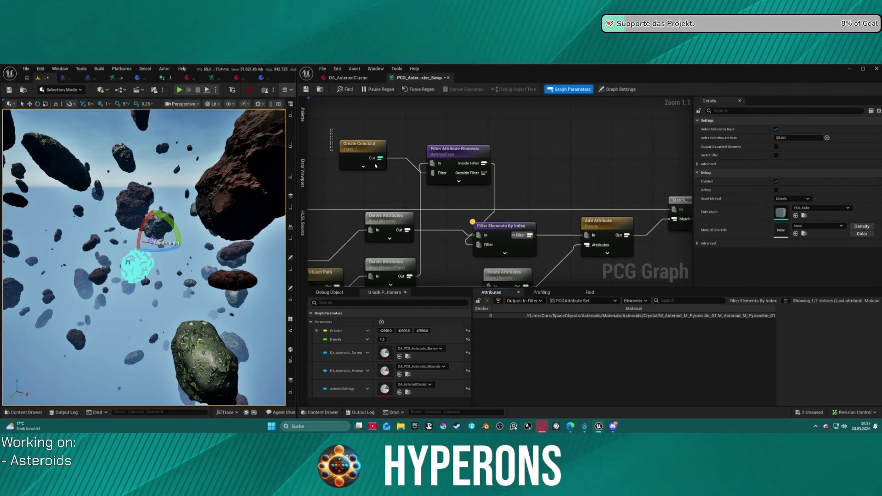
Step: Align the filter node with Create Constant's output
left_click_drag(353, 133, 463, 152)
key("q")
mouse_move(469, 191)
left_mouse_down()
mouse_move(565, 174)
mouse_move(478, 170)
mouse_move(628, 137)
left_mouse_up()
left_click_drag(173, 256, 55, 278)
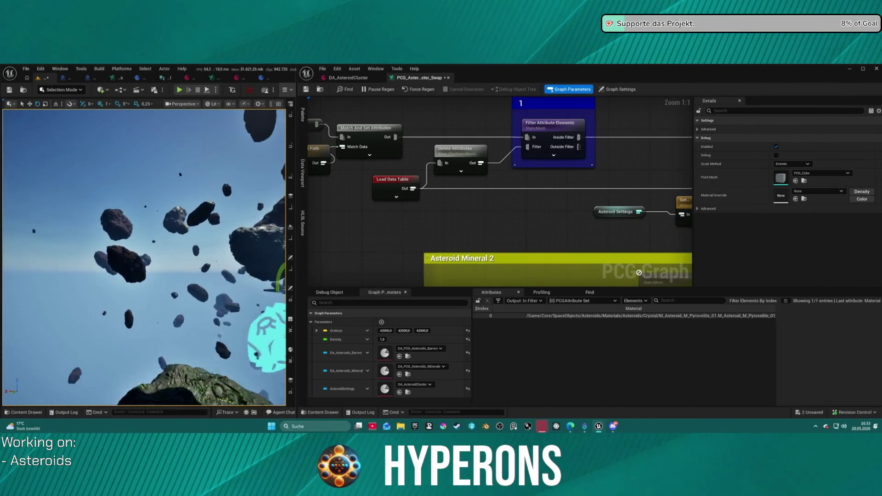
Step: Pan to the Branch and Merge Points nodes and bring up the Crystal materials in the Content Drawer
scroll(402, 216, "down", 5)
scroll(402, 216, "down", 7)
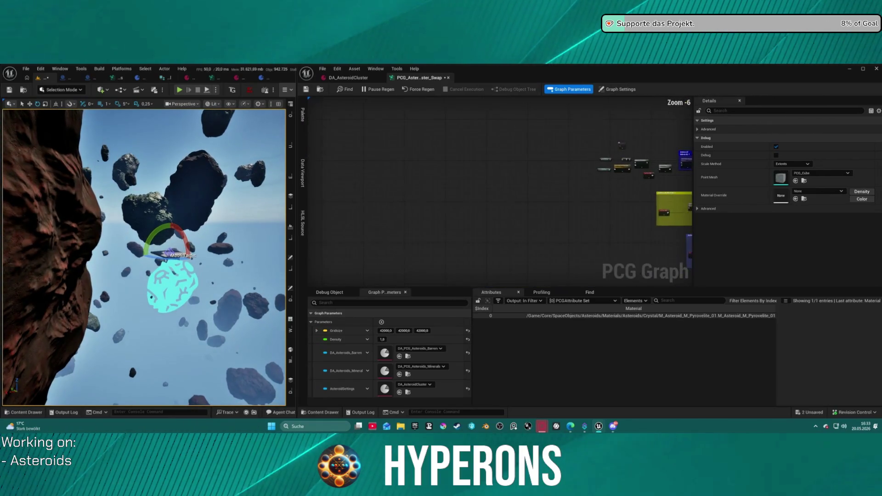
scroll(364, 247, "up", 10)
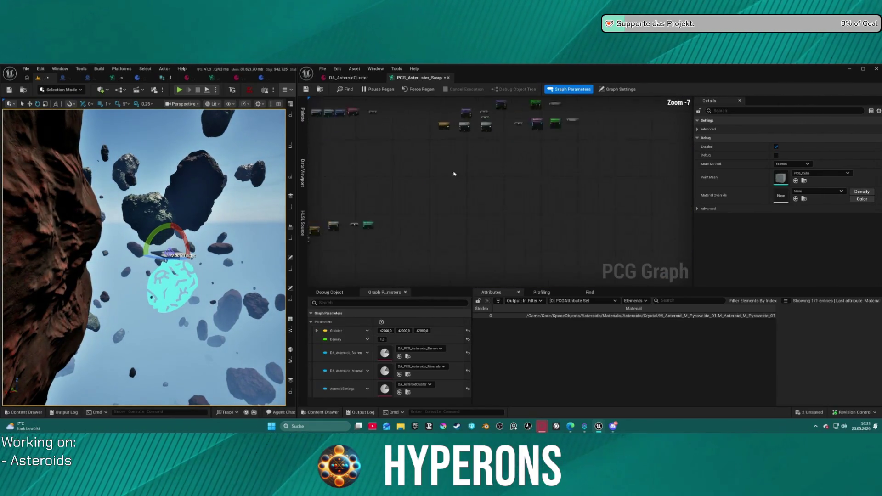
left_click_drag(363, 247, 424, 220)
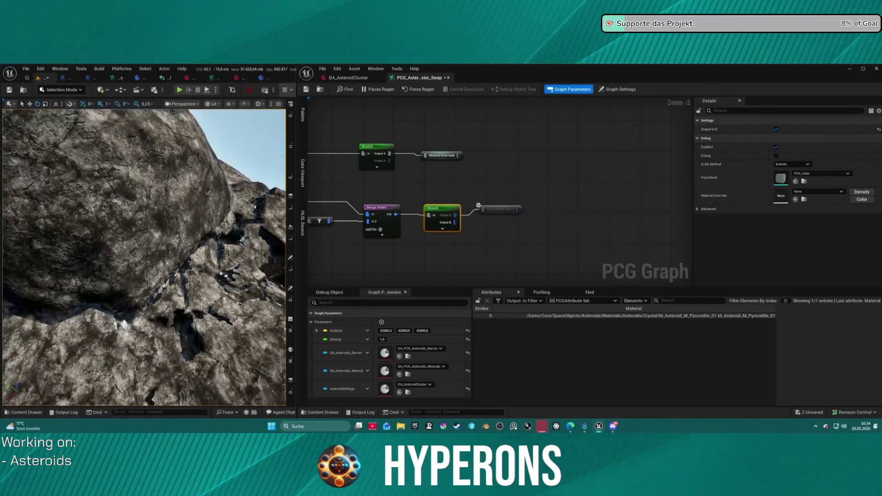
key("ctrl+space")
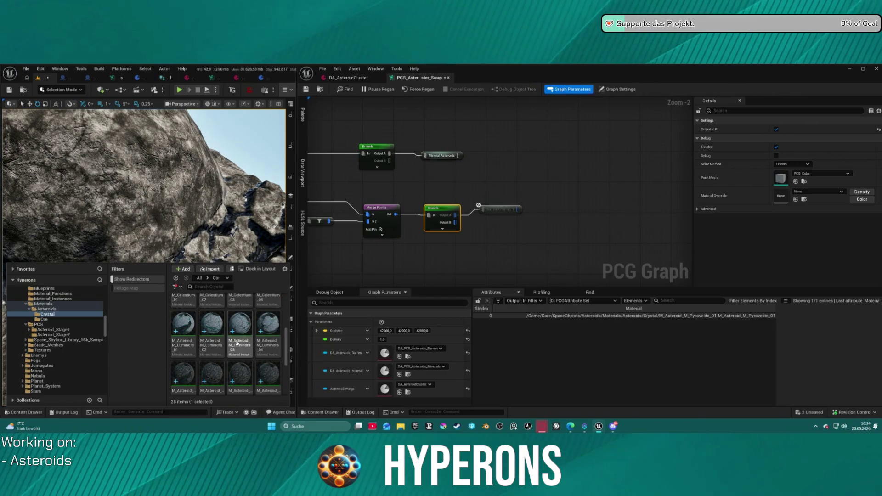
scroll(244, 337, "down", 2)
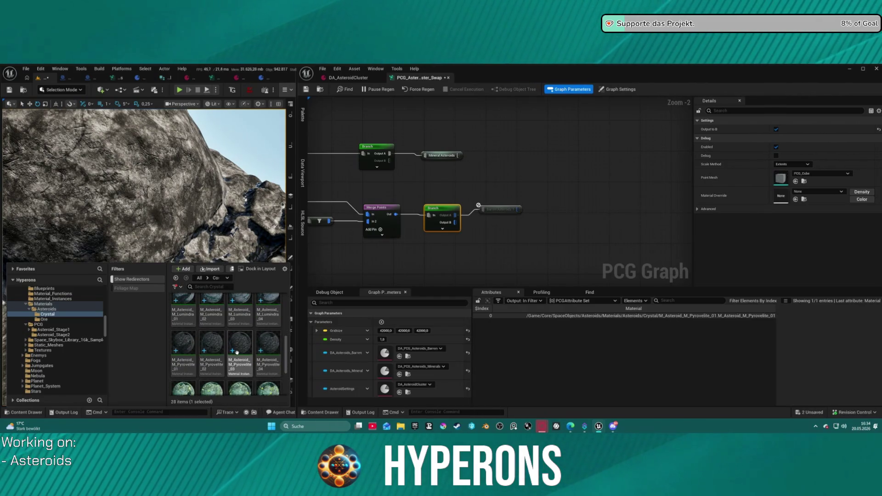
left_click(219, 349)
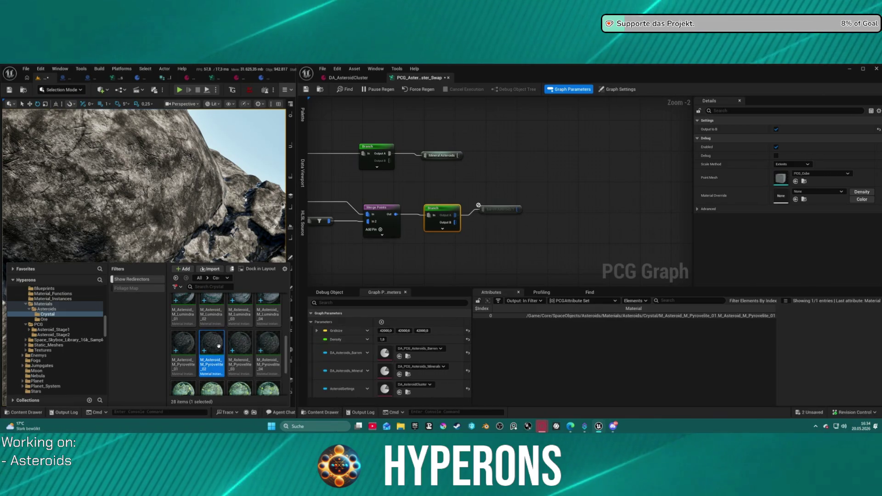
double_click(219, 347)
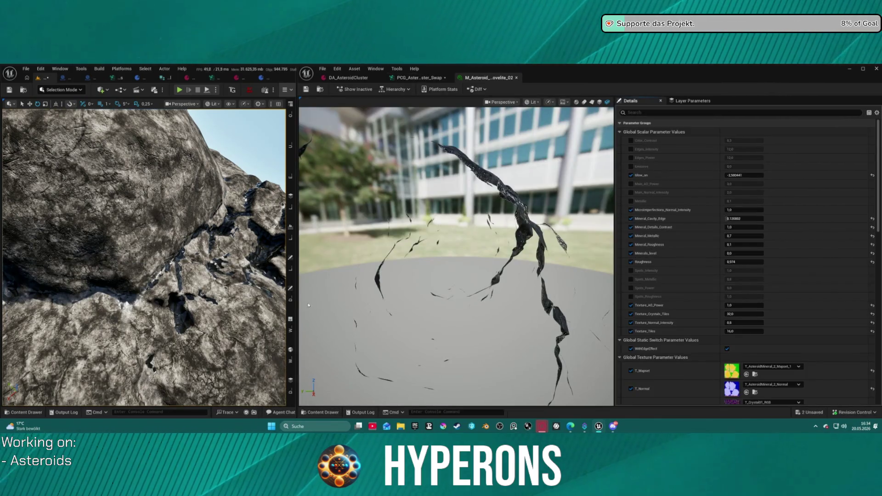
left_click_drag(62, 174, 69, 177)
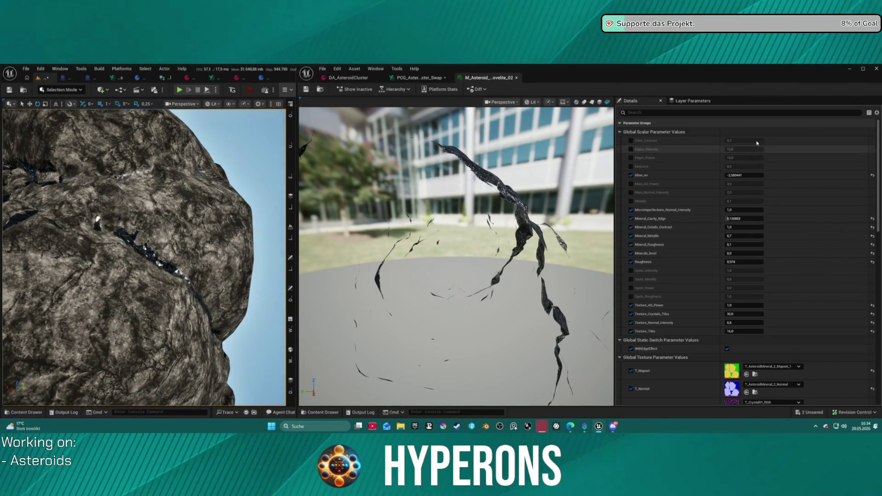
scroll(766, 309, "down", 8)
scroll(766, 309, "up", 2)
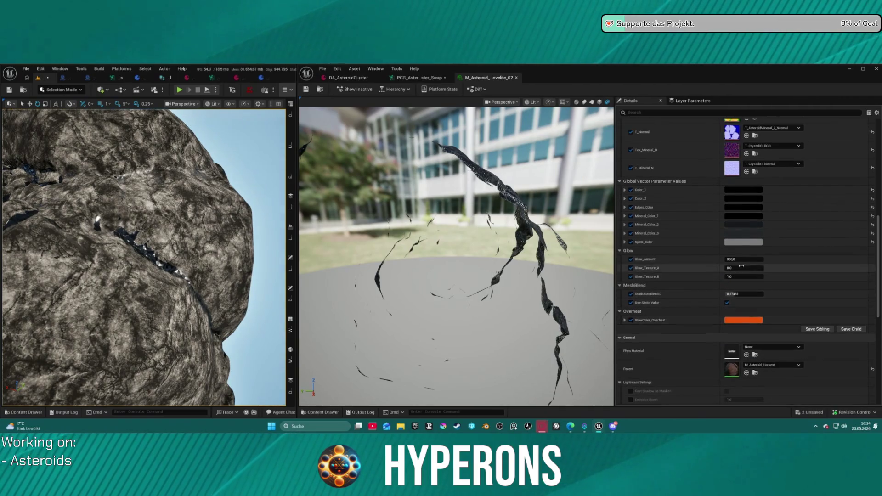
left_click(24, 412)
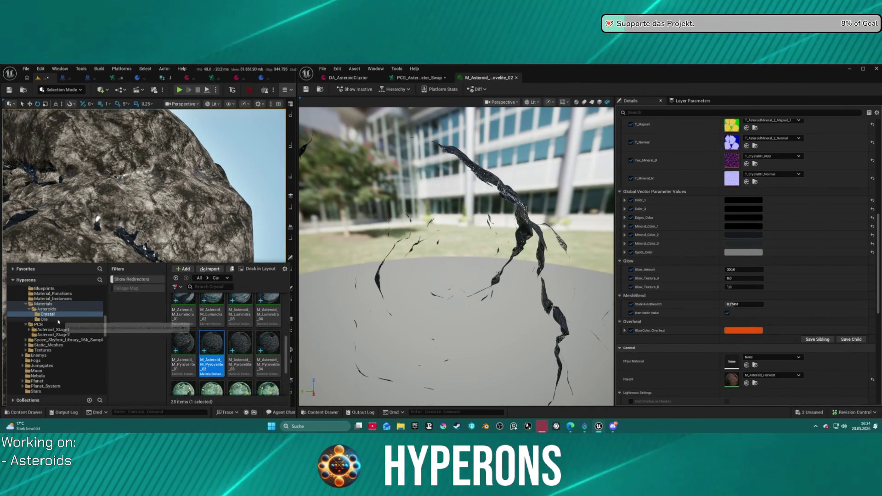
scroll(85, 321, "up", 8)
scroll(85, 321, "down", 2)
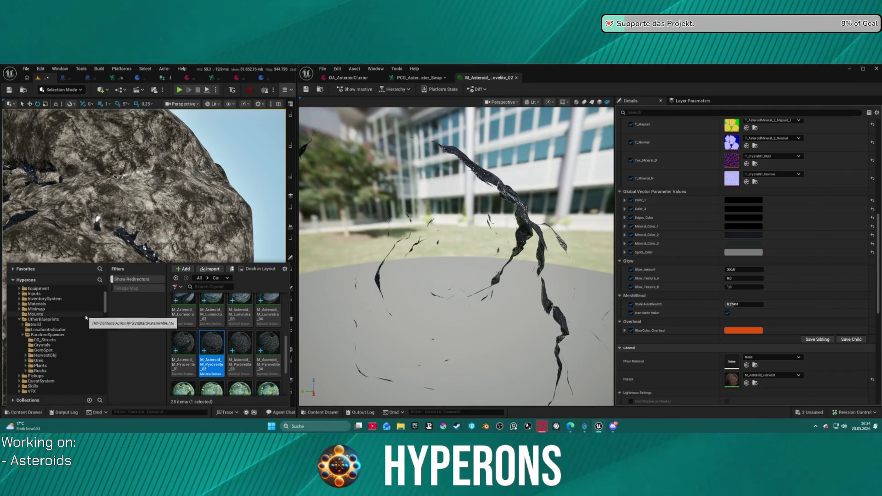
scroll(73, 328, "up", 3)
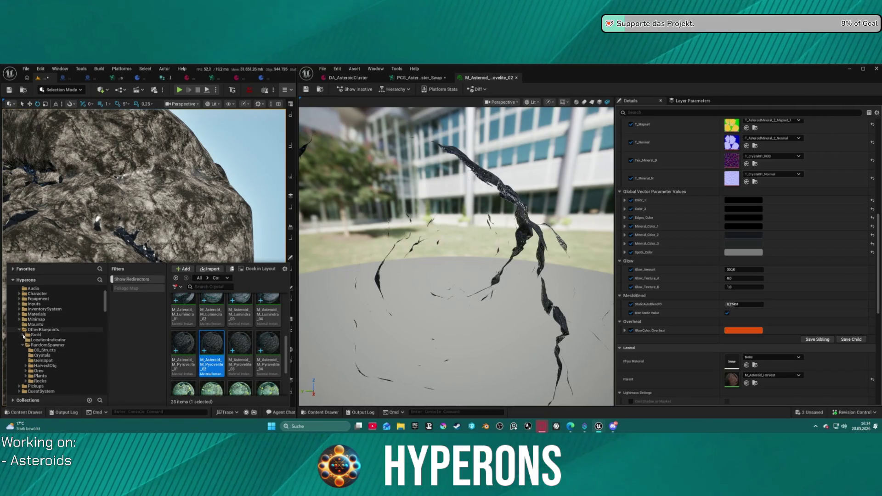
scroll(23, 321, "up", 2)
scroll(32, 315, "up", 2)
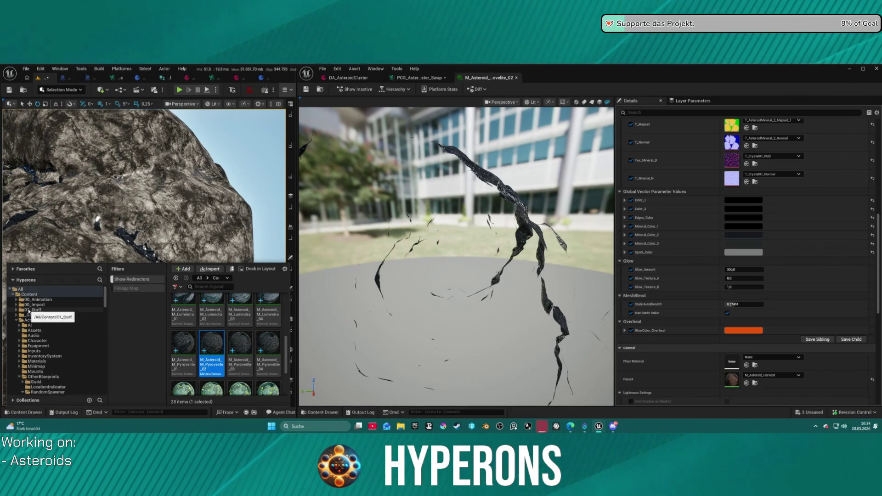
left_click(33, 309)
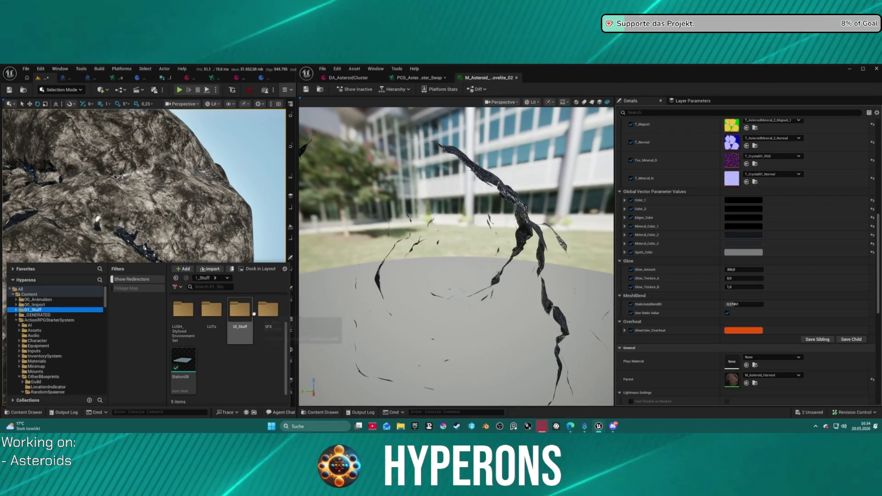
scroll(262, 330, "up", 2)
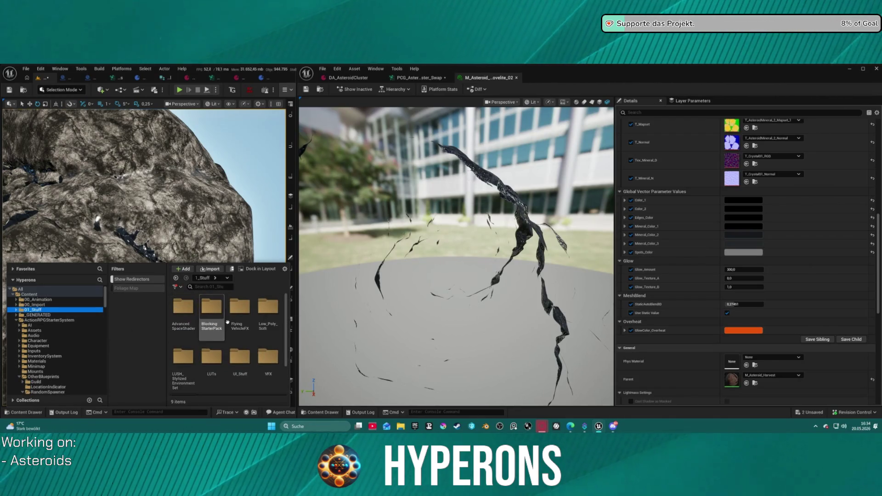
left_click(266, 312)
double_click(266, 312)
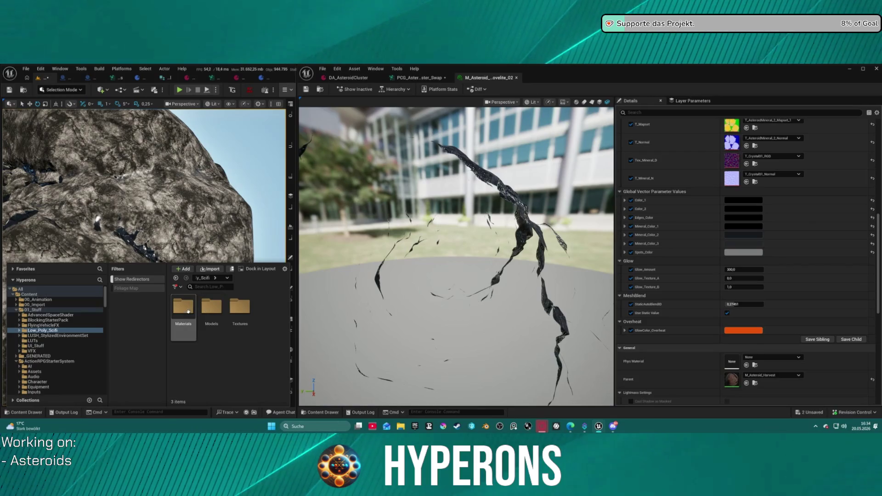
double_click(209, 312)
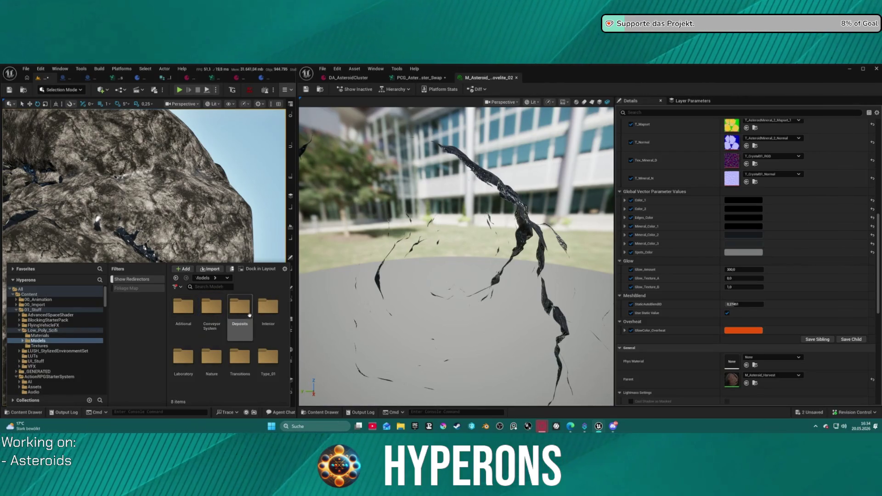
double_click(243, 313)
left_click(192, 313)
double_click(192, 313)
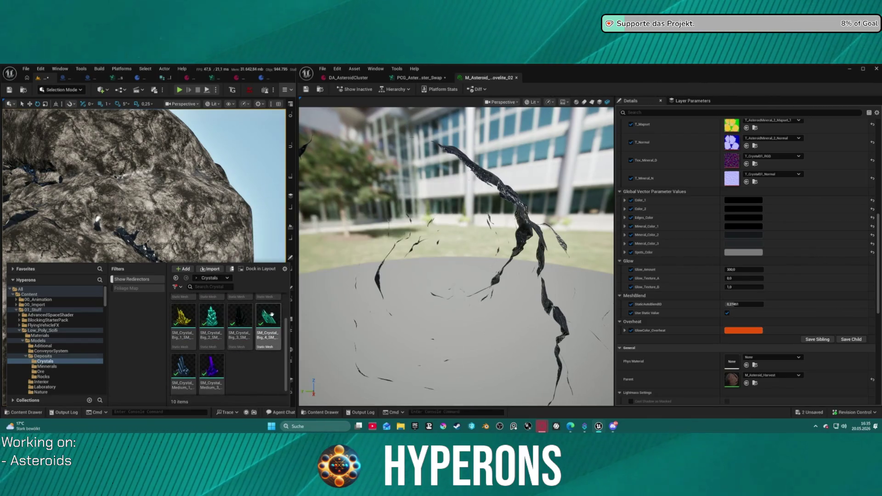
mouse_move(264, 320)
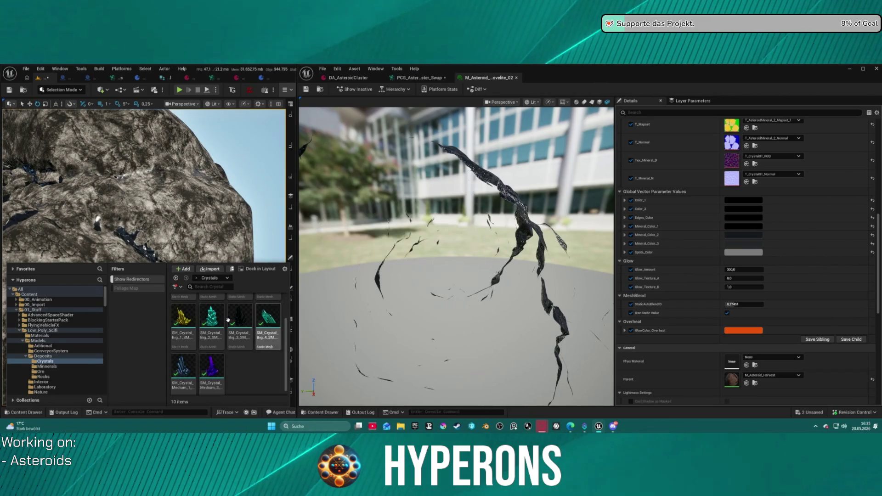
mouse_move(182, 367)
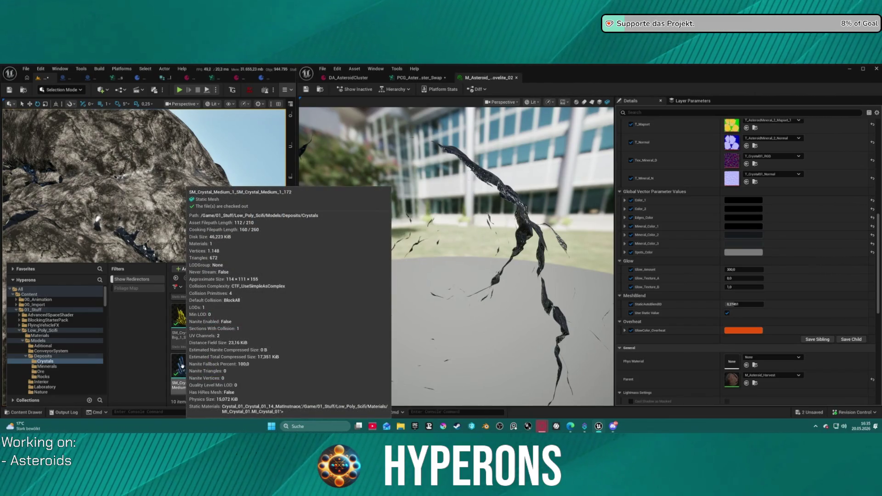
scroll(60, 350, "down", 8)
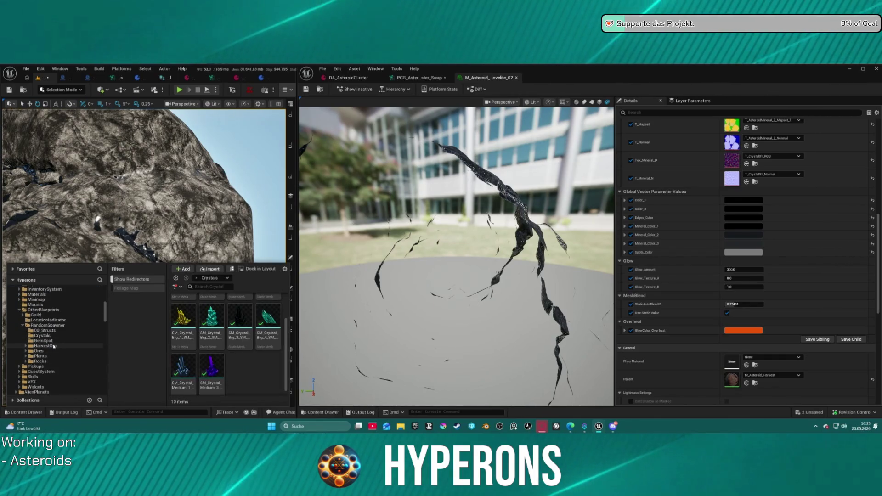
left_click(46, 336)
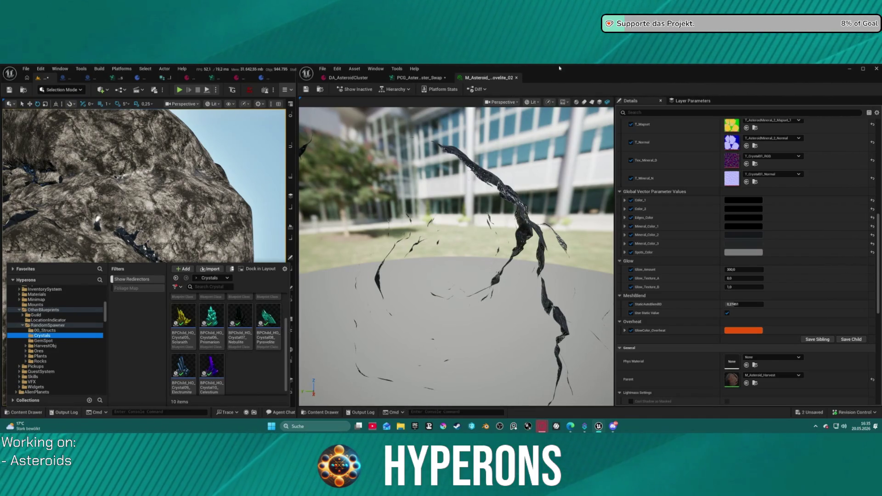
key("ctrl+space")
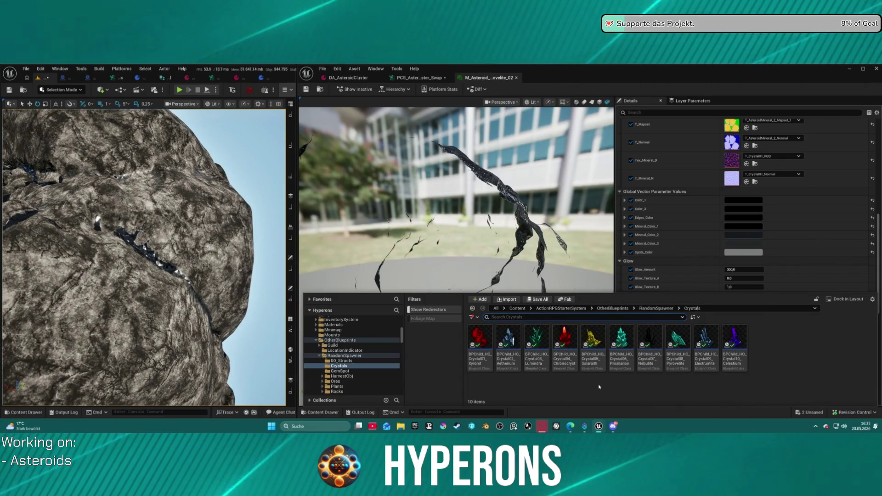
mouse_move(671, 369)
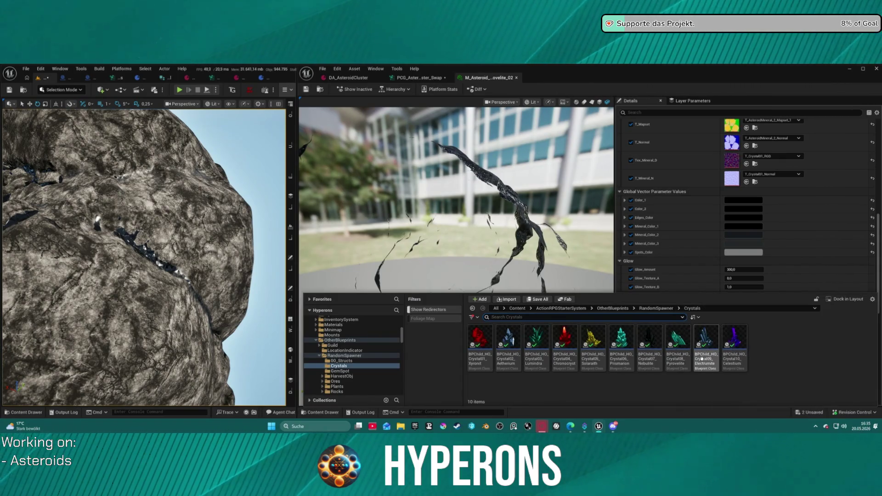
mouse_move(537, 354)
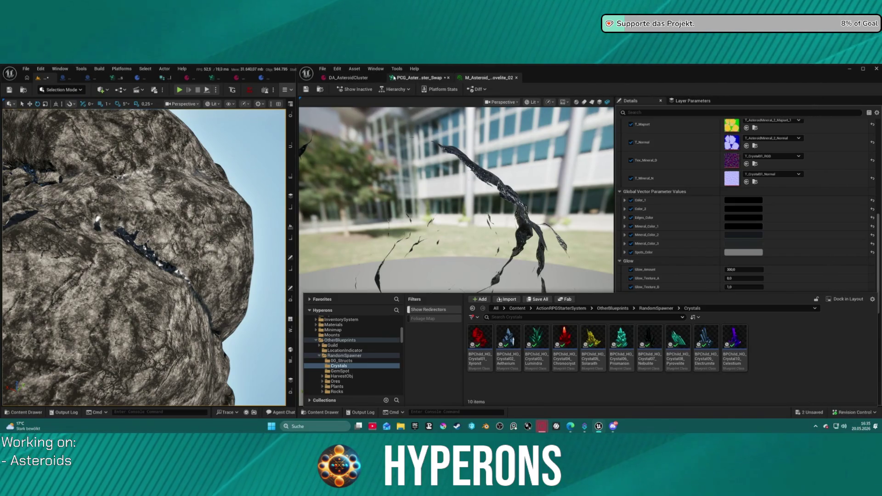
scroll(143, 253, "down", 10)
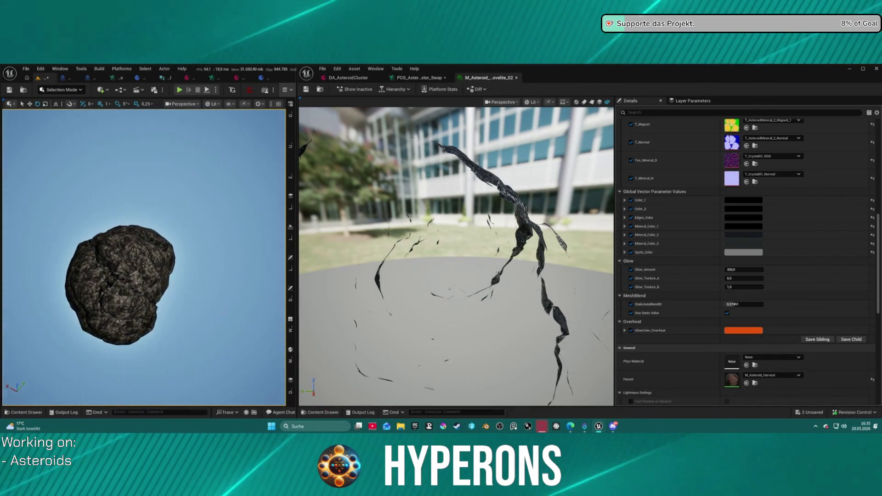
Step: Check the DA_AsteroidCluster and swap graph tabs, then return to M_Asteroid_M_Pyrovelite_02's Crystal folder
left_click(353, 79)
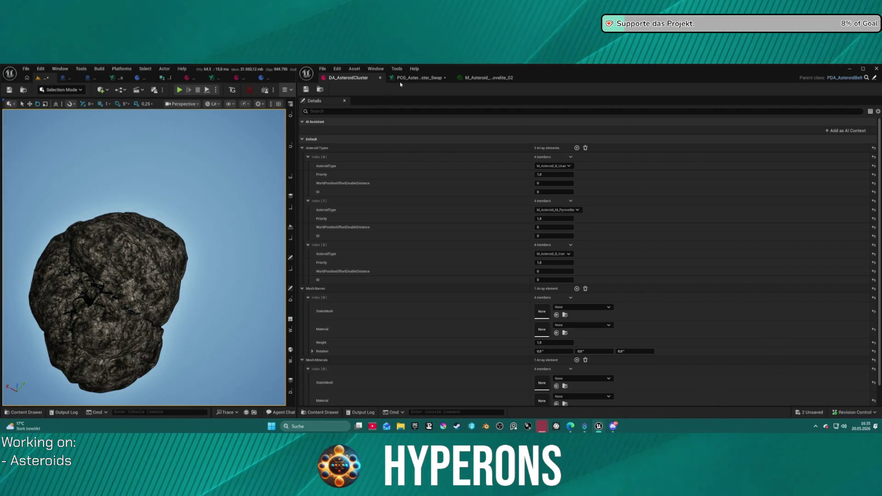
left_click(426, 79)
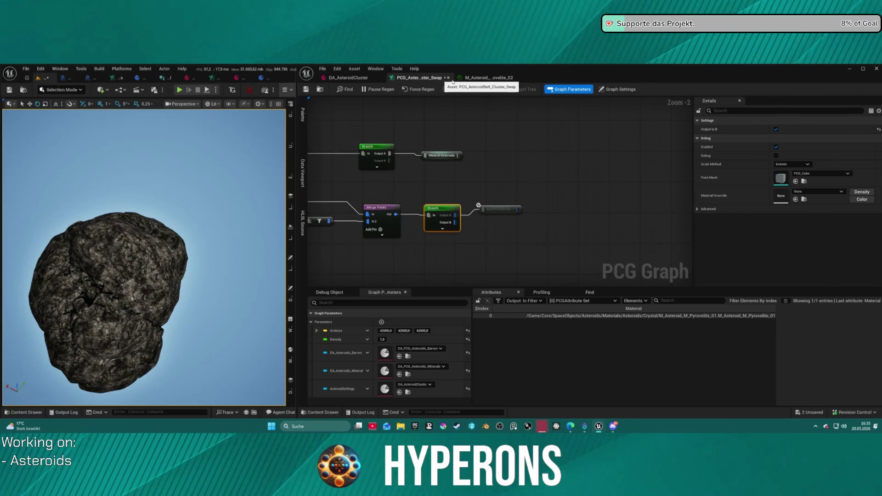
left_click(489, 78)
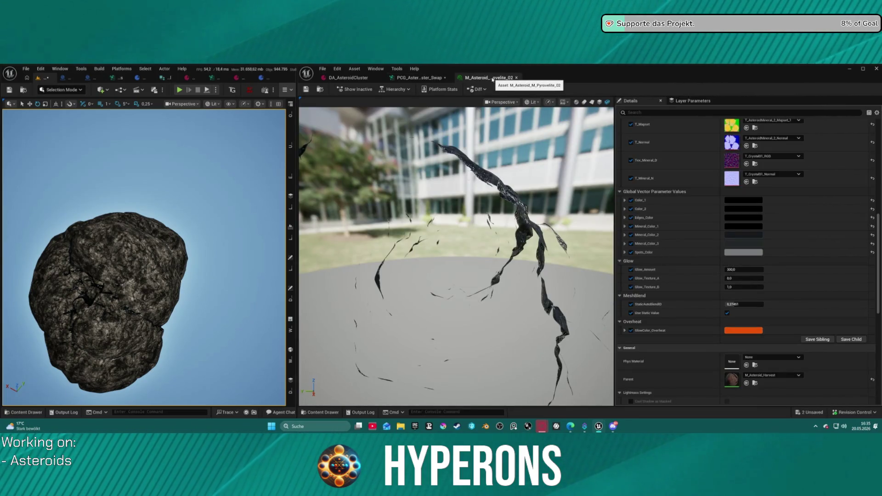
left_click(320, 89)
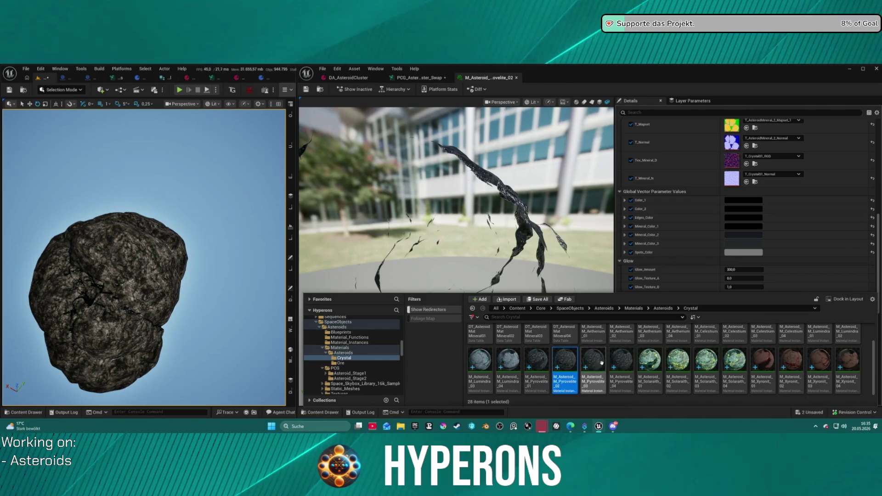
Step: Open M_Asteroid_M_Lumindra_04 and M_Asteroid_M_Pyrovelite_01 from the Crystal materials folder
scroll(576, 365, "up", 2)
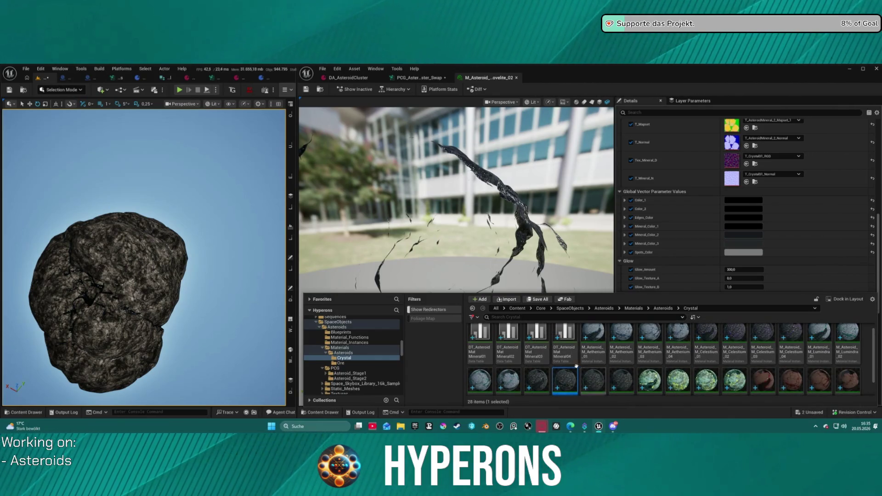
scroll(575, 365, "down", 1)
double_click(505, 361)
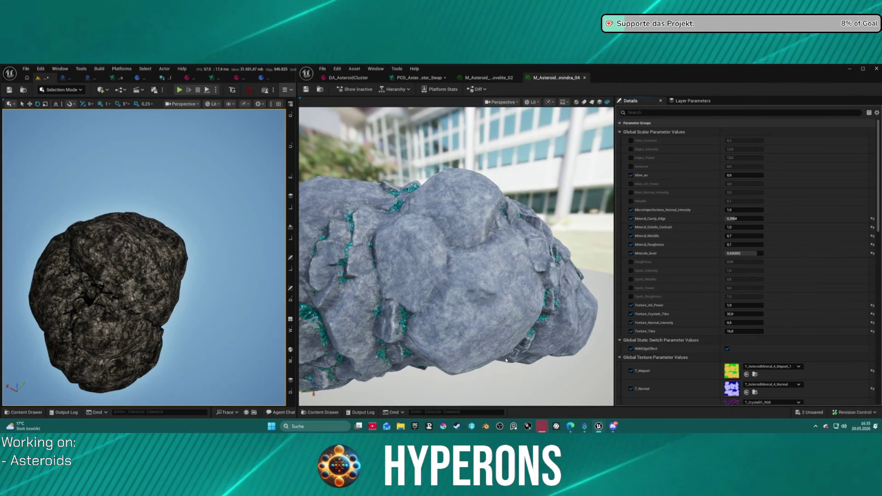
key("ctrl+space")
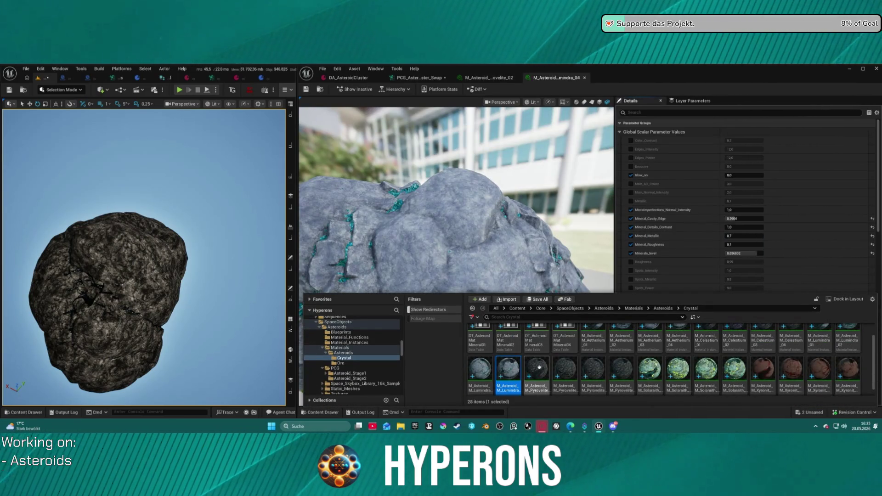
double_click(537, 369)
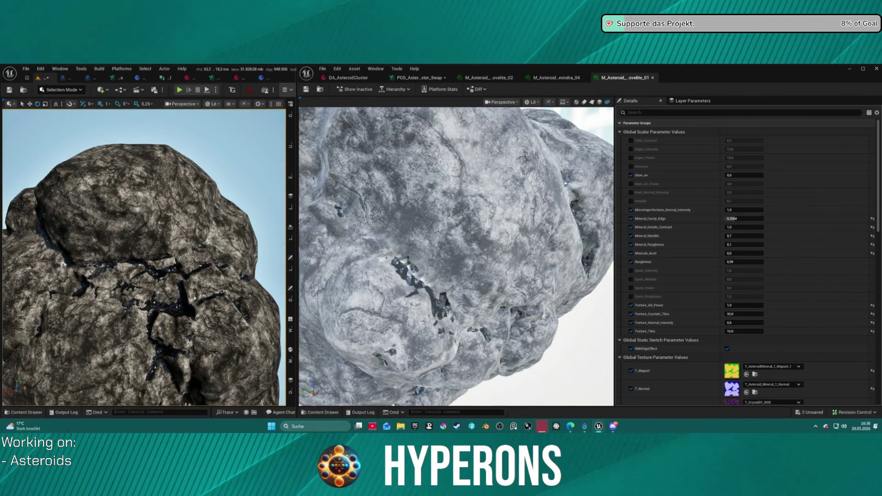
Step: Try a blue for Color_1 but discard it, leaving Color_1 black
key("super+d")
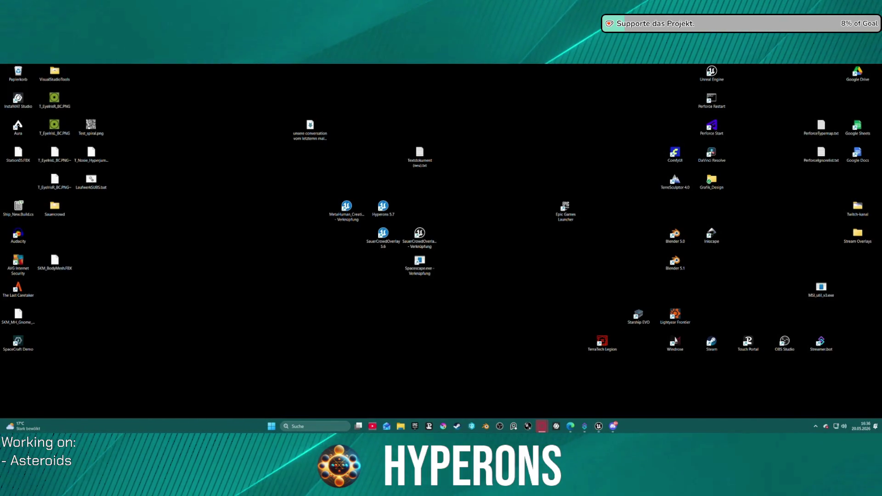
key("super+d")
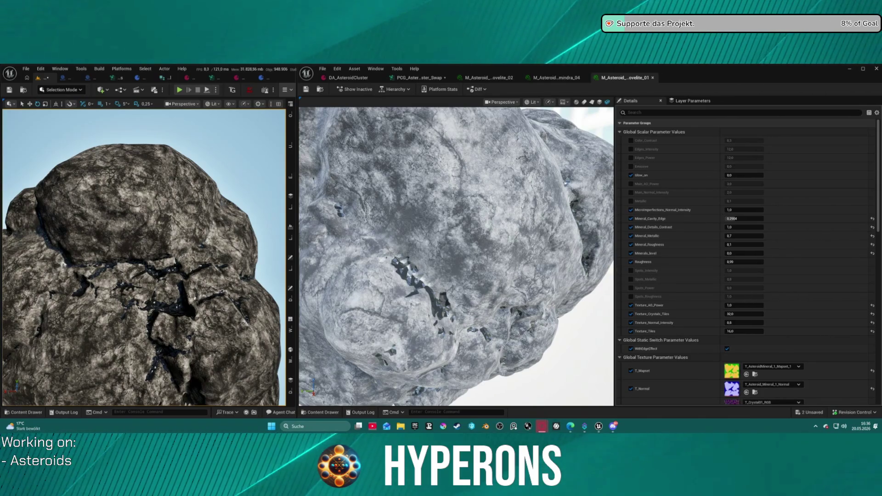
scroll(652, 280, "down", 2)
scroll(718, 274, "down", 2)
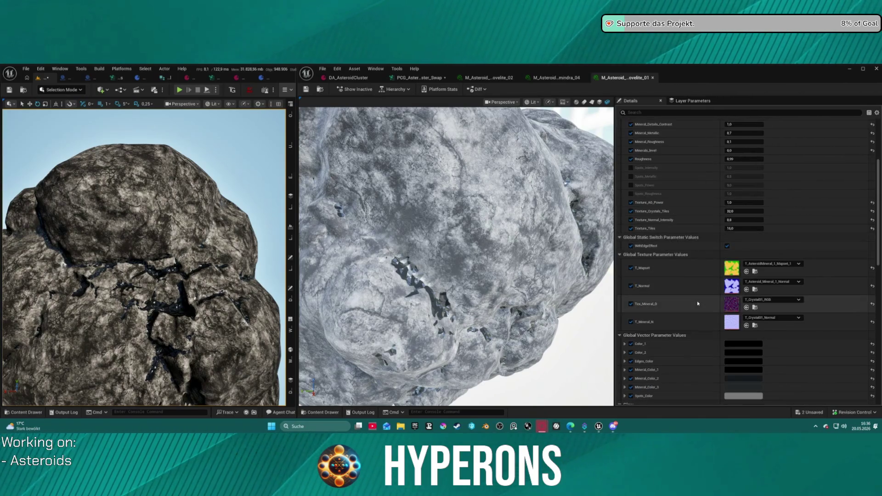
left_click(740, 323)
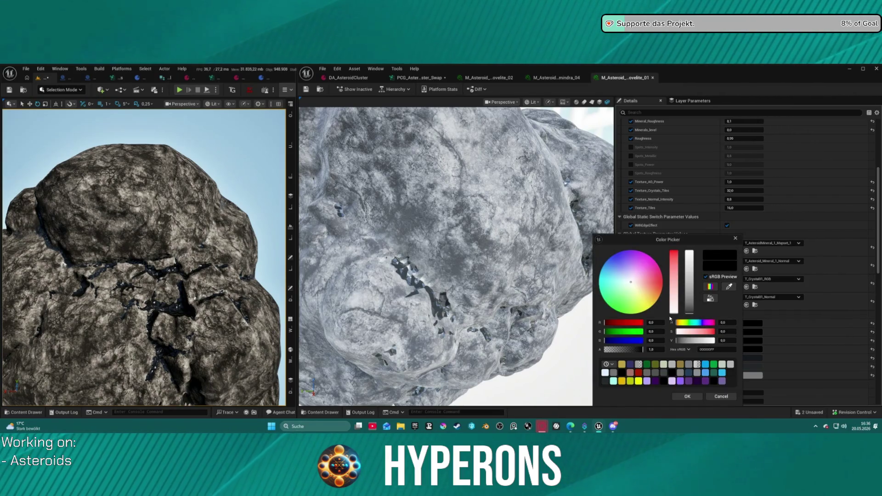
left_click(705, 364)
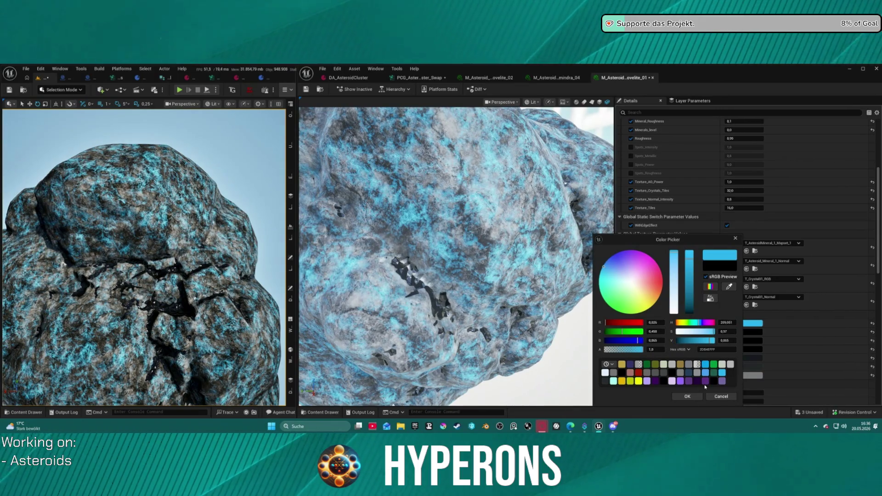
left_click(715, 396)
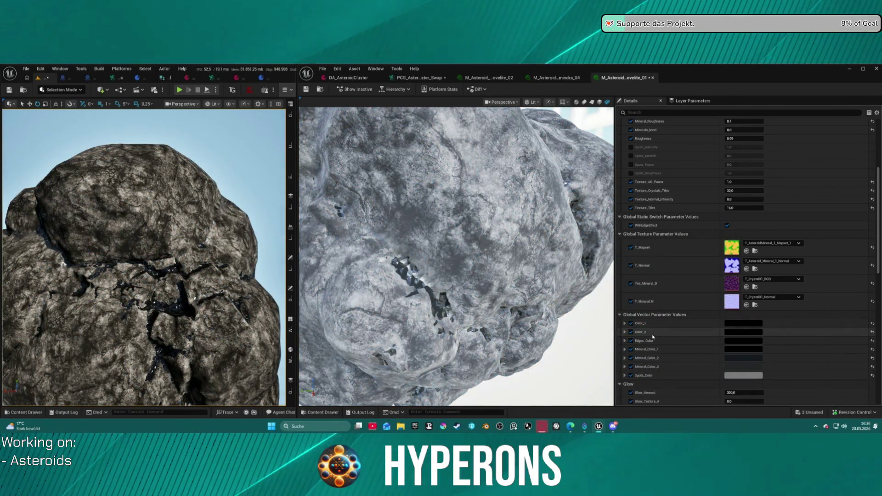
left_click(747, 325)
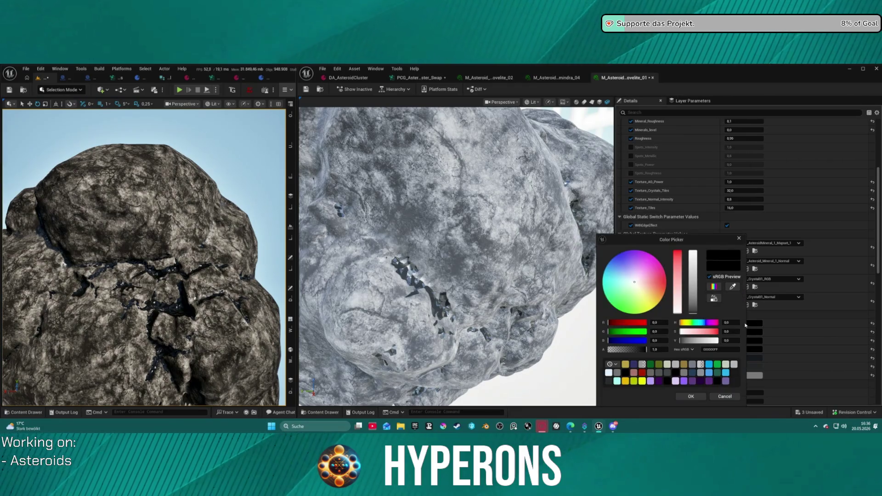
left_click(742, 238)
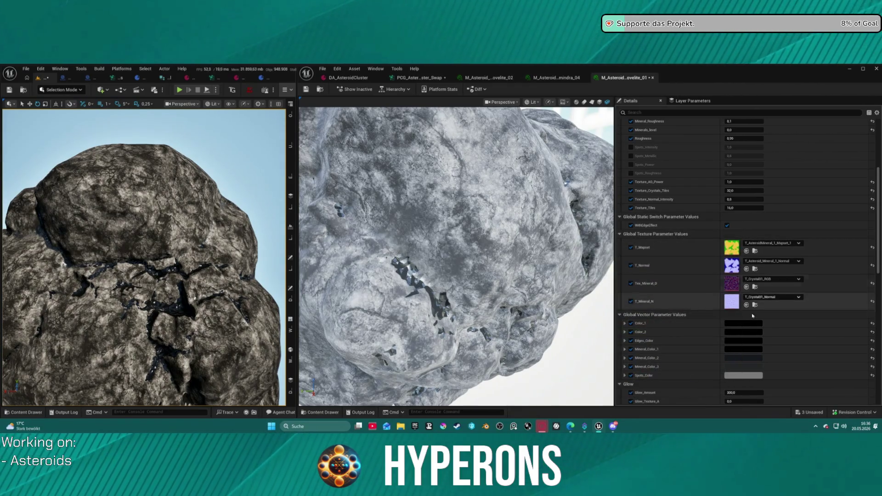
Step: Set Mineral_Color_1 to green, then change it to sky blue
left_click(729, 341)
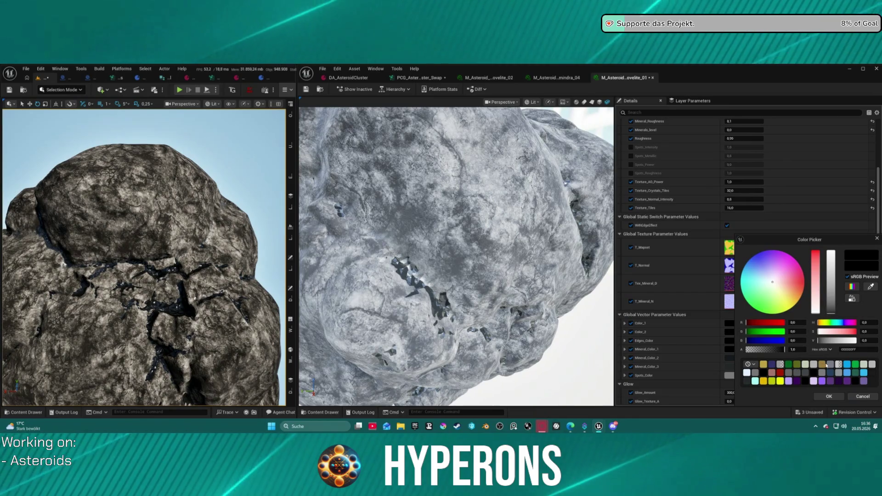
left_click(854, 366)
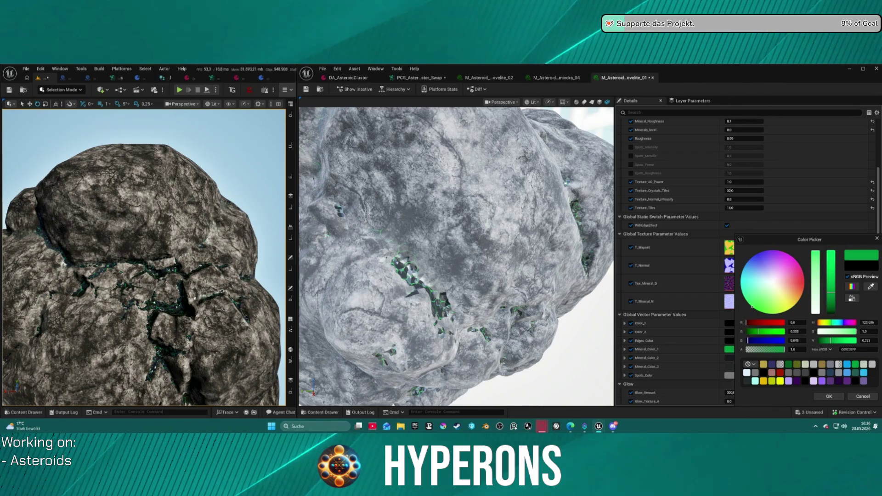
key("super+d")
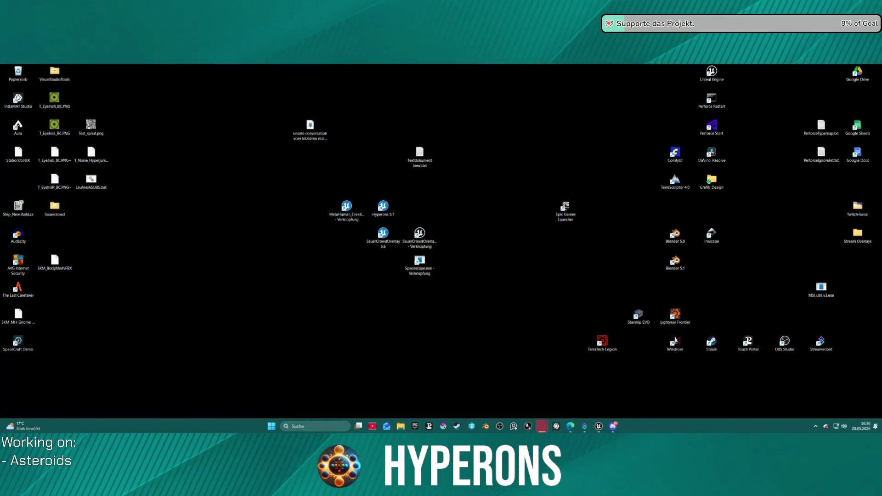
key("super+d")
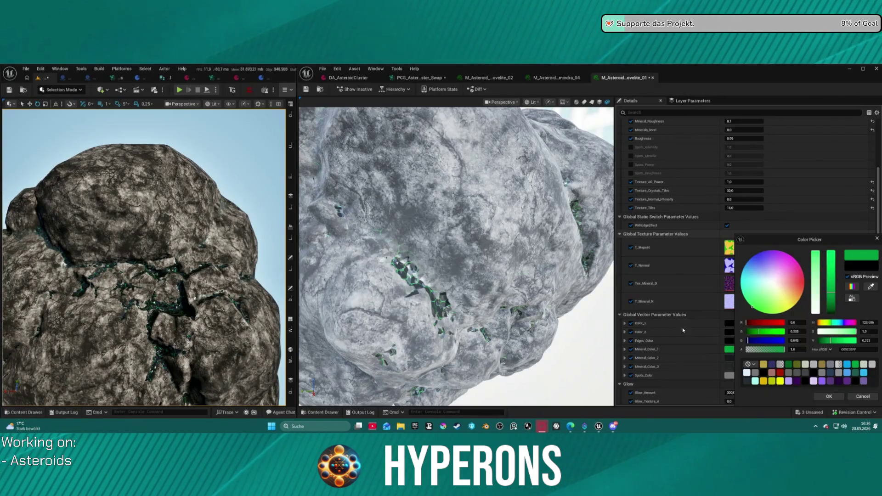
left_click(846, 364)
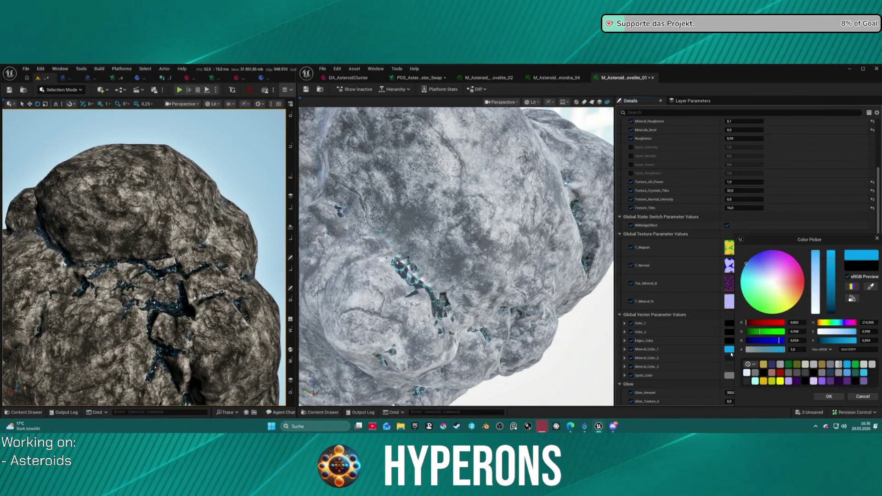
Step: Give Mineral_Color_2 and 3 the sky blue, then darken Mineral_Color_1 to a near-black blue
left_click(681, 360)
left_click(692, 366, "shift")
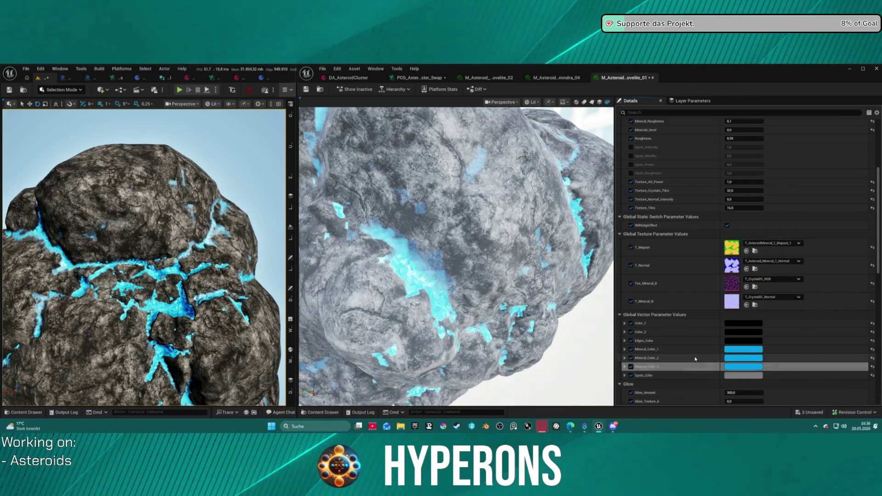
left_click(759, 349)
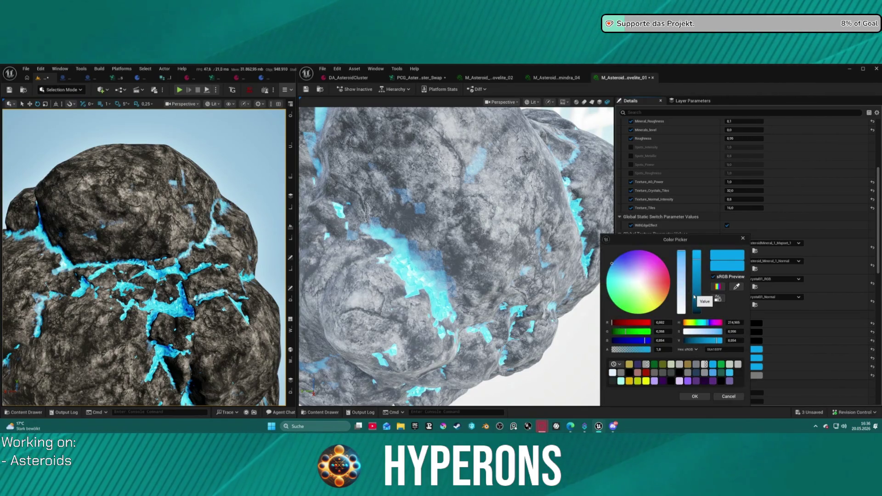
left_click_drag(701, 287, 699, 268)
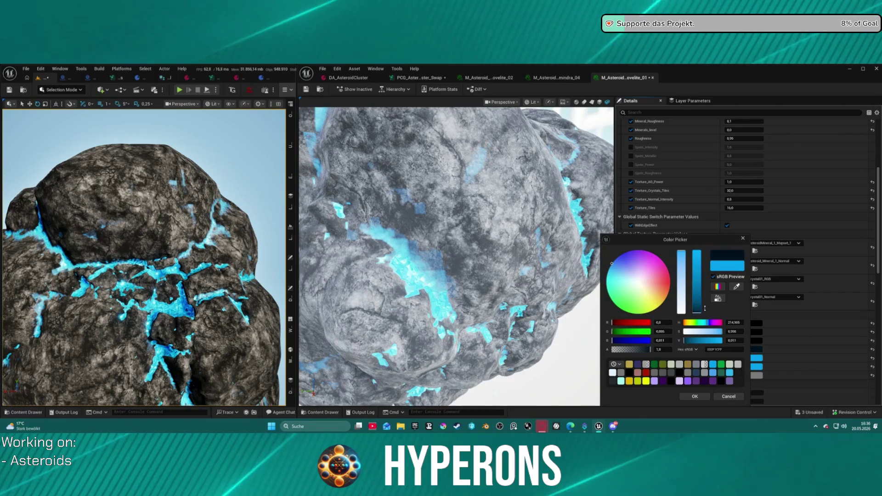
left_click_drag(706, 299, 701, 311)
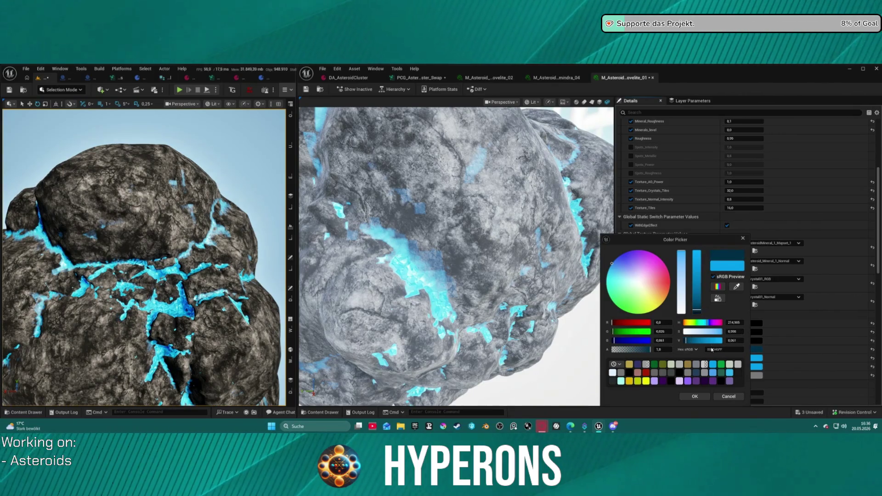
left_click(694, 396)
Step: Try black, green and light blue, then settle the crystal colour on deep blue 11304DFF
left_click(753, 357)
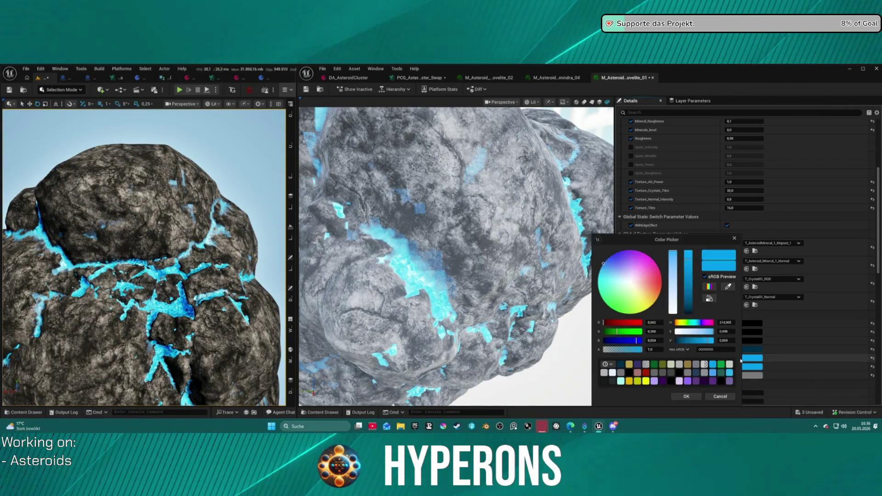
left_click_drag(689, 300, 691, 310)
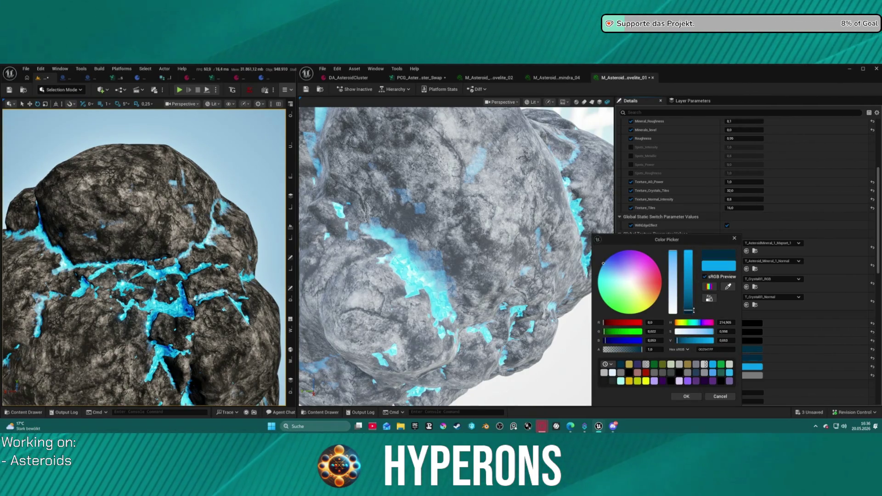
left_click(720, 396)
left_click(751, 367)
left_click_drag(684, 259, 684, 307)
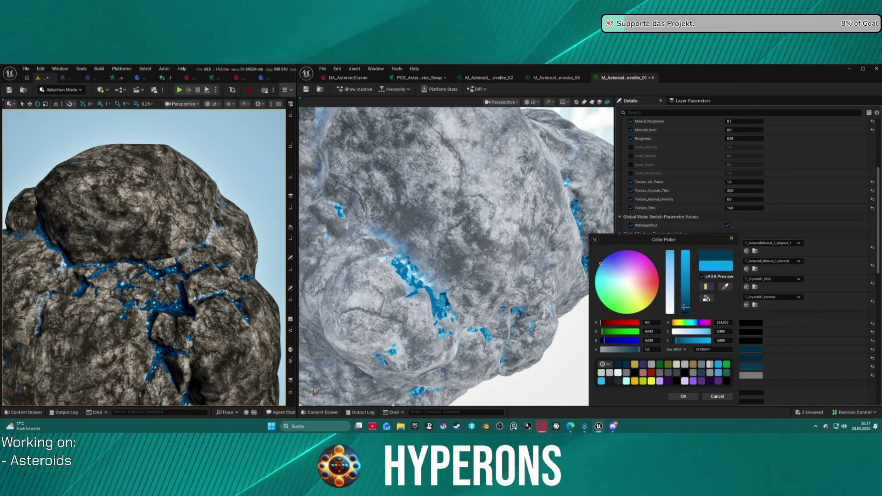
left_click(726, 364)
left_click_drag(685, 296, 692, 308)
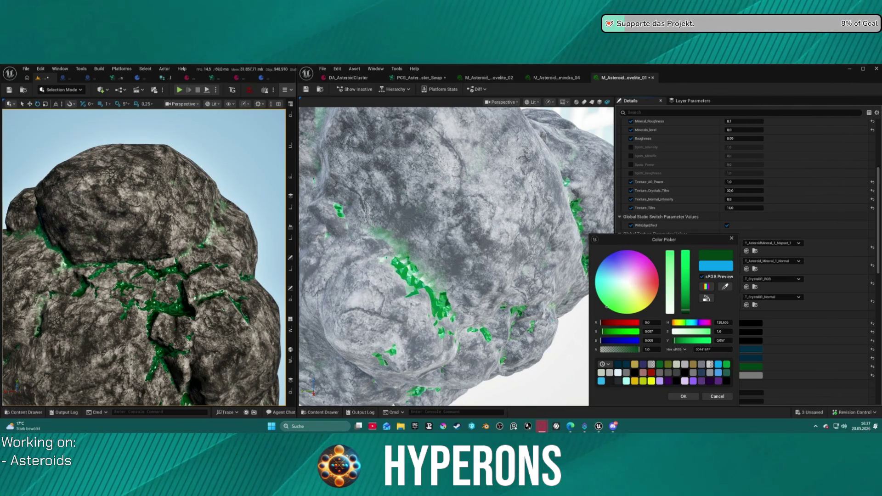
left_click(718, 372)
left_click_drag(685, 258, 687, 305)
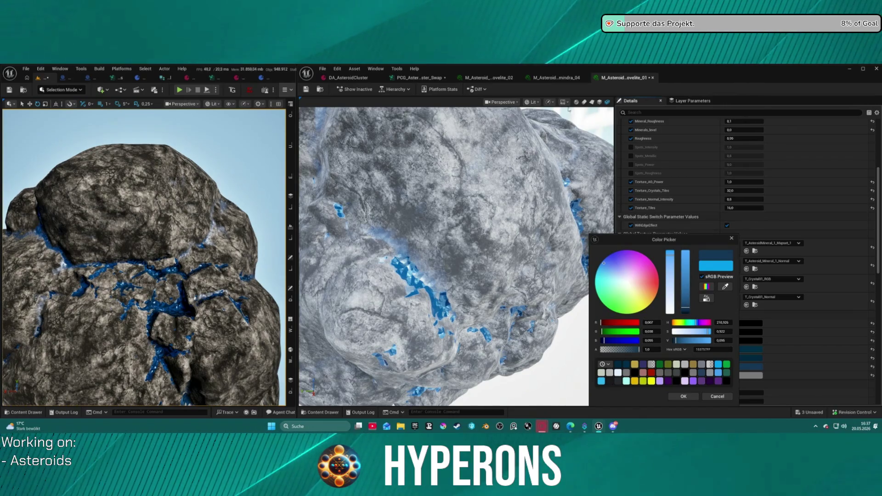
Step: Compare with the other asteroid material, then return to the first and its Mineral_Color_2
left_click(559, 79)
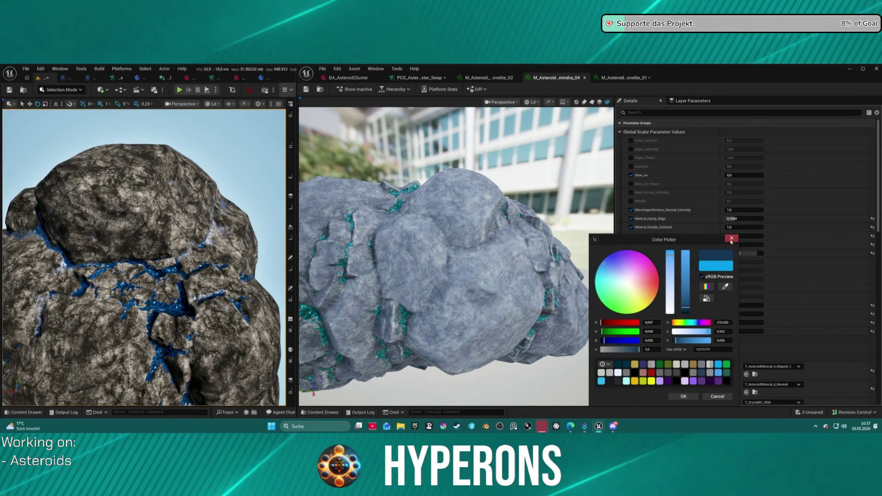
left_click(731, 239)
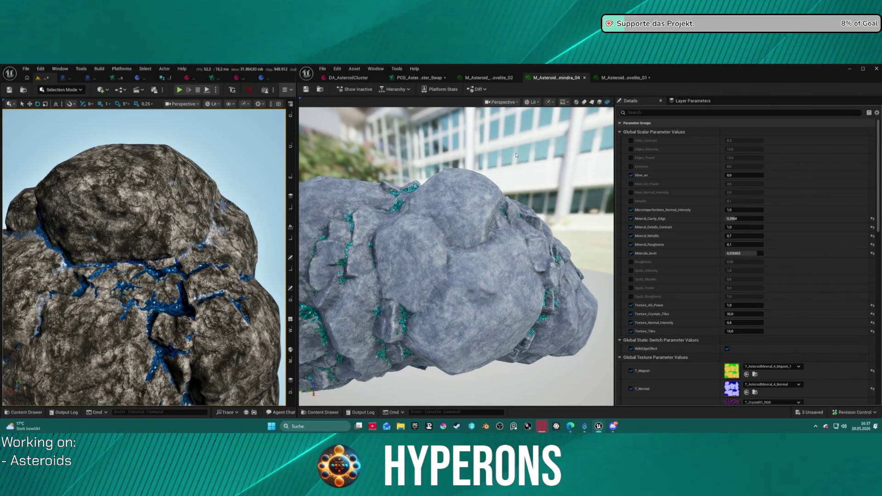
left_click(623, 77)
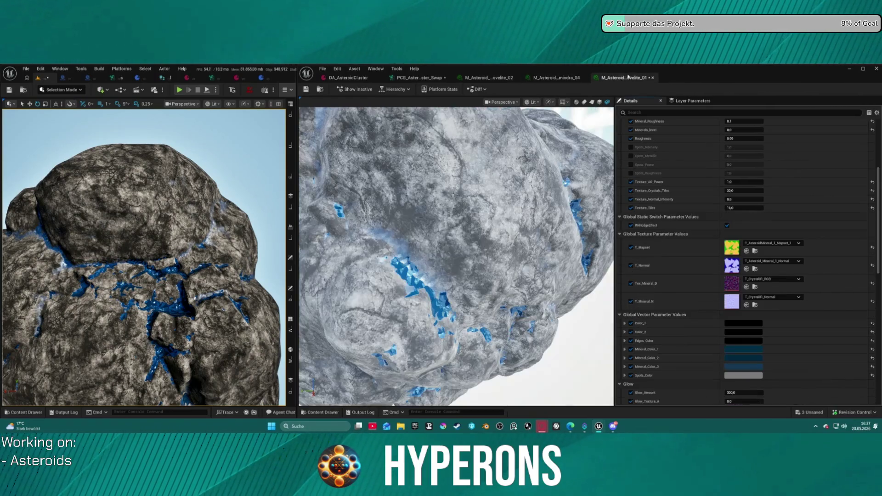
left_click(735, 358)
Step: Set Mineral_Color_2 to a bright green and accept it
mouse_move(835, 312)
left_mouse_down()
mouse_move(838, 231)
mouse_move(843, 253)
left_mouse_up()
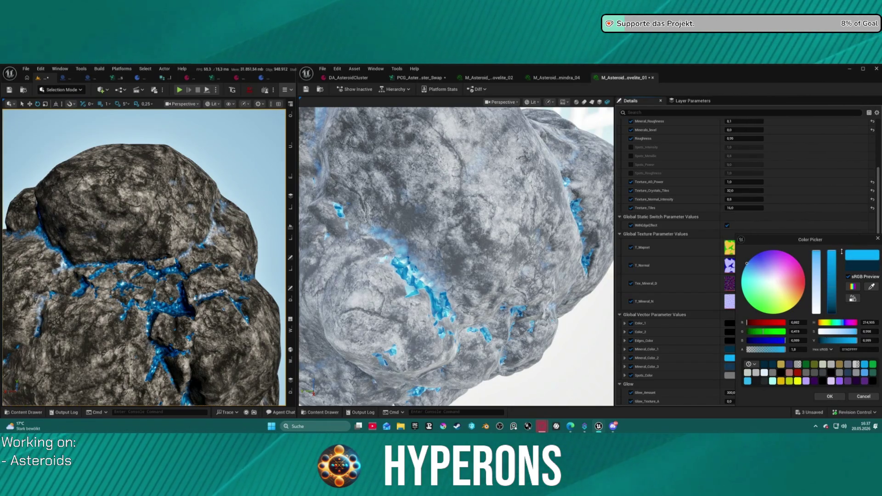
left_click(871, 365)
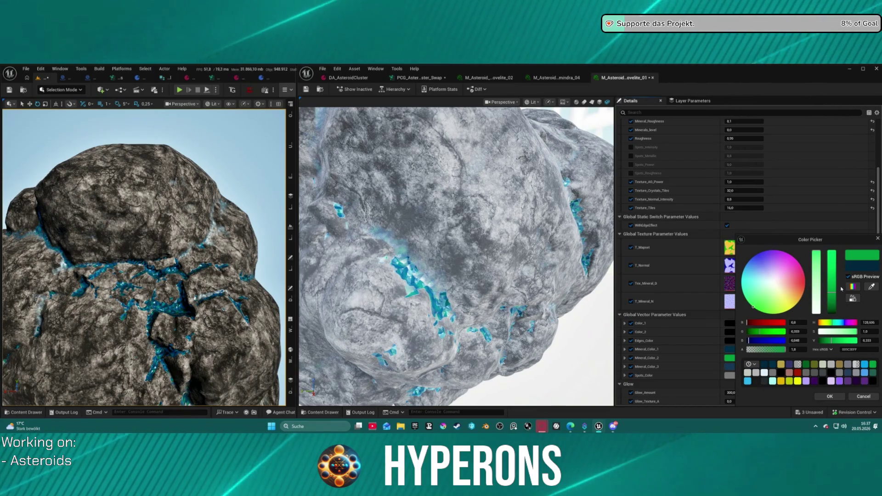
left_click_drag(831, 292, 833, 268)
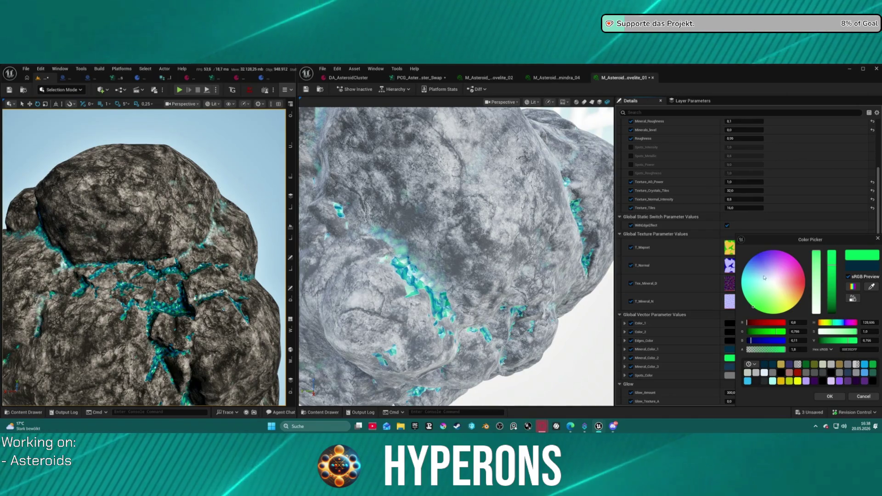
left_click_drag(832, 266, 833, 273)
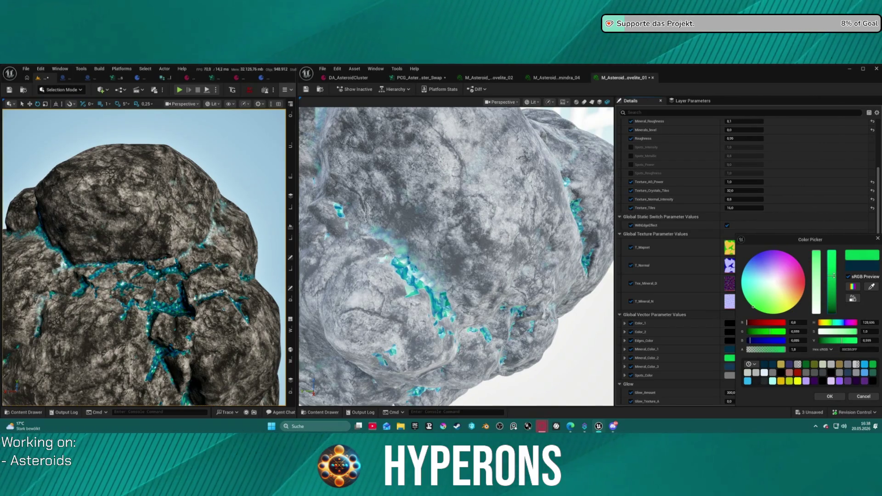
left_click(835, 398)
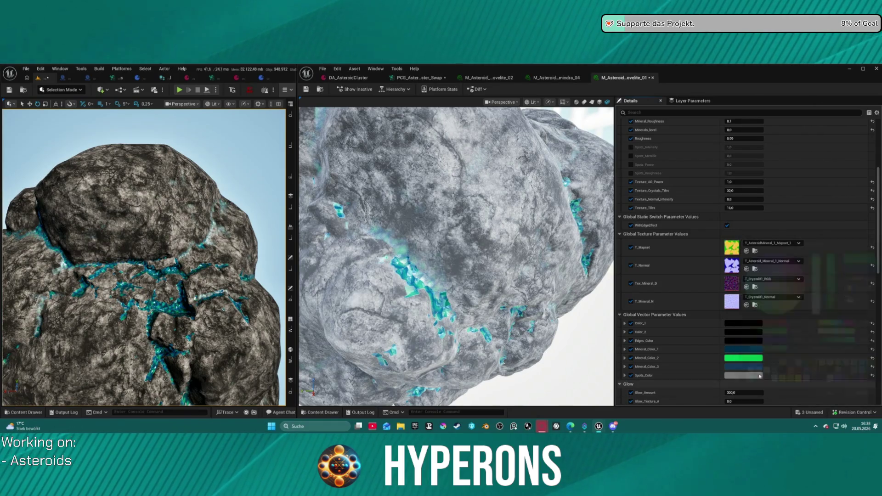
Step: Shift the next mineral colour's hue toward cyan so the veins turn teal
left_click(759, 367)
left_click(615, 273)
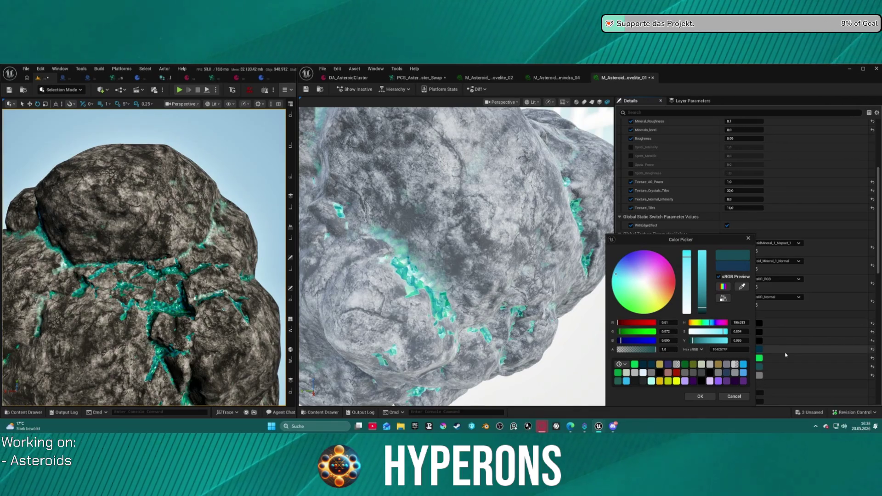
scroll(516, 161, "down", 10)
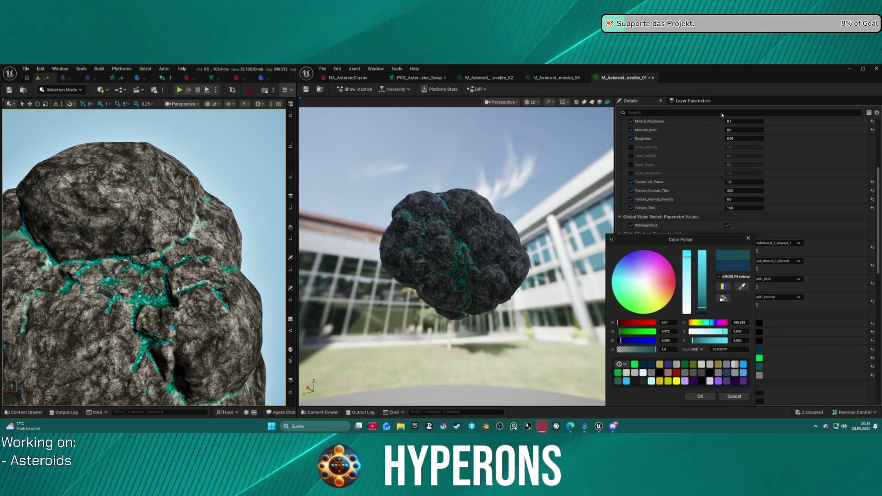
left_click(320, 412)
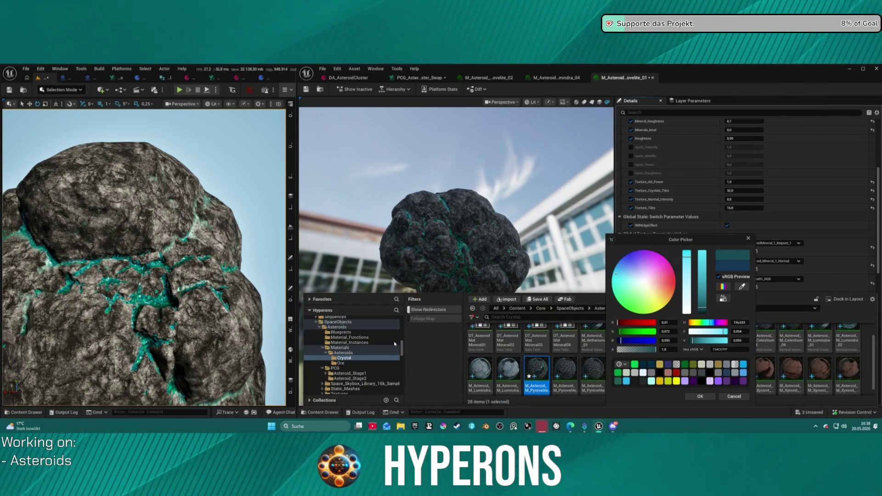
Step: Show the 10 crystal meshes in Low_Poly_Scifi > Models > Deposits > Crystals
scroll(354, 345, "up", 10)
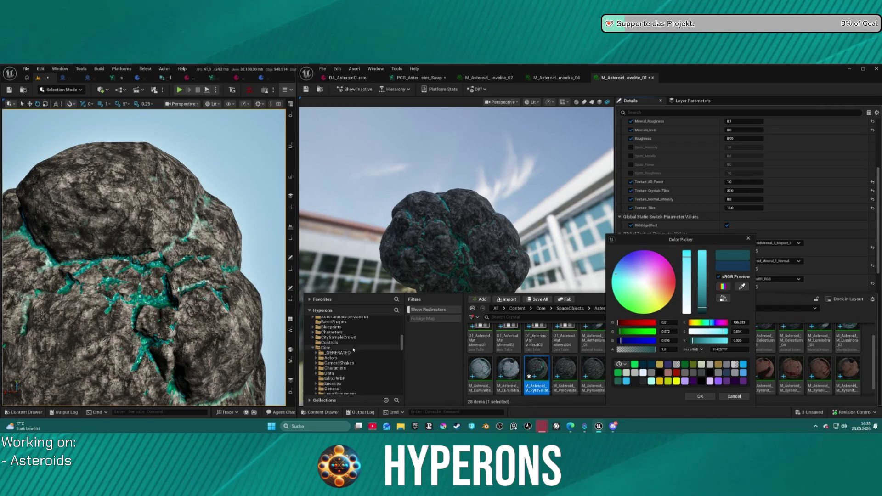
scroll(343, 358, "up", 5)
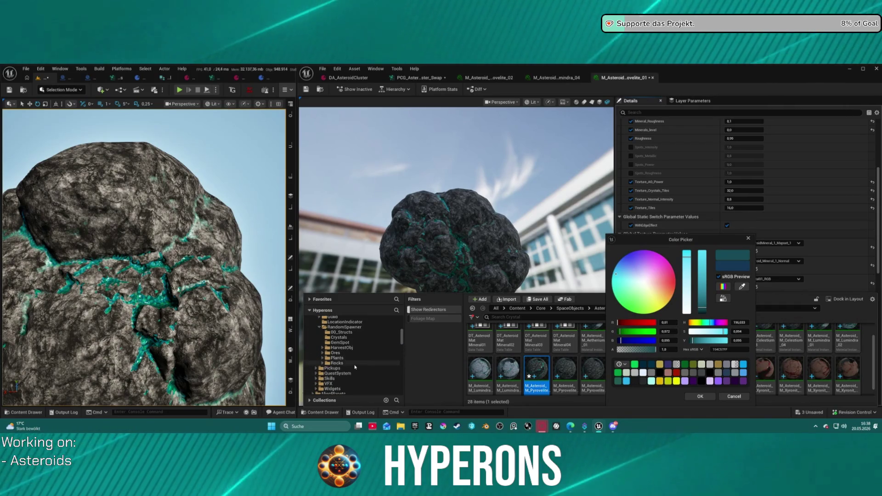
scroll(367, 363, "down", 6)
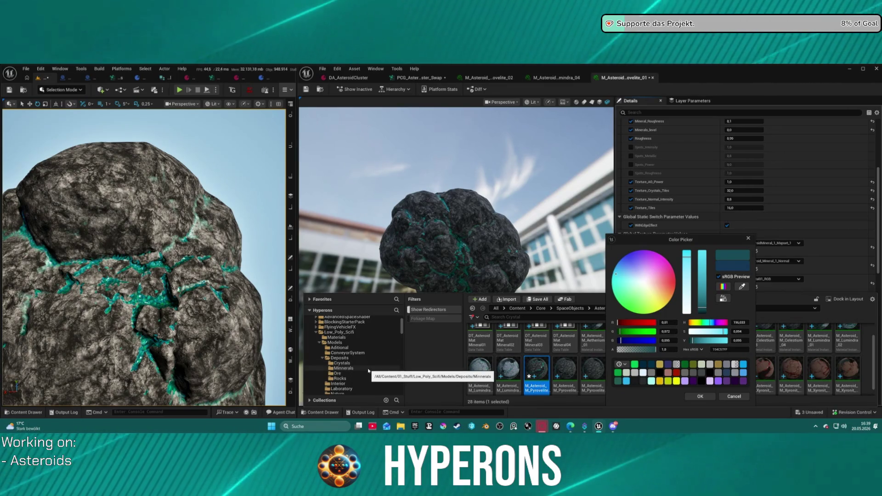
left_click(341, 362)
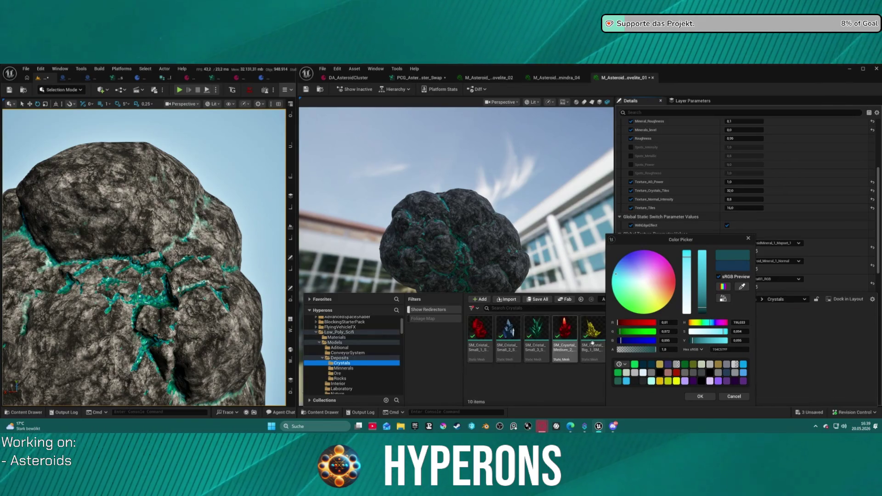
mouse_move(680, 240)
left_mouse_down()
mouse_move(491, 186)
mouse_move(465, 165)
left_mouse_up()
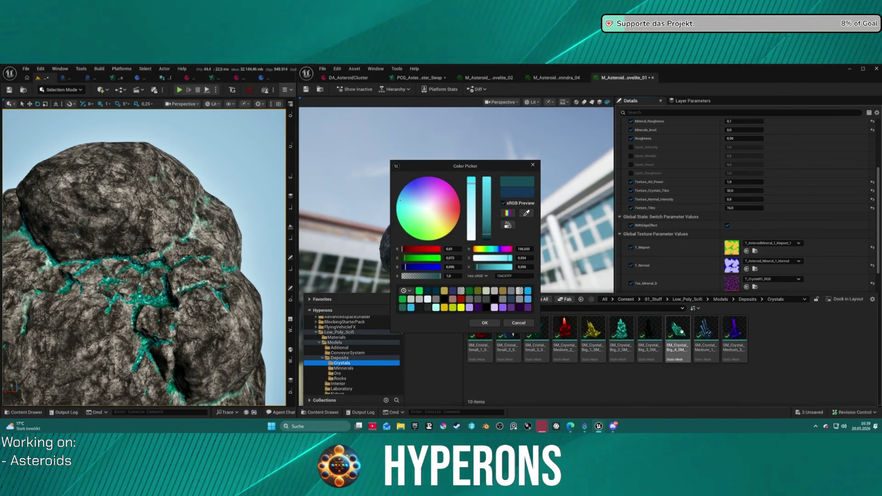
Step: Open SM_Crystal_Big_4 and recolour its MI_Crystal_07 material instance to copper-orange
left_click(681, 331)
double_click(684, 336)
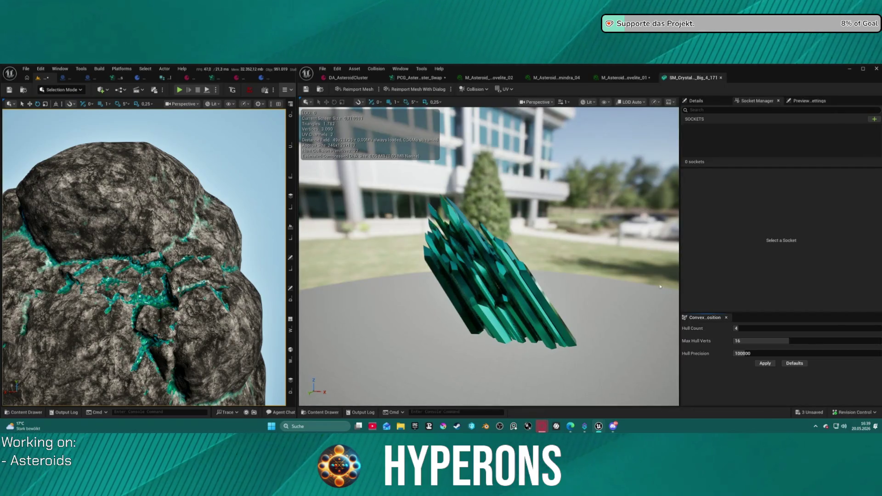
left_click(696, 101)
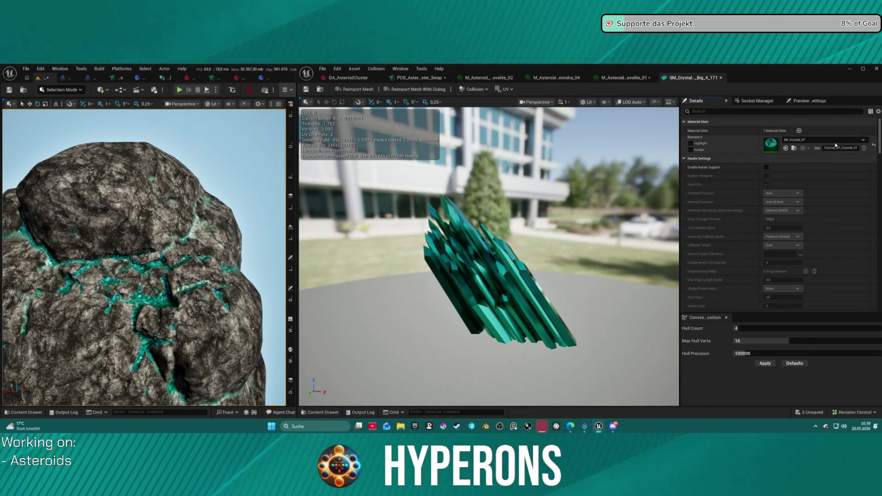
double_click(771, 144)
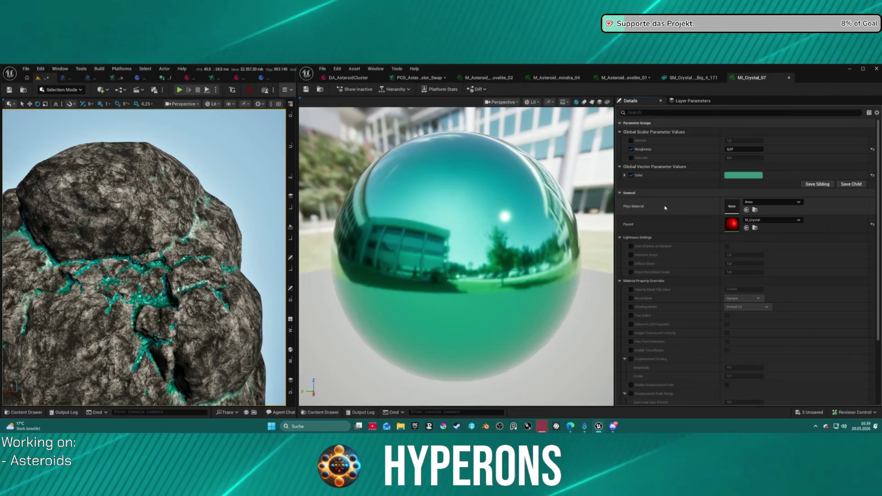
left_click(745, 175)
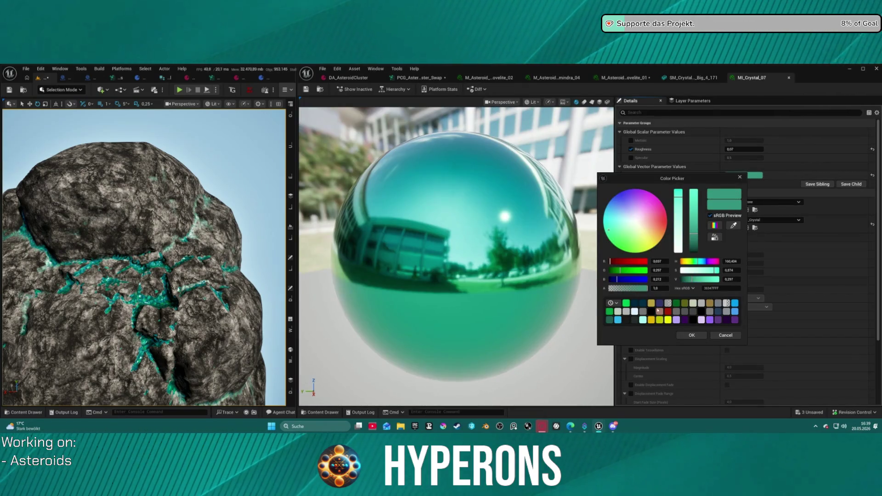
left_click(652, 235)
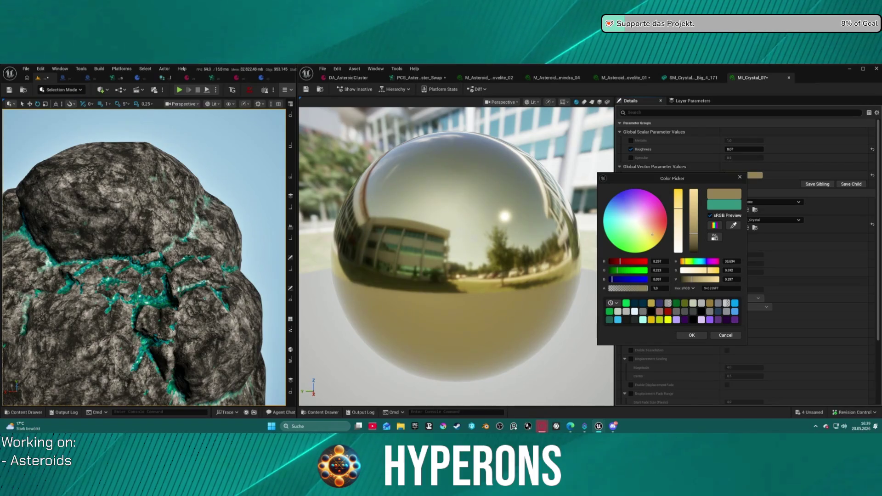
left_click_drag(657, 235, 663, 232)
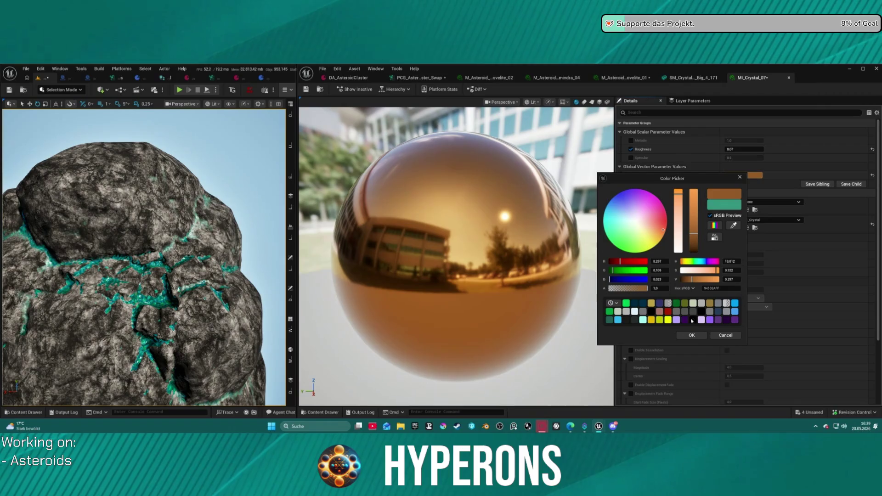
left_click(691, 335)
Step: Close the crystal mesh editor and return to the asteroid material instance
left_click(713, 78)
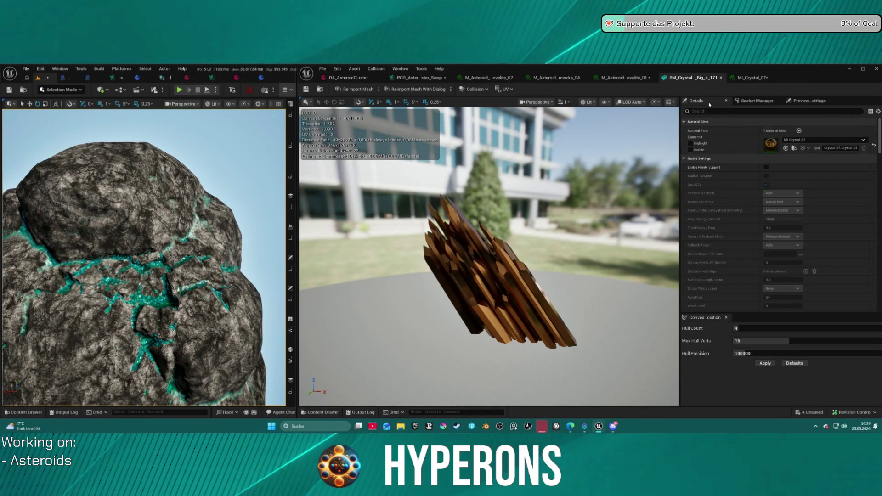
middle_click(693, 79)
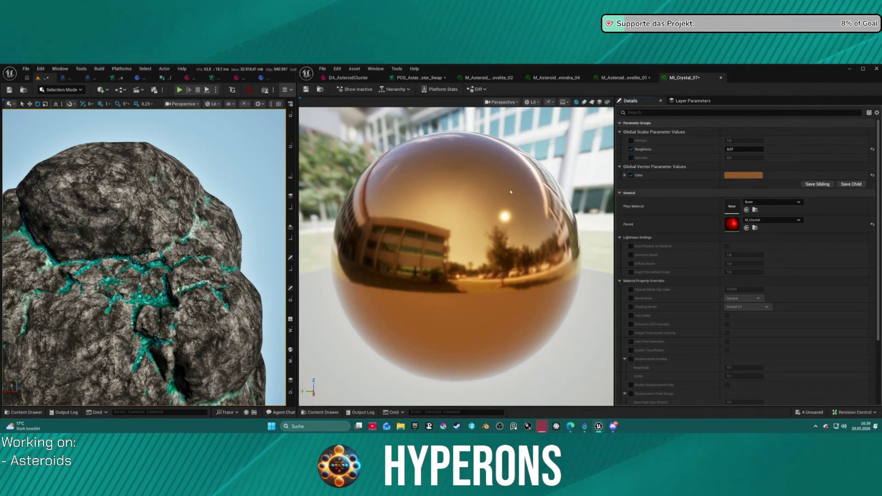
key("ctrl+space")
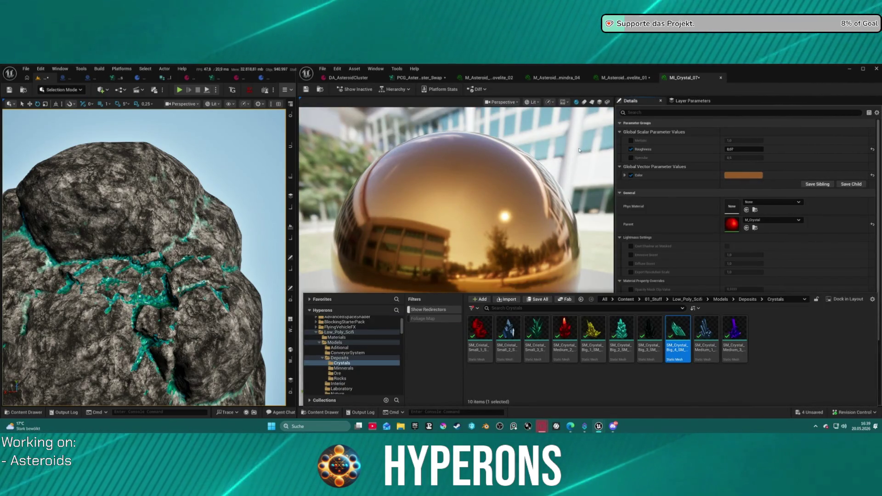
mouse_move(684, 312)
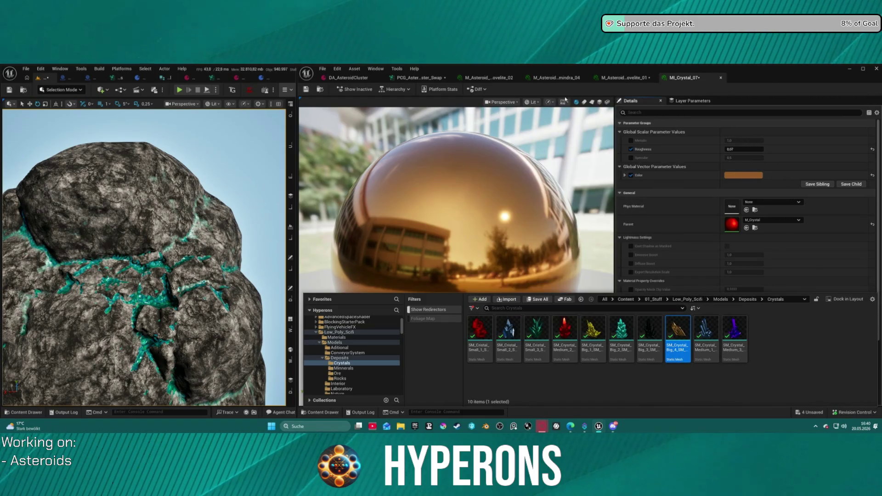
left_click(624, 78)
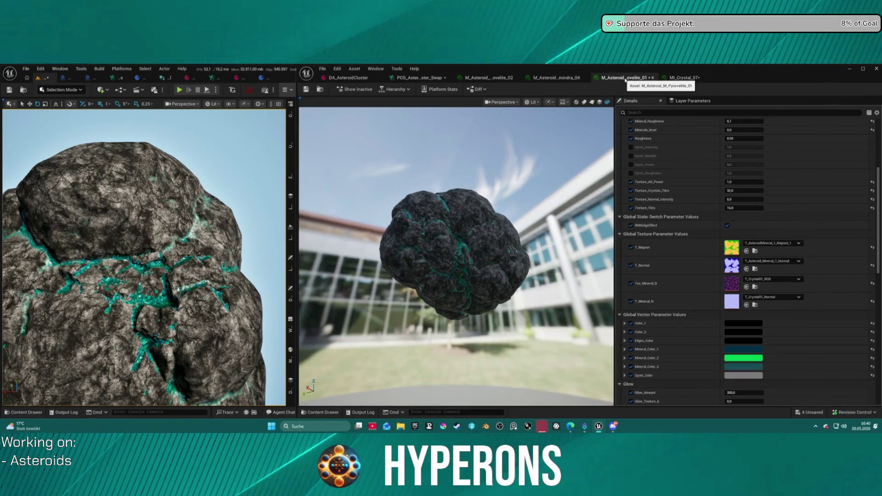
left_click(684, 78)
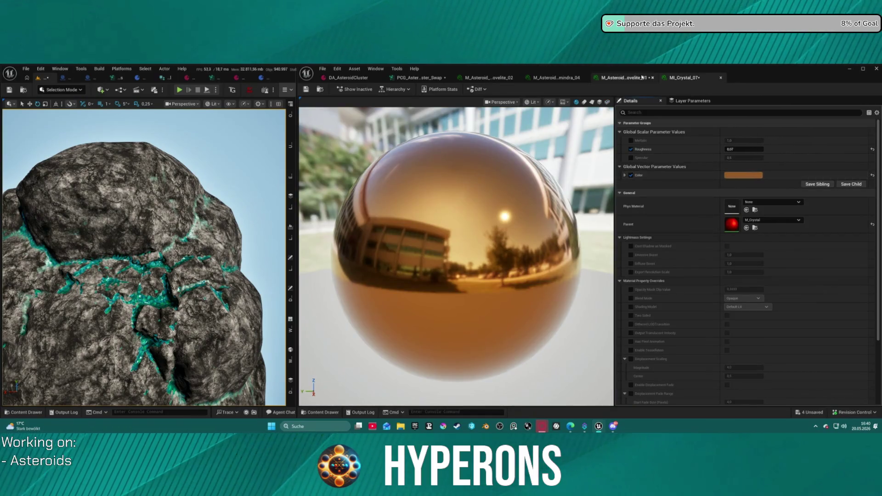
Step: Paste orange into Mineral_Color_1–3 and brighten Mineral_Color_1
left_click(624, 78)
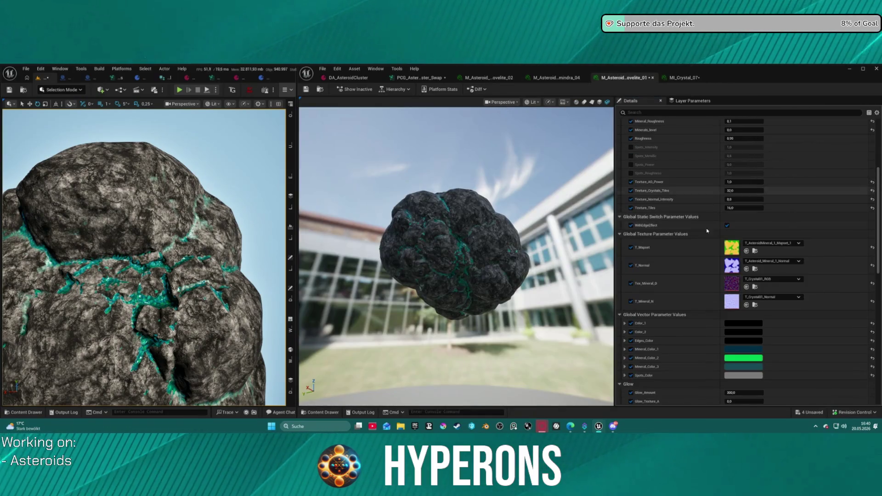
left_click(707, 358, "shift")
left_click(717, 366, "shift")
left_click(723, 349, "shift")
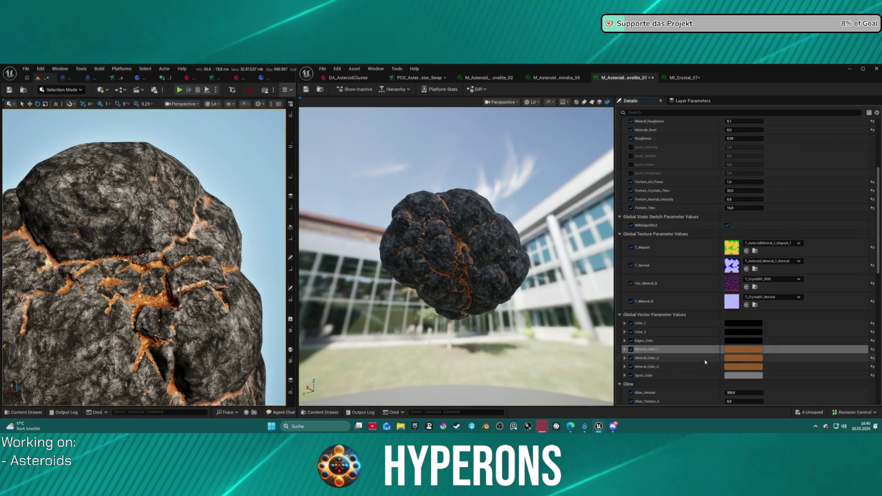
left_click(733, 351)
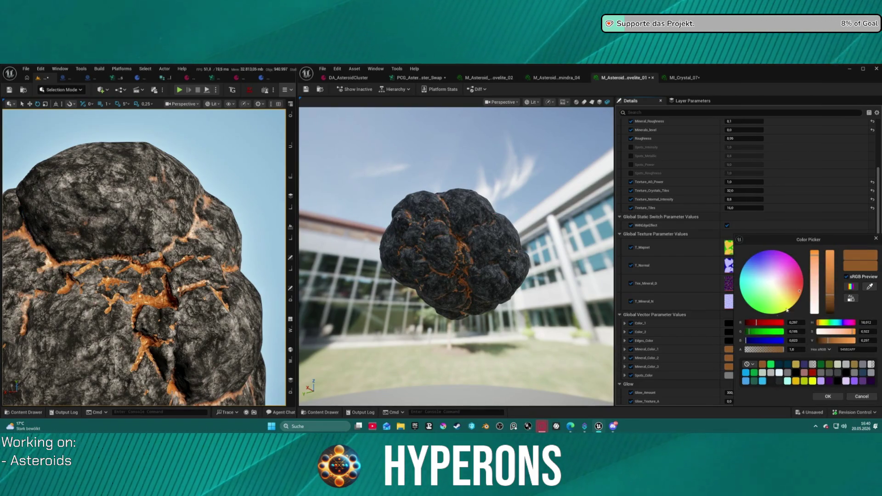
mouse_move(835, 301)
left_mouse_down()
mouse_move(822, 263)
mouse_move(805, 255)
mouse_move(817, 269)
mouse_move(814, 288)
left_mouse_up()
left_click_drag(175, 299, 147, 285)
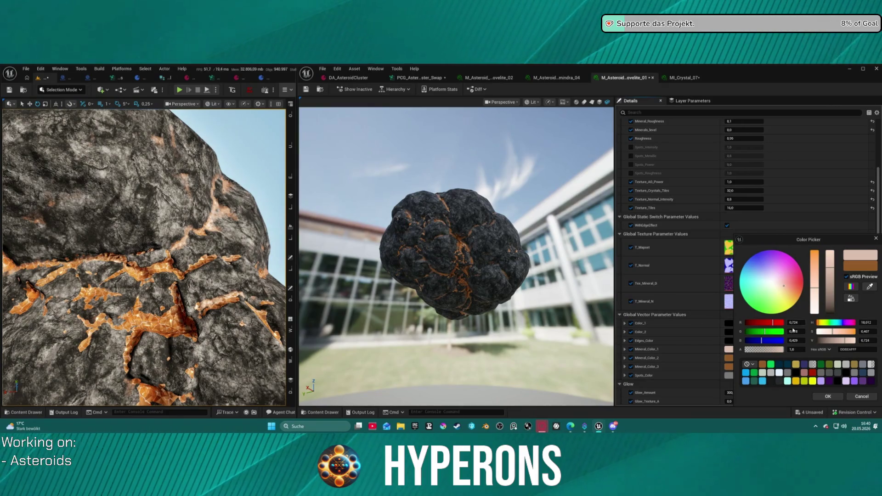
left_click(827, 397)
Step: Tune Mineral_Color_2 to a brighter light orange-brown
left_click(751, 357)
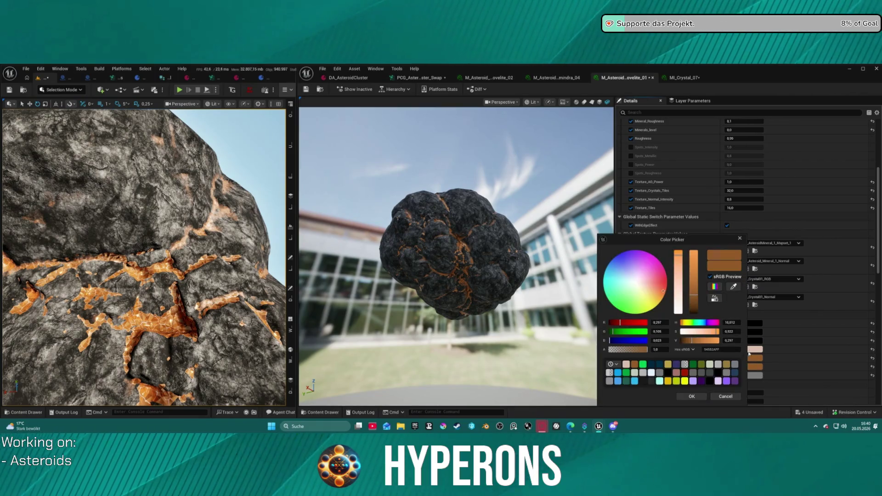
left_click_drag(663, 291, 634, 280)
left_click(644, 292)
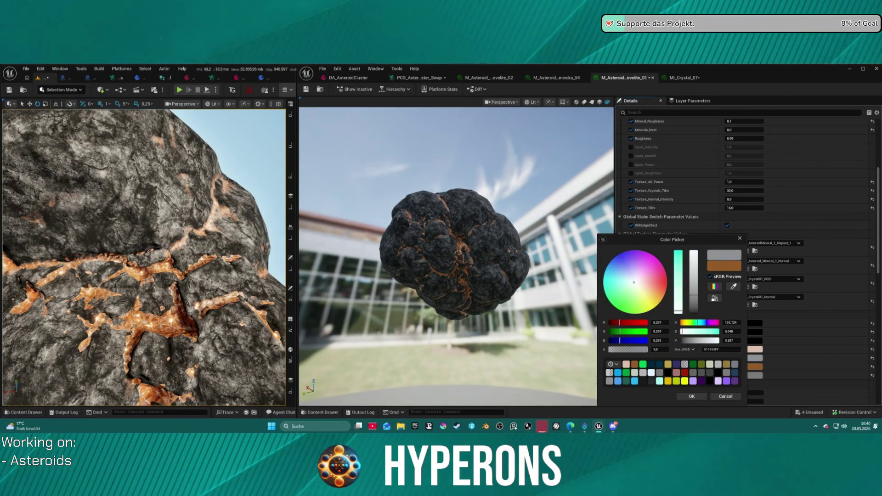
left_click(657, 294)
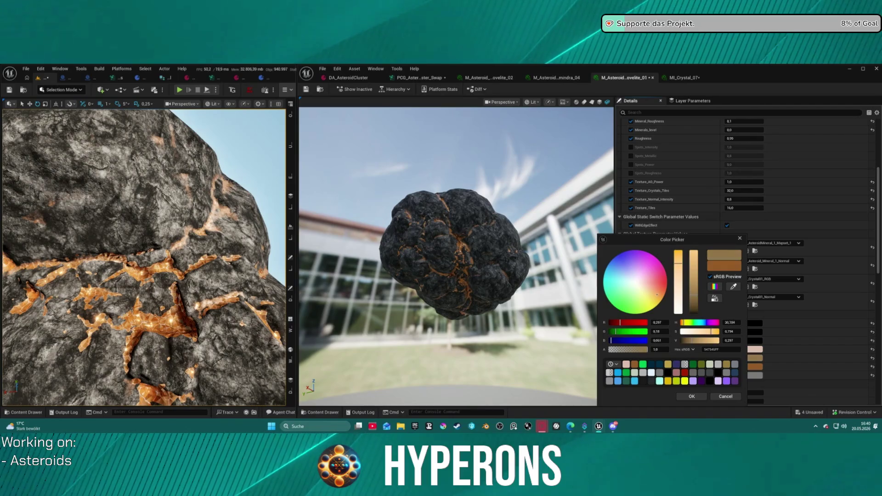
mouse_move(698, 297)
left_mouse_down()
mouse_move(694, 268)
mouse_move(694, 285)
mouse_move(684, 271)
mouse_move(680, 301)
mouse_move(684, 290)
mouse_move(673, 278)
left_mouse_up()
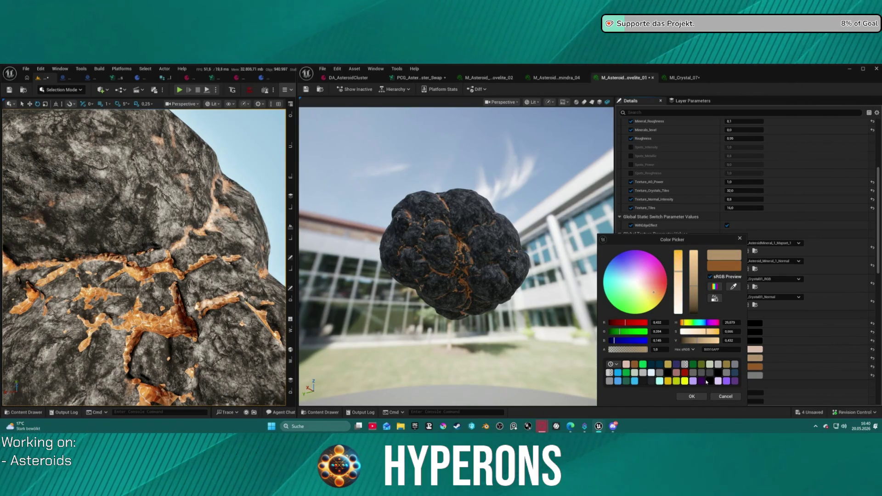
left_click(696, 398)
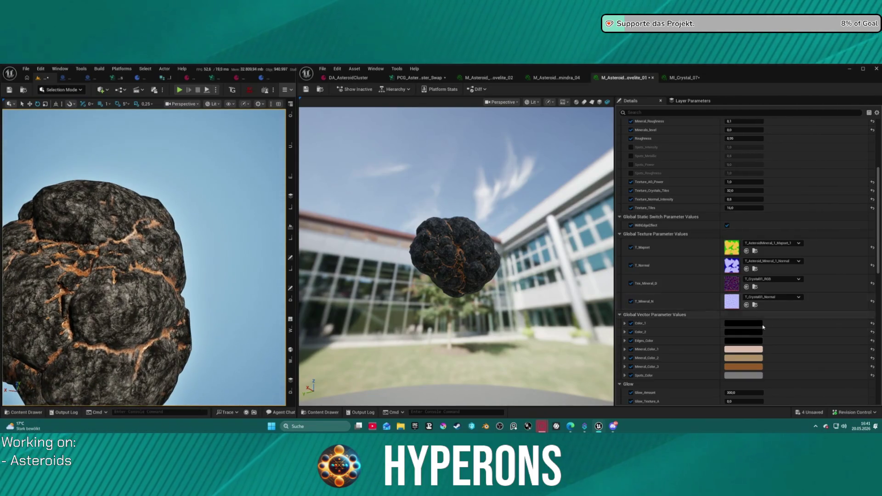
left_click(743, 367)
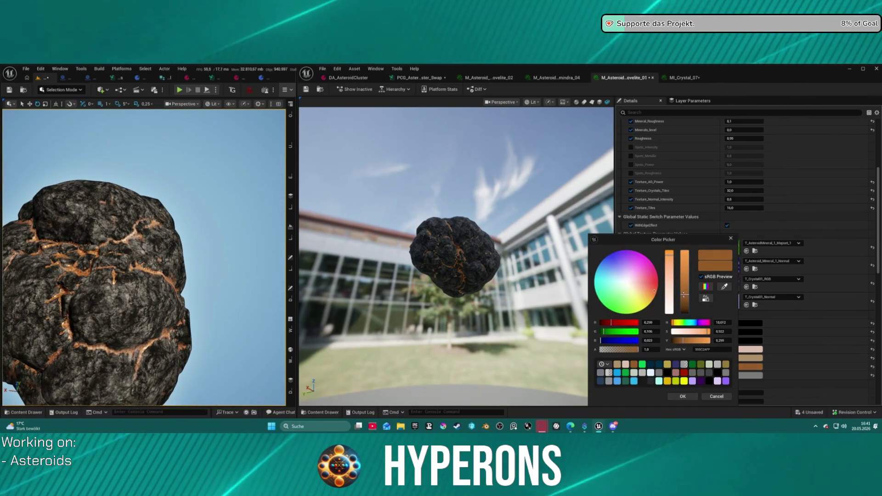
Step: Brighten Mineral_Color_3, then set Mineral_Metallic to 0.8 and Mineral_Roughness to 0.1
mouse_move(681, 296)
left_mouse_down()
mouse_move(684, 280)
mouse_move(693, 290)
left_mouse_up()
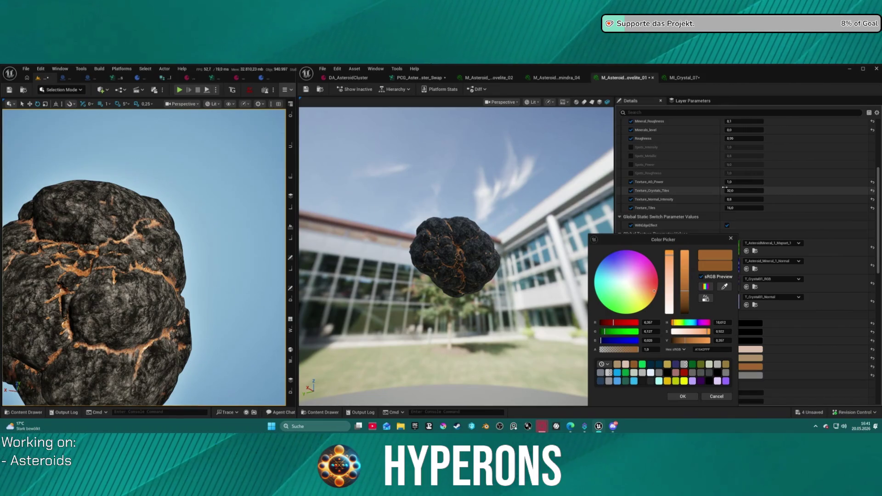
scroll(726, 149, "up", 2)
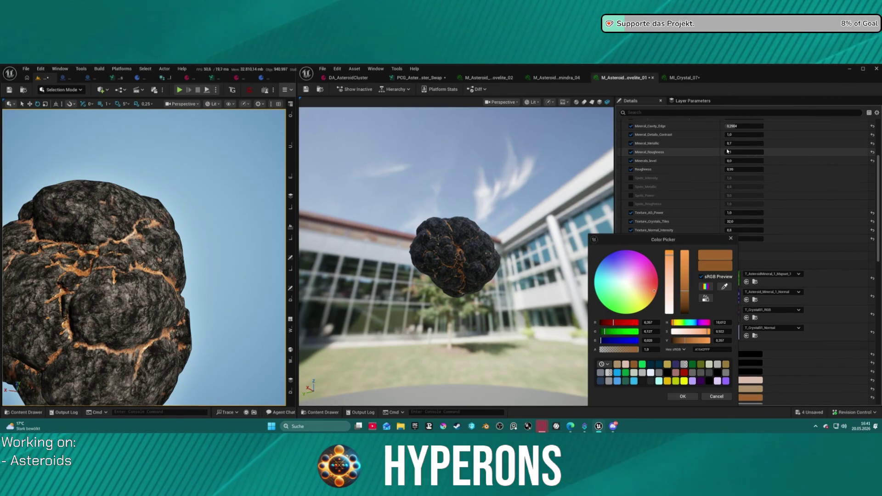
left_click_drag(749, 143, 750, 144)
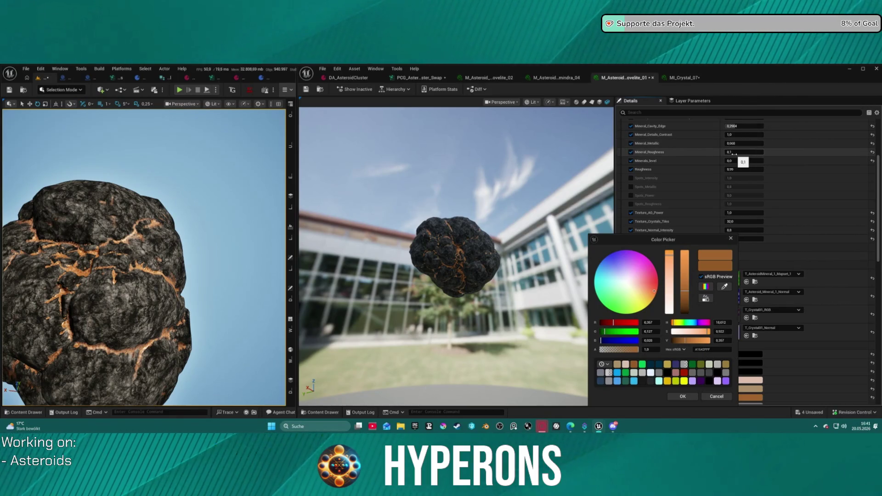
left_click_drag(744, 152, 753, 152)
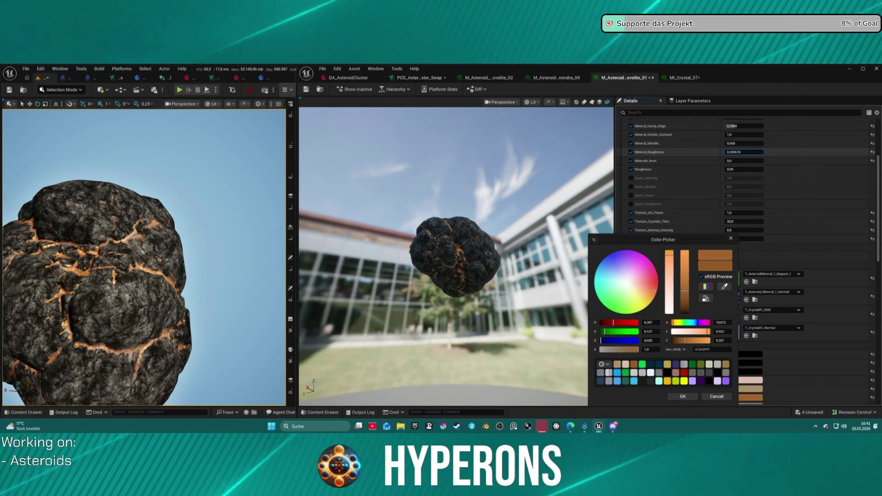
left_click_drag(744, 152, 737, 152)
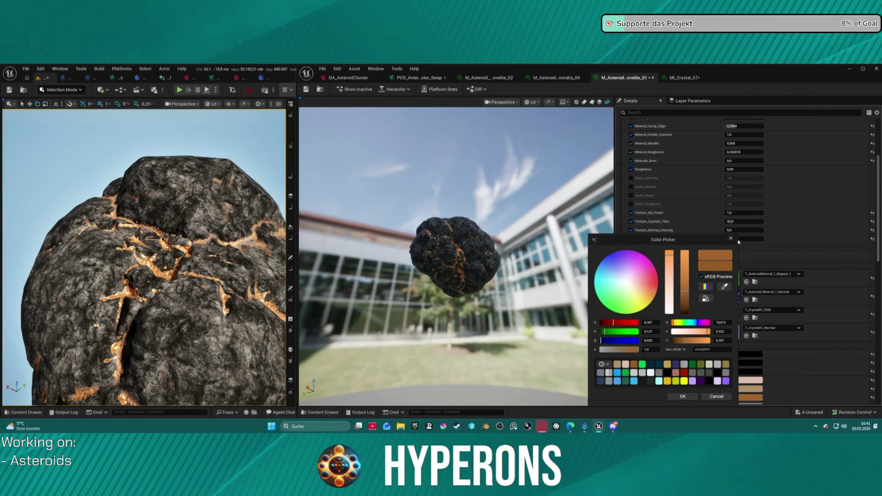
scroll(751, 167, "up", 3)
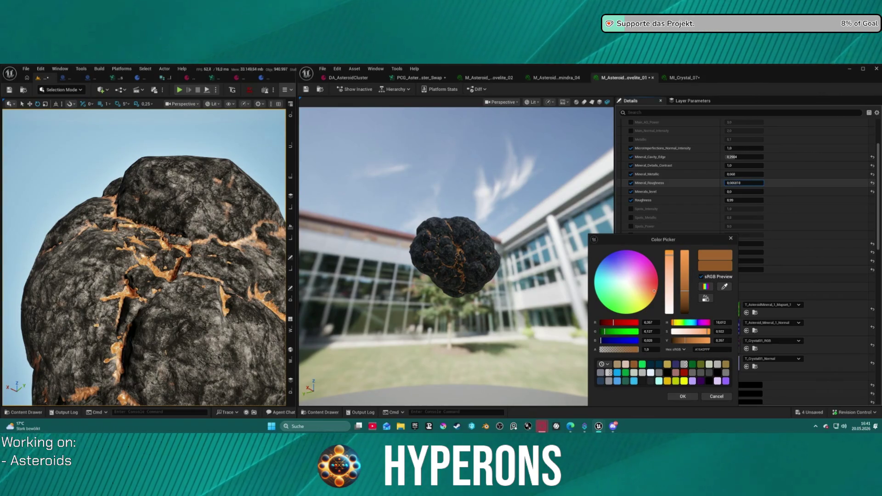
mouse_move(744, 183)
left_mouse_down()
mouse_move(734, 182)
mouse_move(749, 183)
left_mouse_up()
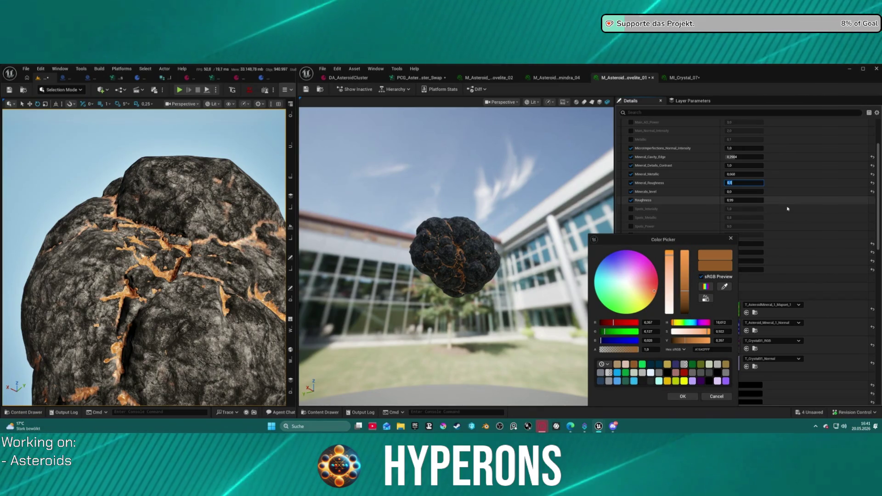
left_click(751, 174)
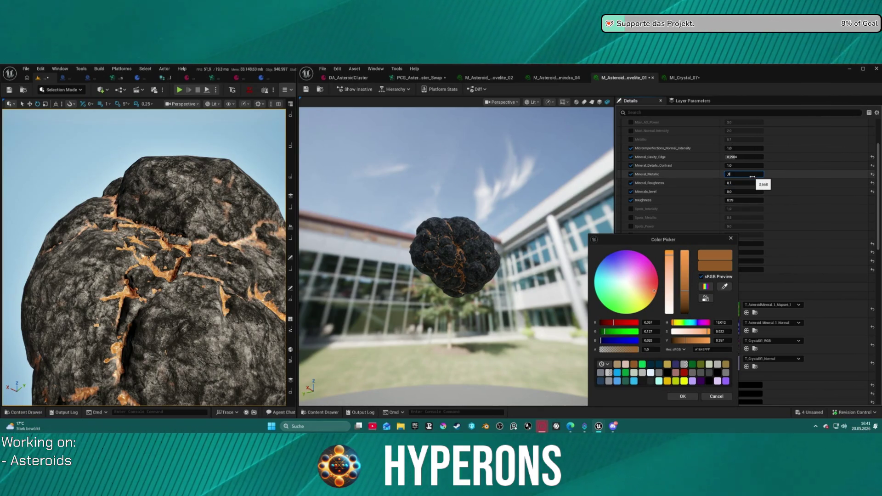
key("Return")
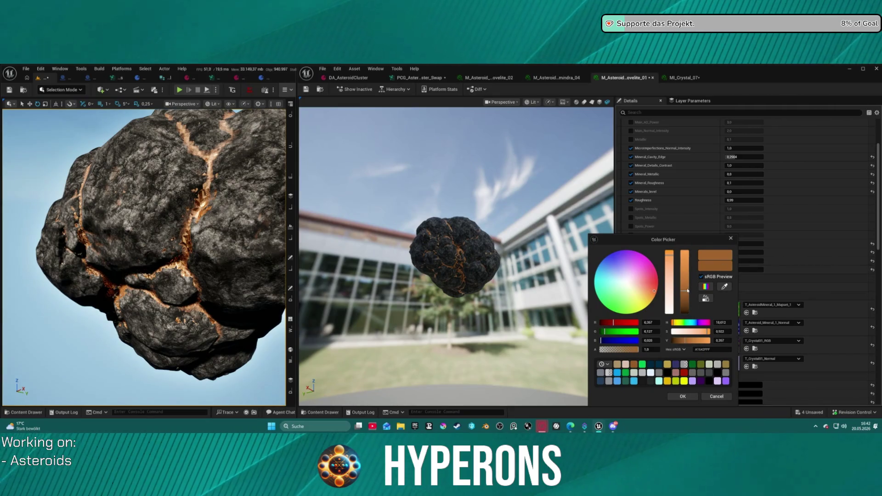
Step: Make Mineral_Color_3 paler and confirm it
left_click_drag(672, 247, 662, 264)
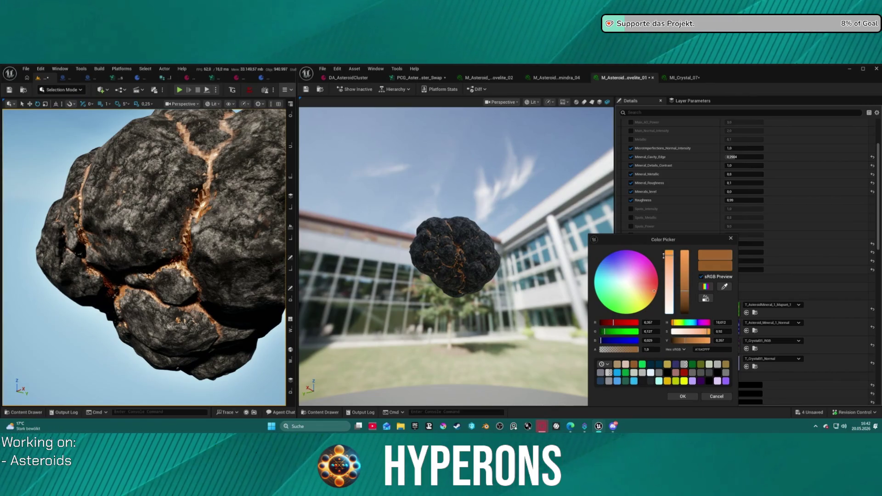
left_click(682, 396)
scroll(736, 327, "up", 3)
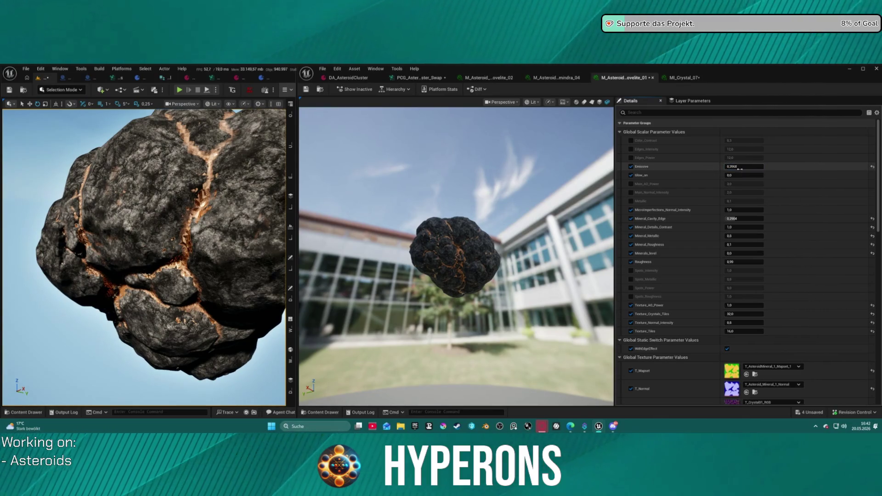
Step: Commit the Emissive value and compare the level view in Unlit and Lit shading
key("Return")
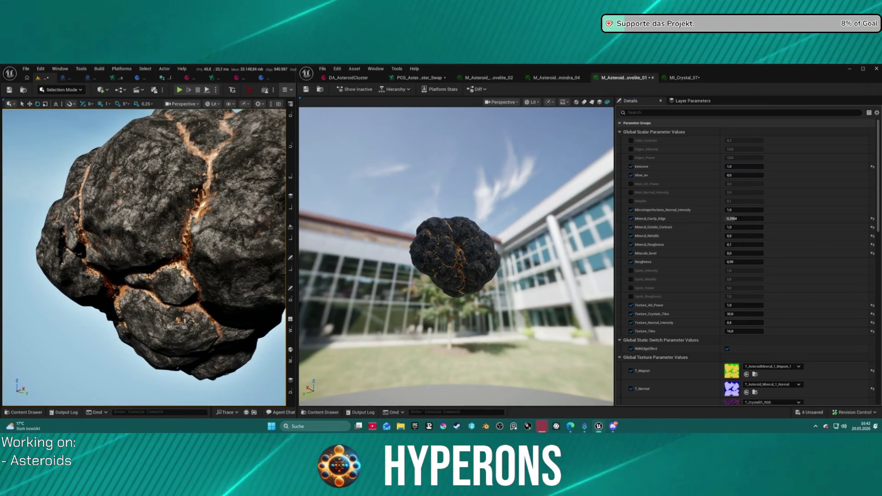
scroll(143, 257, "down", 5)
scroll(144, 257, "up", 2)
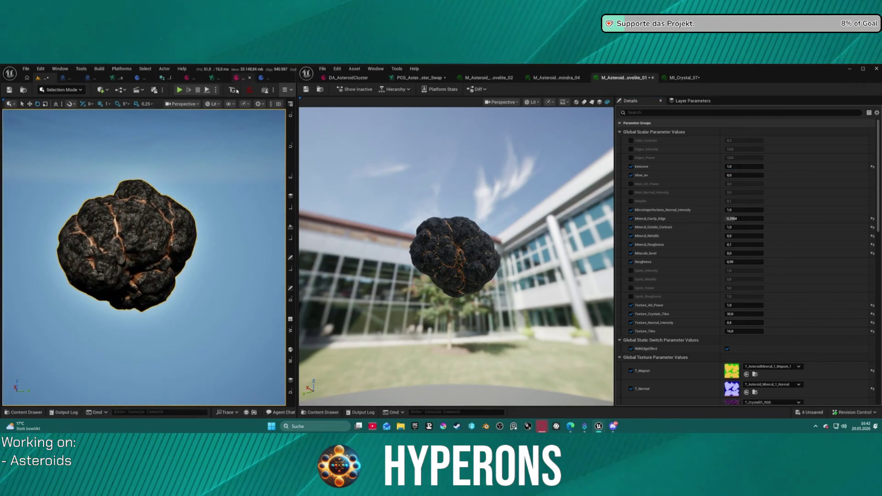
left_click(213, 103)
left_click(227, 137)
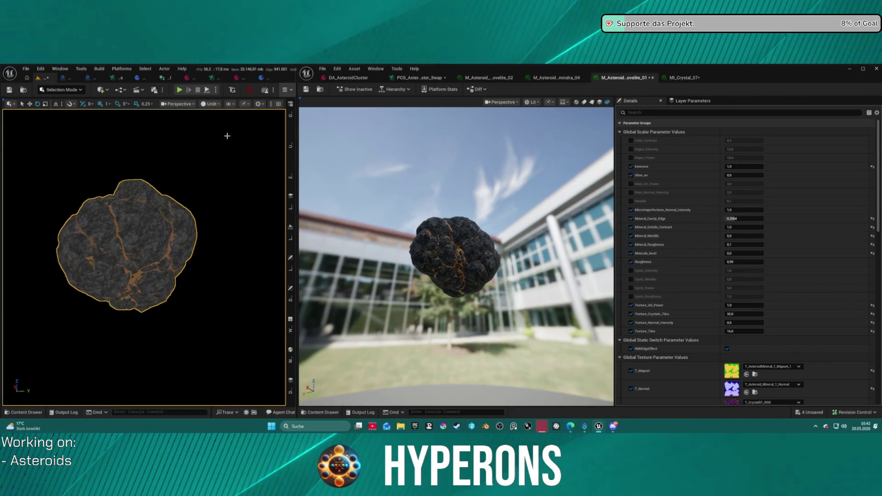
left_click(212, 104)
left_click(221, 130)
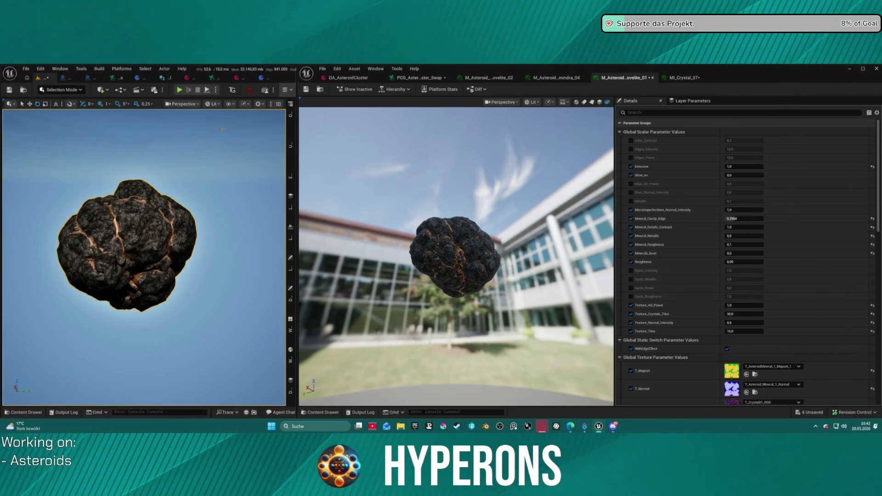
scroll(143, 257, "up", 5)
scroll(143, 257, "down", 5)
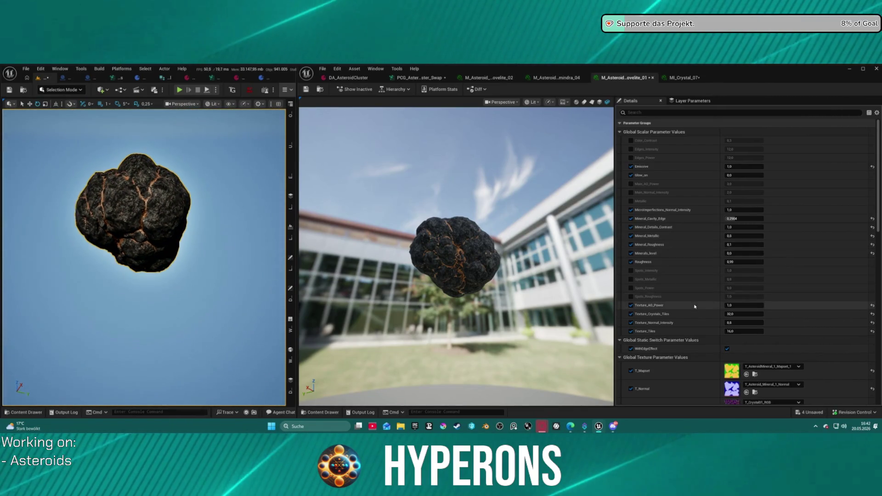
scroll(689, 308, "down", 5)
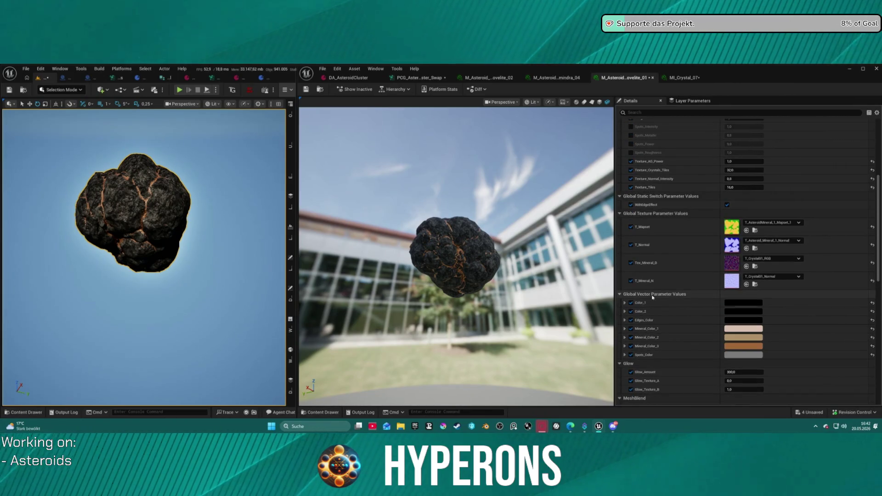
scroll(652, 298, "up", 5)
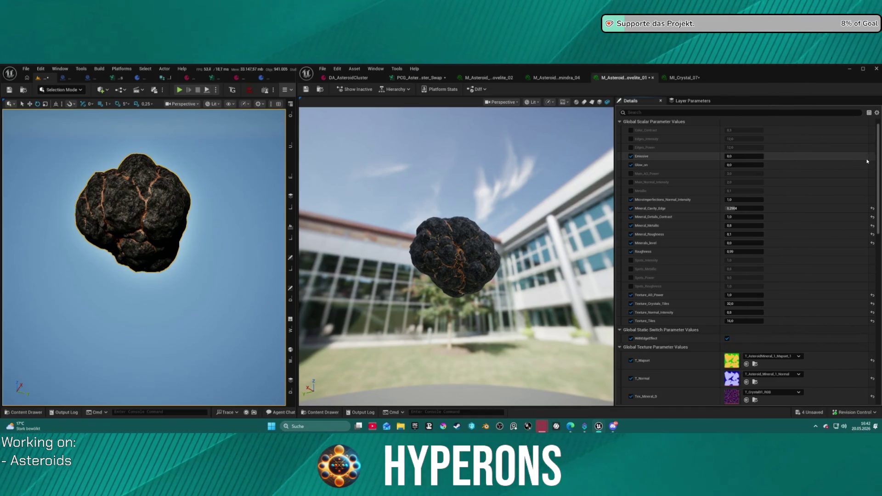
scroll(645, 279, "down", 6)
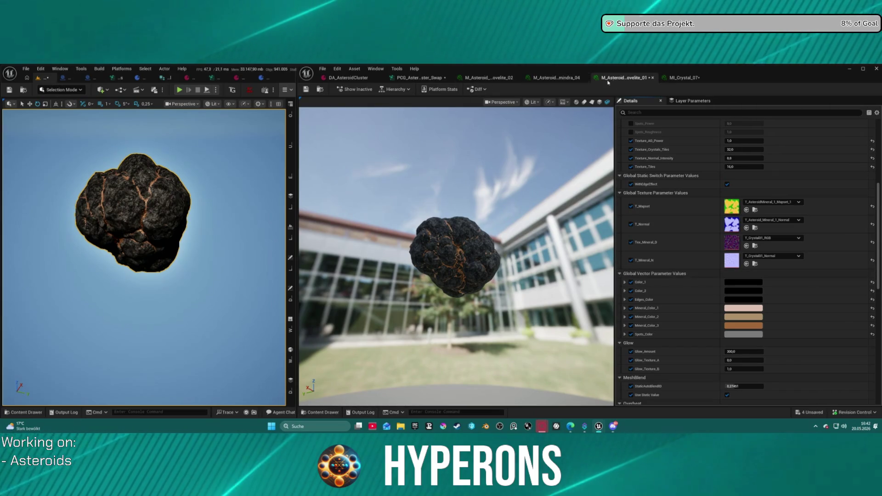
Step: Close the extra asteroid material and find Pyrovelite_02 in the Content Drawer
middle_click(543, 81)
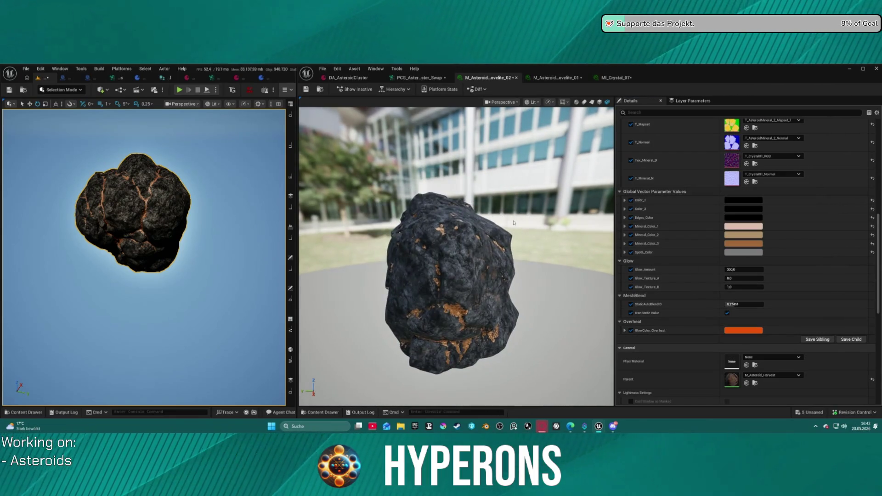
key("ctrl+space")
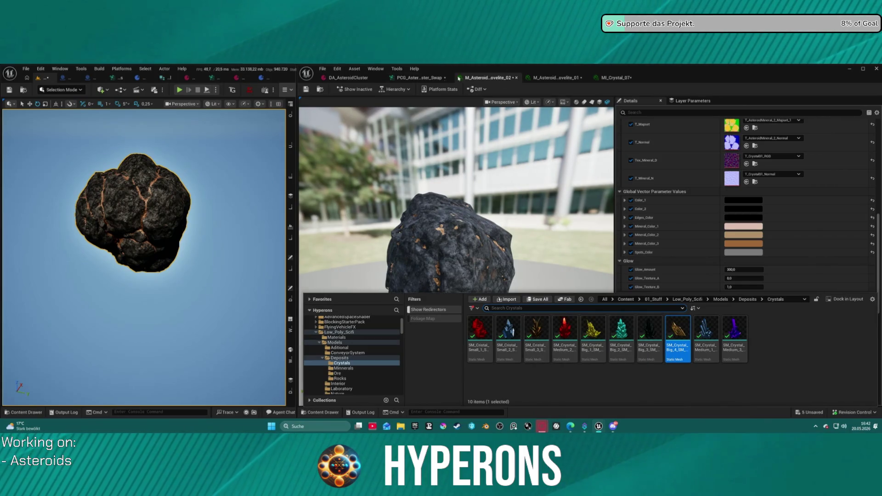
left_click(321, 90)
Step: Open the Pyrovelite_03 material instance from the Crystal folder
left_click(595, 365)
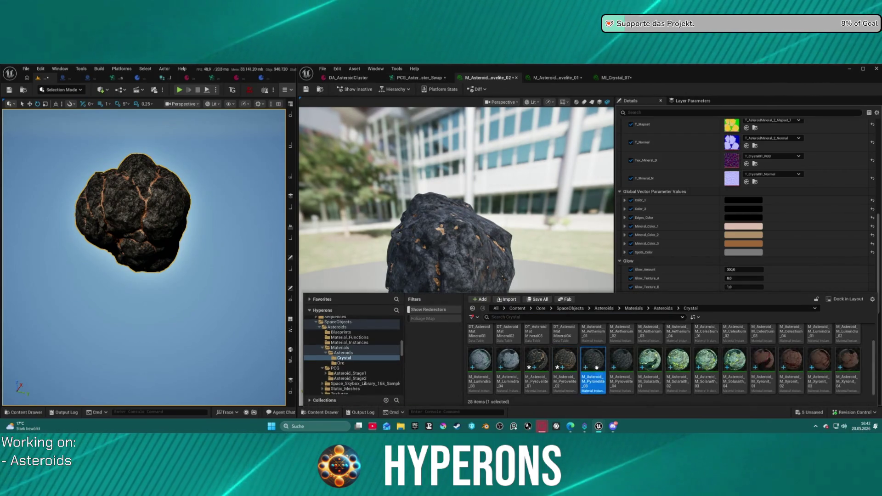
double_click(596, 368)
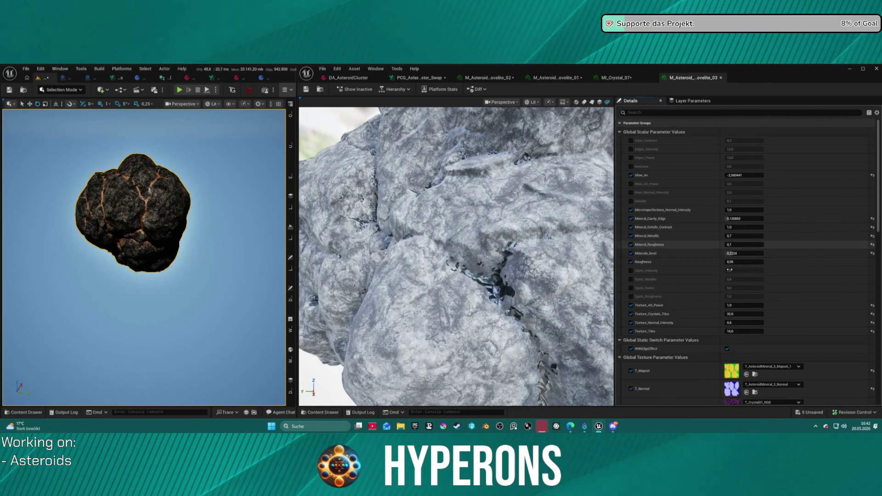
scroll(687, 359, "down", 6)
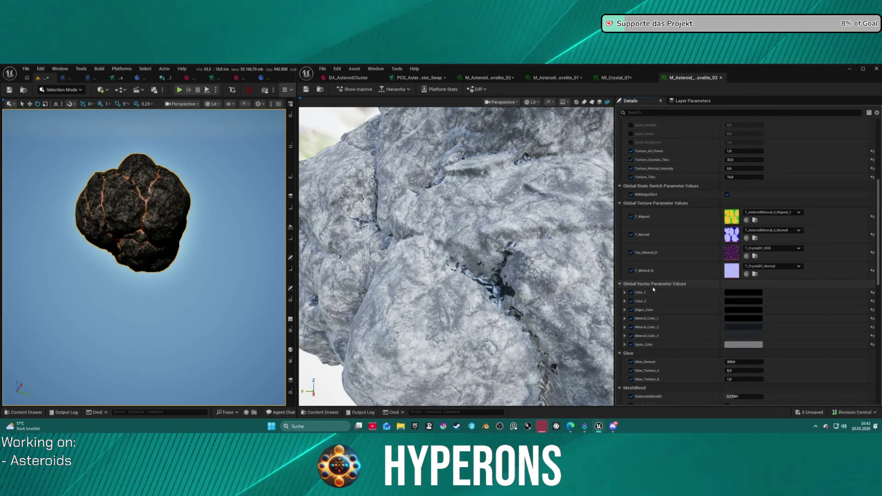
Step: Open Pyrovelite_04 and orbit its preview asteroid to inspect the orange mineral flecks
key("ctrl+space")
left_click(616, 363)
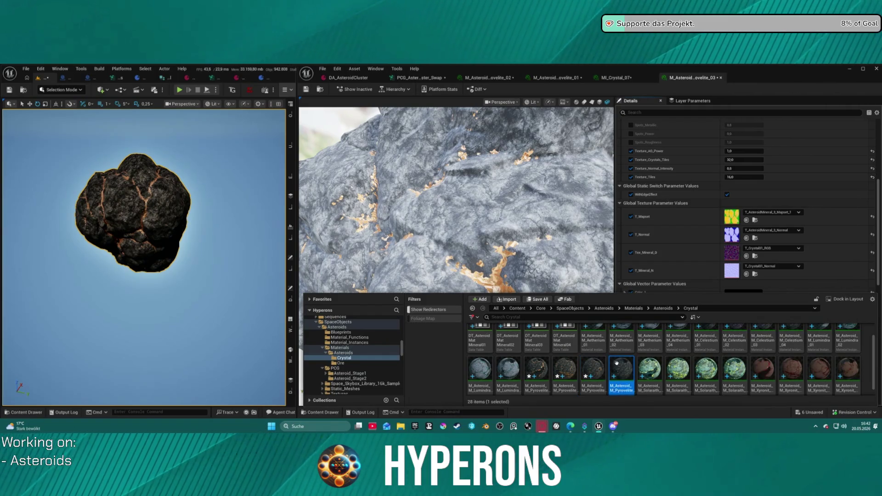
double_click(616, 363)
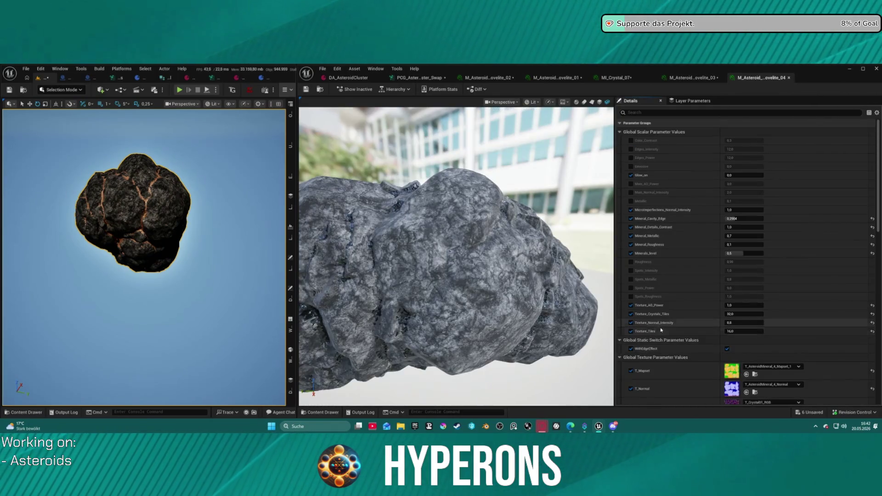
key("ctrl+space")
key("ctrl+space")
scroll(662, 357, "down", 2)
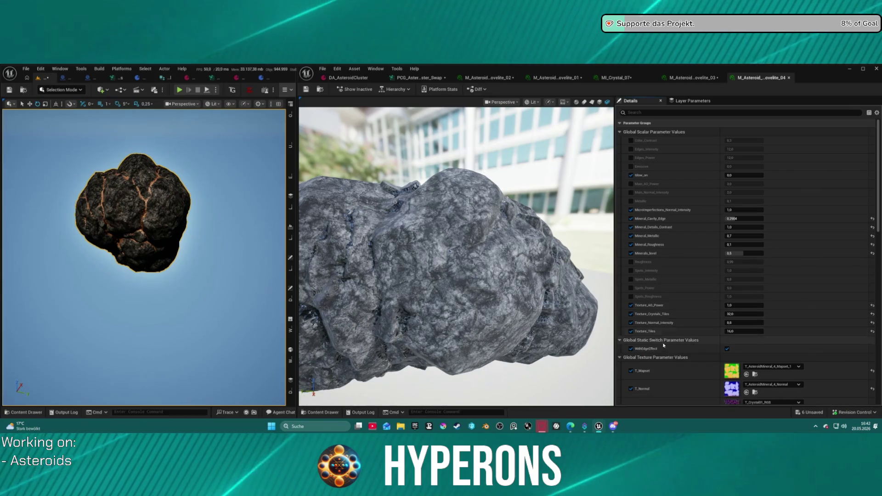
scroll(661, 357, "down", 3)
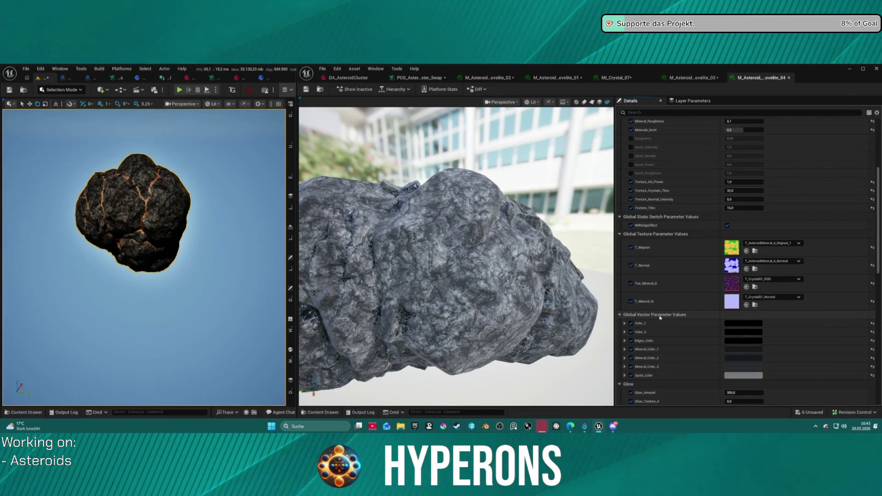
mouse_move(427, 275)
left_mouse_down()
mouse_move(464, 267)
mouse_move(477, 285)
left_mouse_up()
scroll(454, 257, "down", 3)
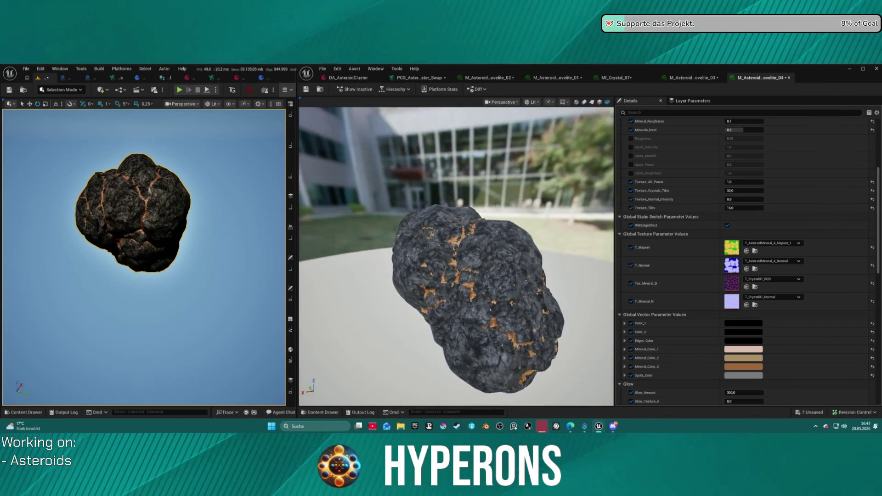
scroll(479, 295, "up", 5)
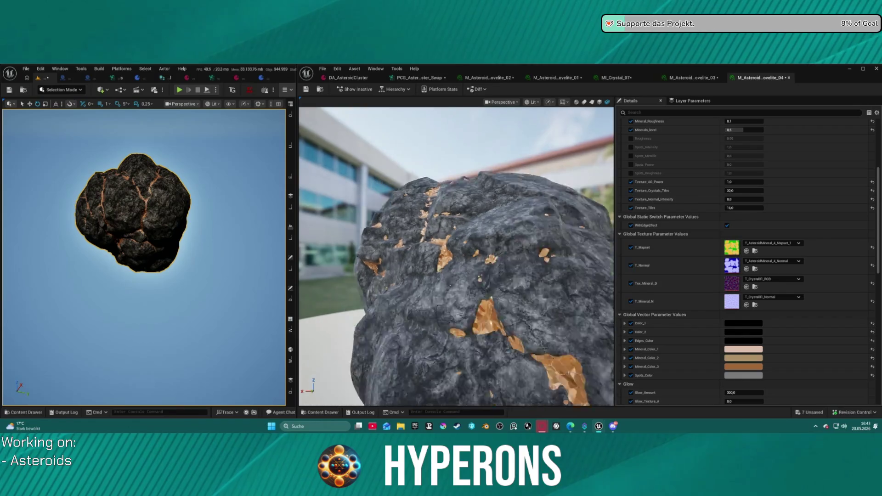
scroll(479, 295, "down", 5)
left_click_drag(480, 295, 441, 303)
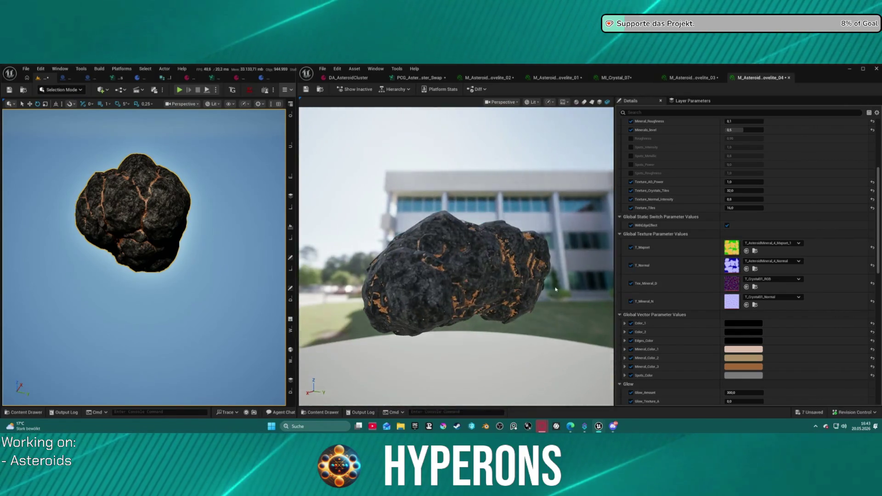
scroll(529, 274, "up", 10)
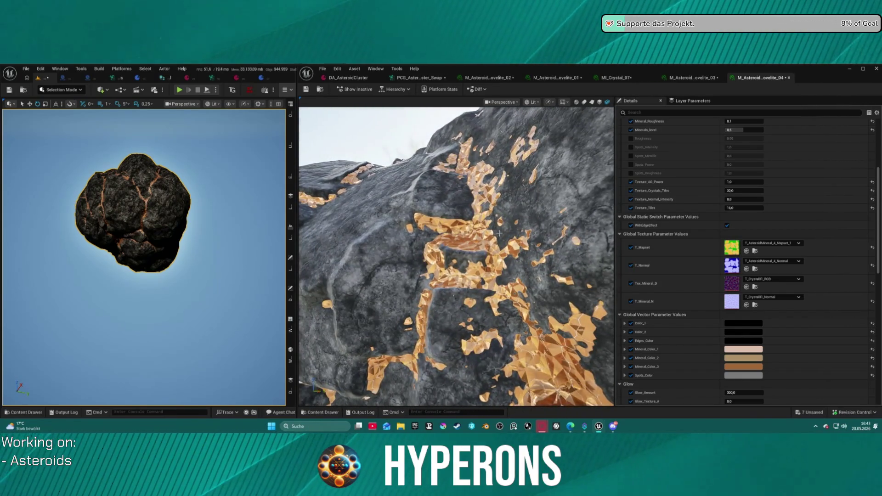
left_click(772, 280)
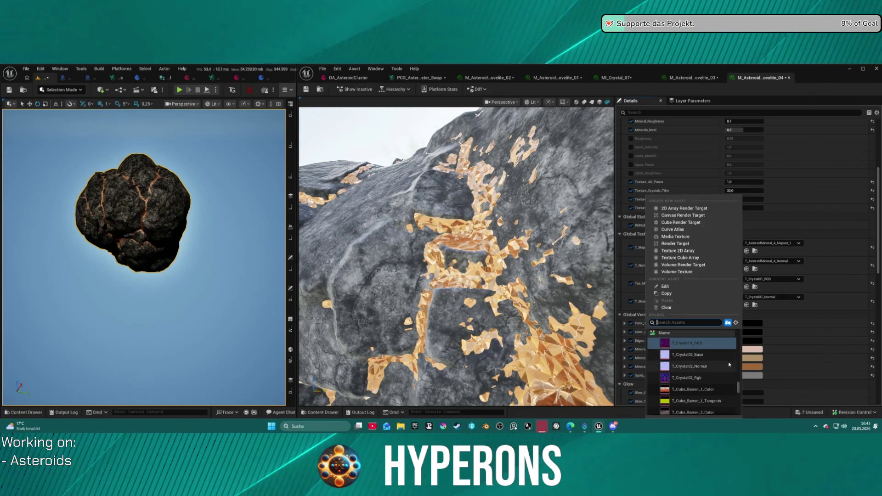
left_click(708, 377)
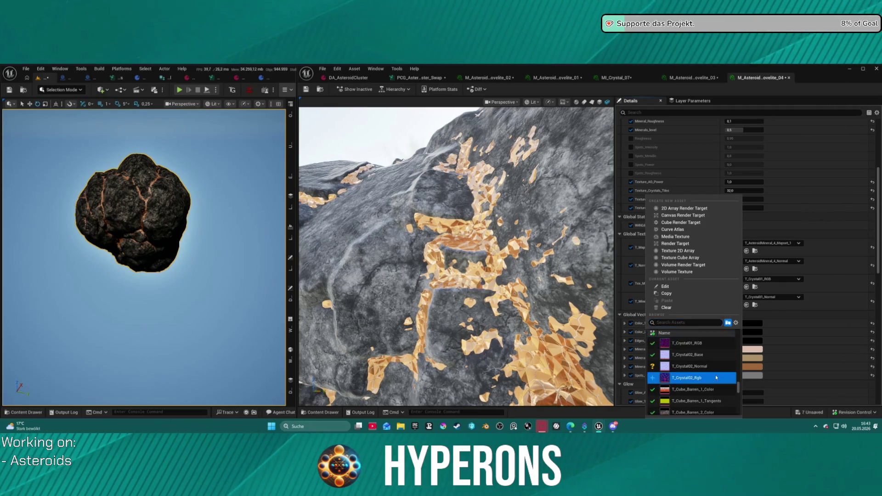
left_click(781, 297)
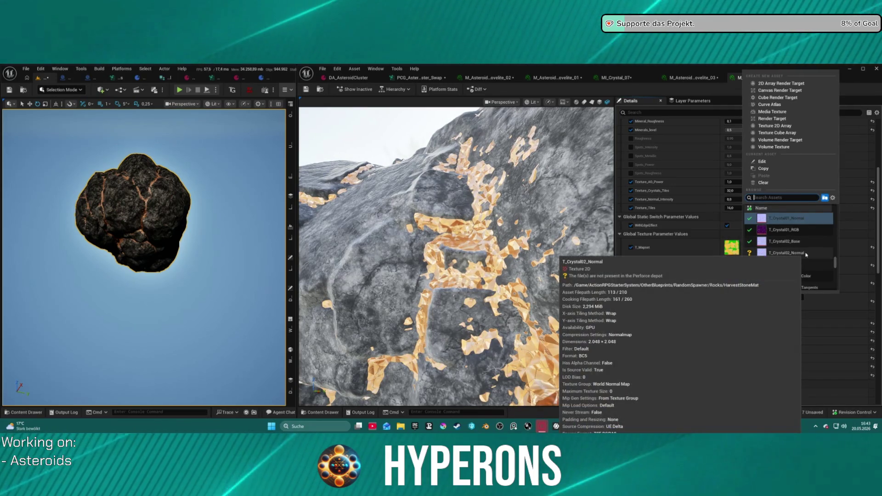
left_click(806, 255)
left_click(806, 253)
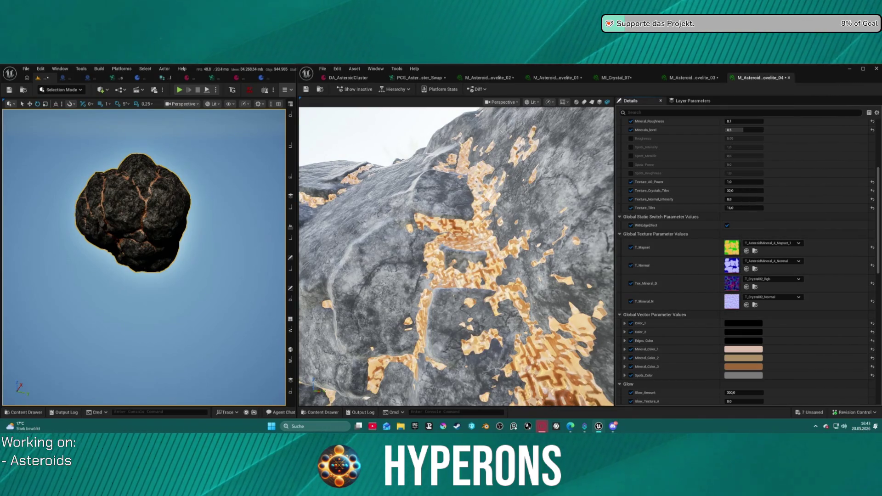
left_click(776, 278)
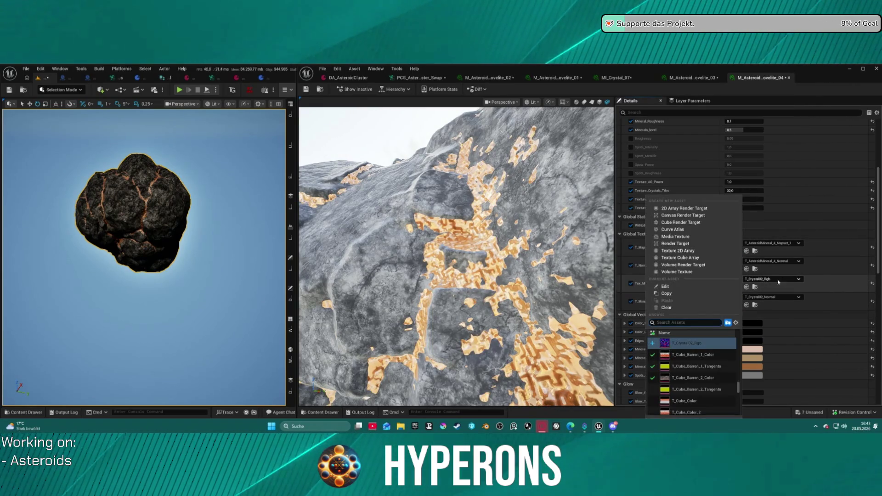
scroll(697, 347, "up", 1)
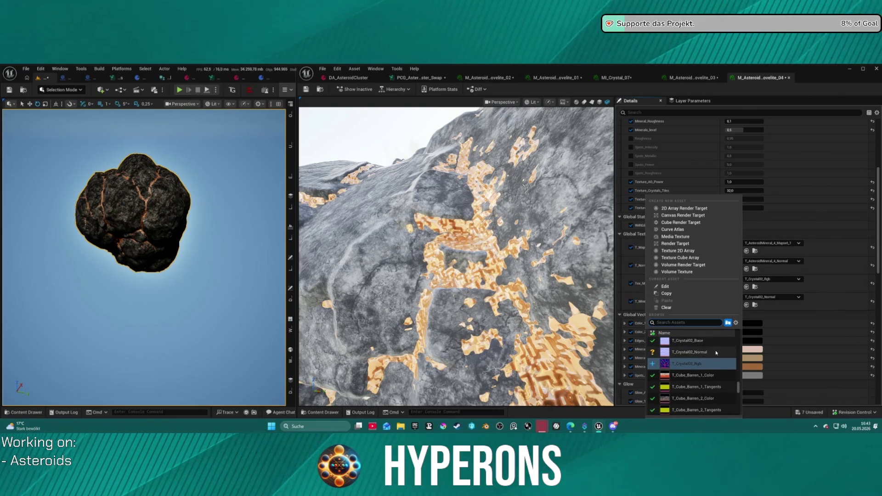
scroll(715, 352, "up", 1)
left_click(712, 341)
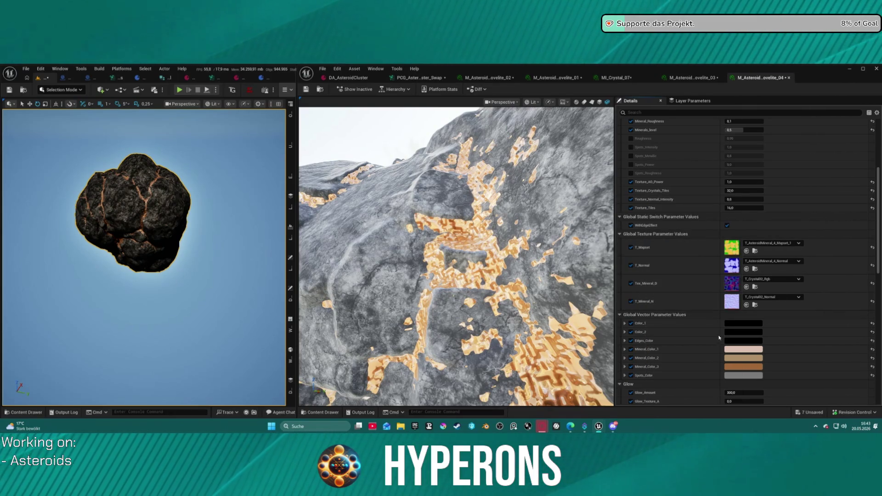
left_click(781, 297)
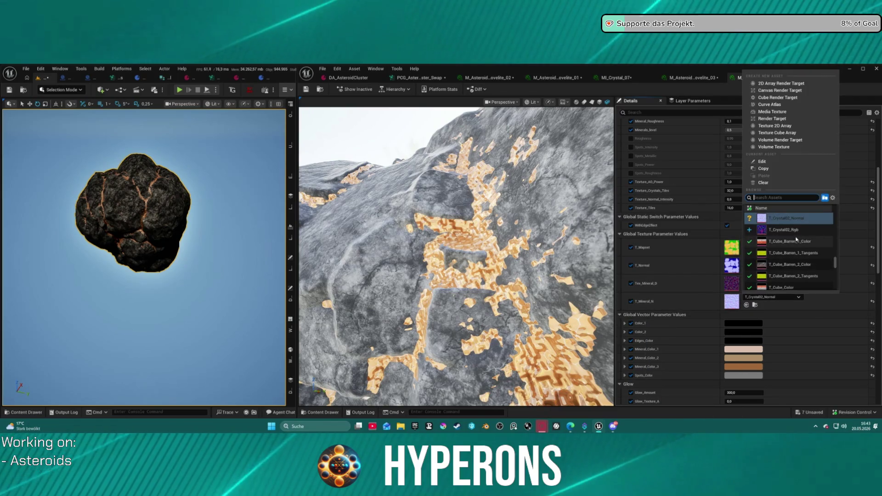
scroll(813, 244, "up", 2)
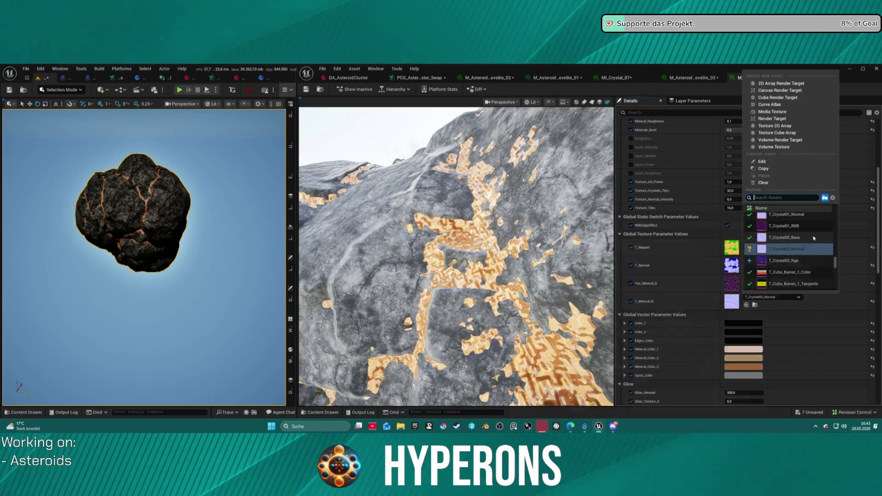
left_click(747, 218)
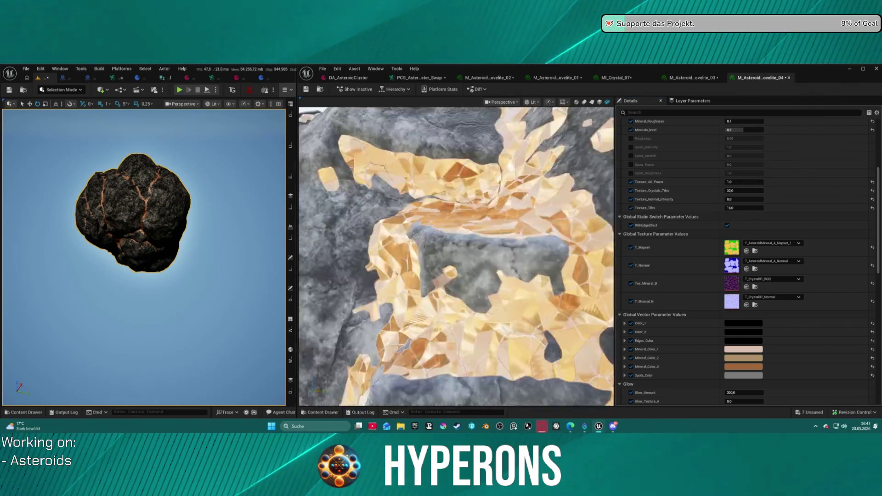
left_click_drag(432, 273, 459, 273)
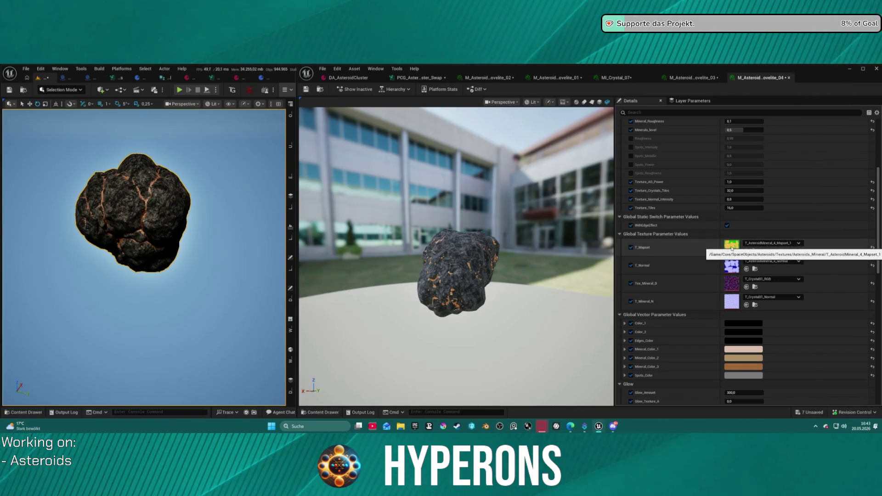
scroll(456, 256, "up", 5)
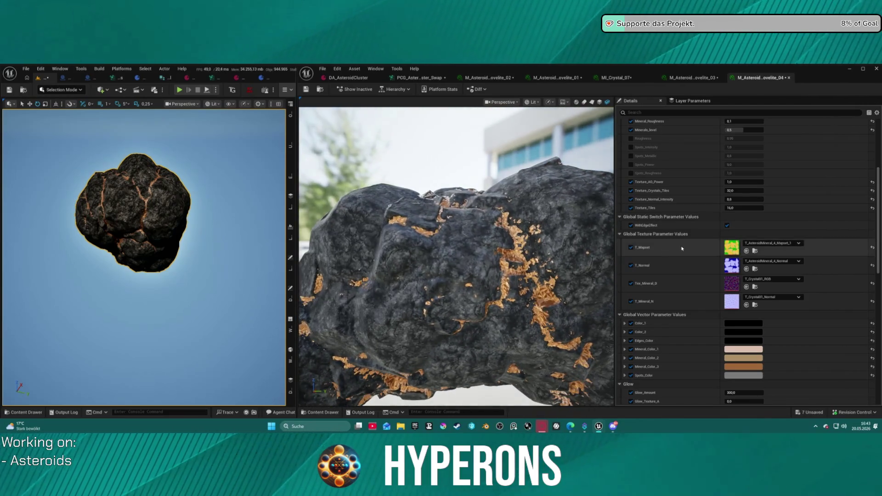
Step: Open T_Asteroid_4_Mapset_1 and view its red, blue and green masks individually
double_click(734, 248)
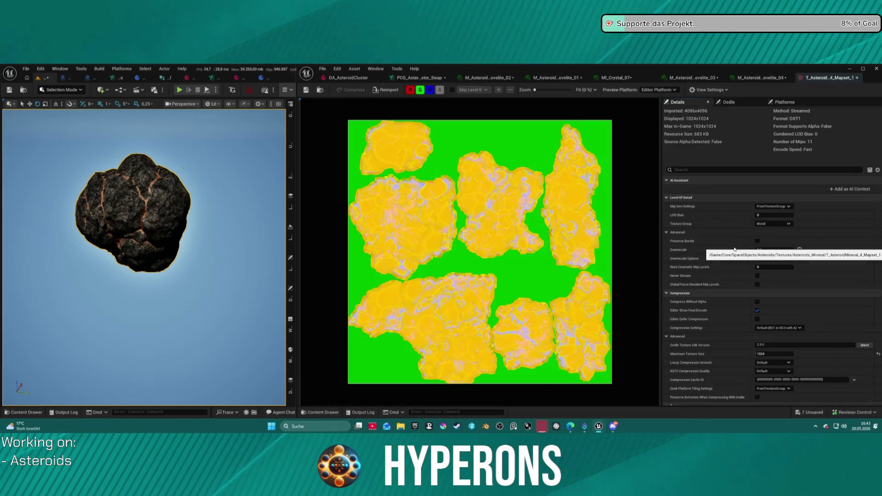
left_click(430, 90)
left_click(420, 90)
left_click(410, 91)
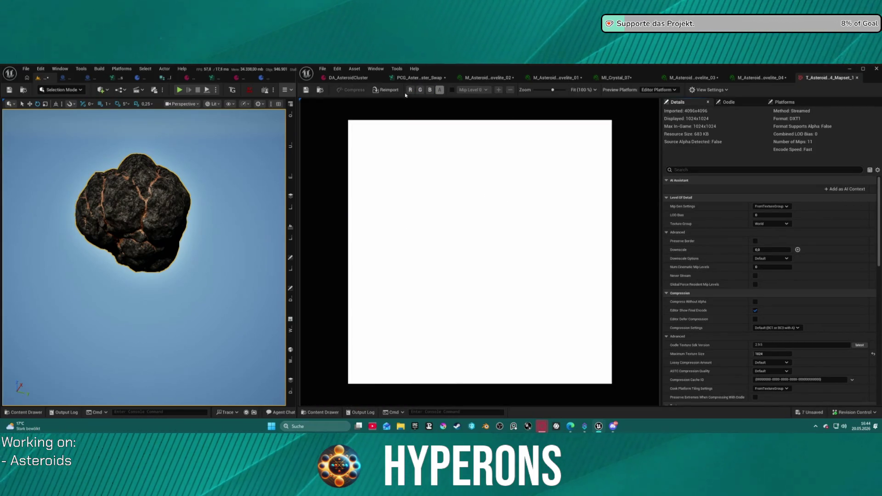
left_click(430, 91)
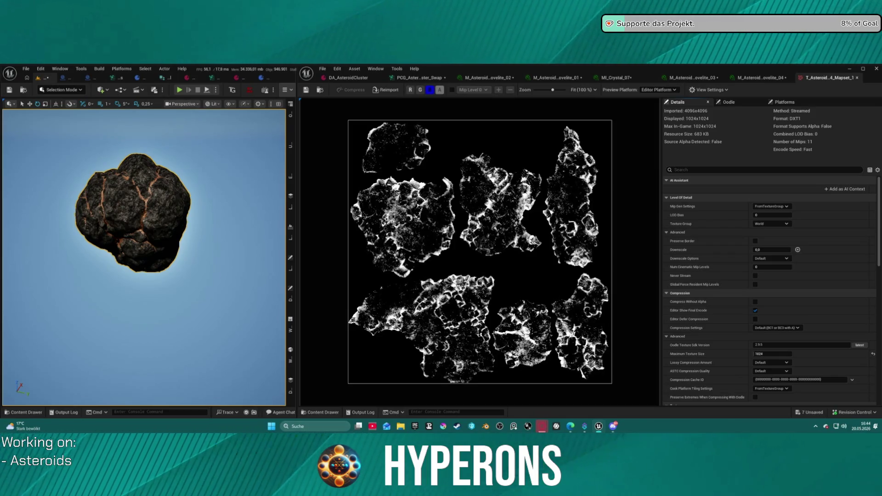
left_click(432, 91)
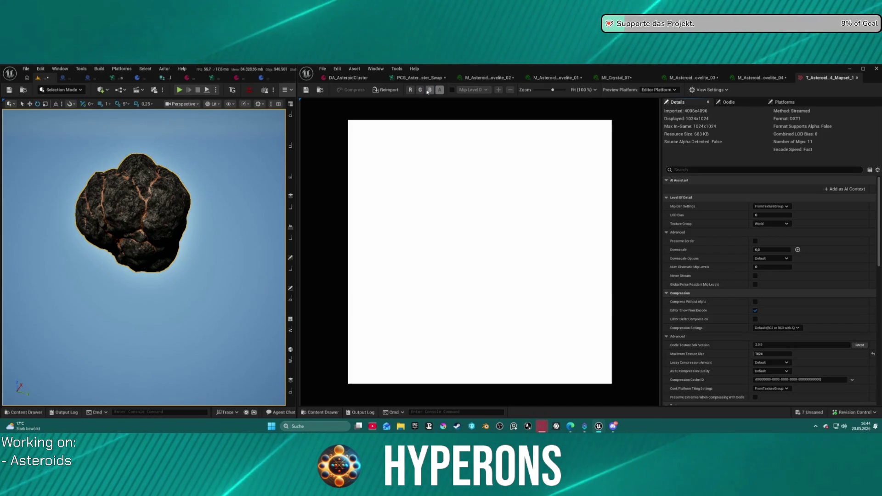
left_click(419, 91)
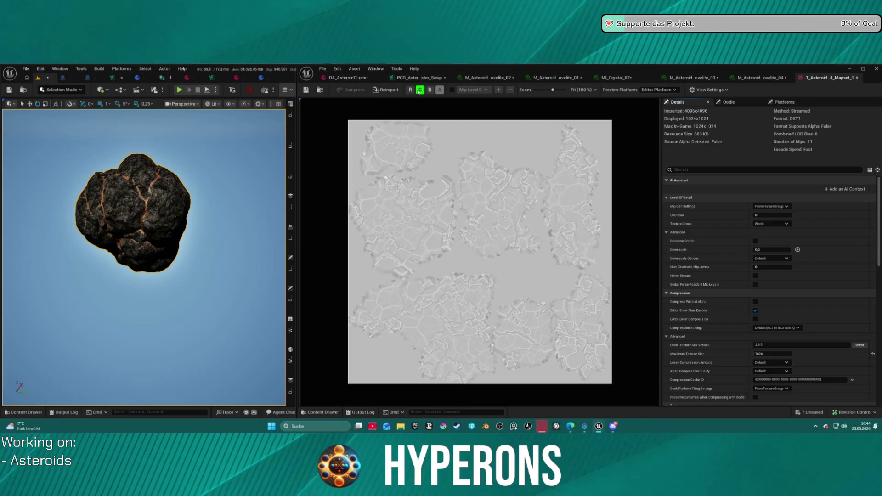
left_click(420, 90)
left_click(411, 90)
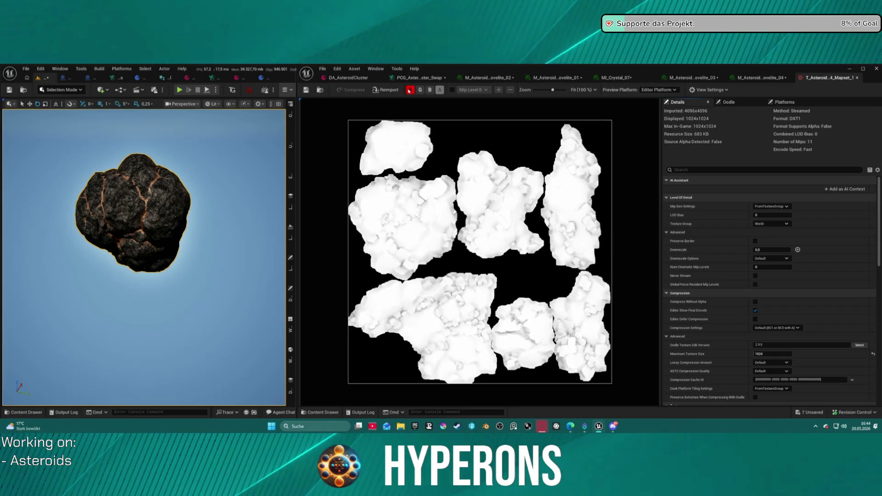
Step: Recheck the blue mask, restore all RGB channels, and close the texture
left_click(410, 90)
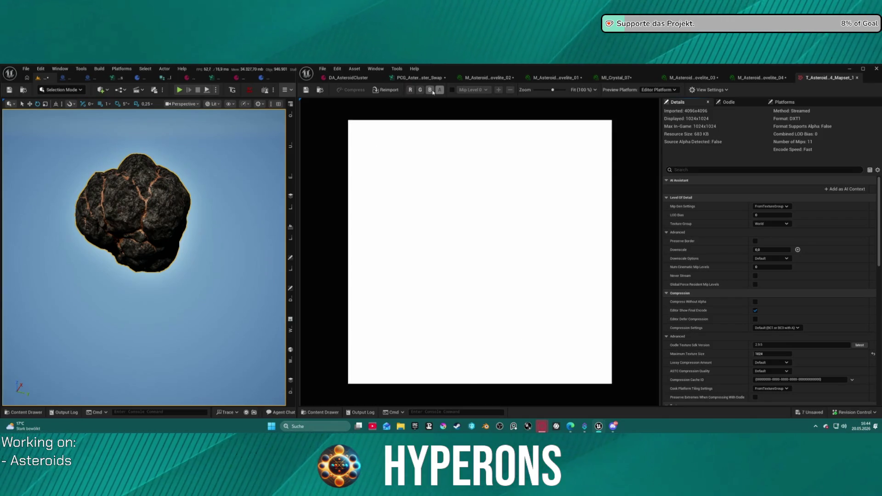
left_click(429, 90)
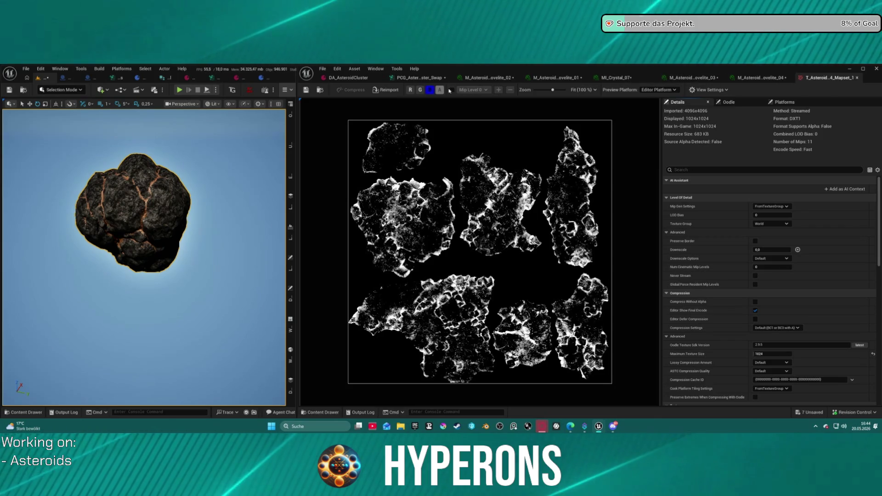
left_click(429, 90)
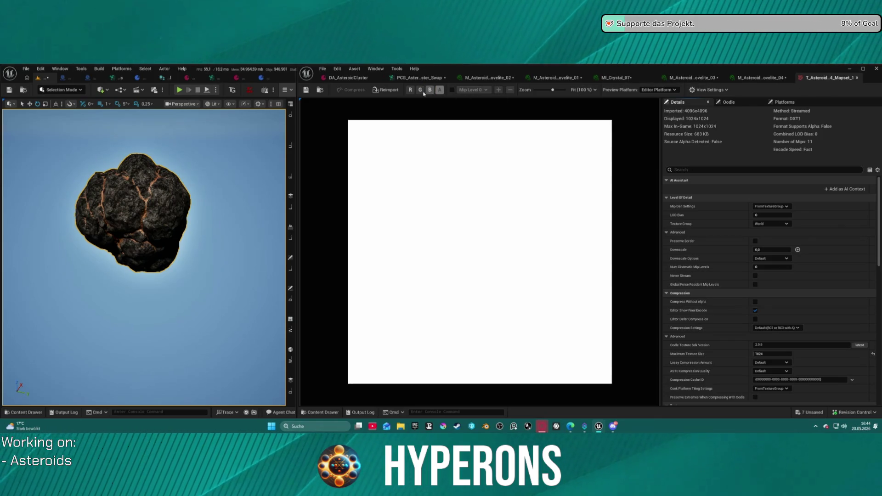
left_click(411, 90)
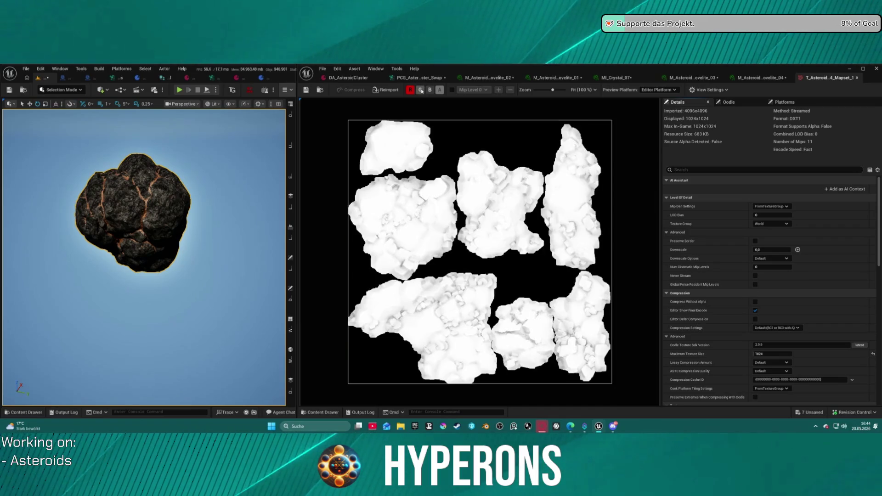
left_click(420, 90)
left_click(430, 90)
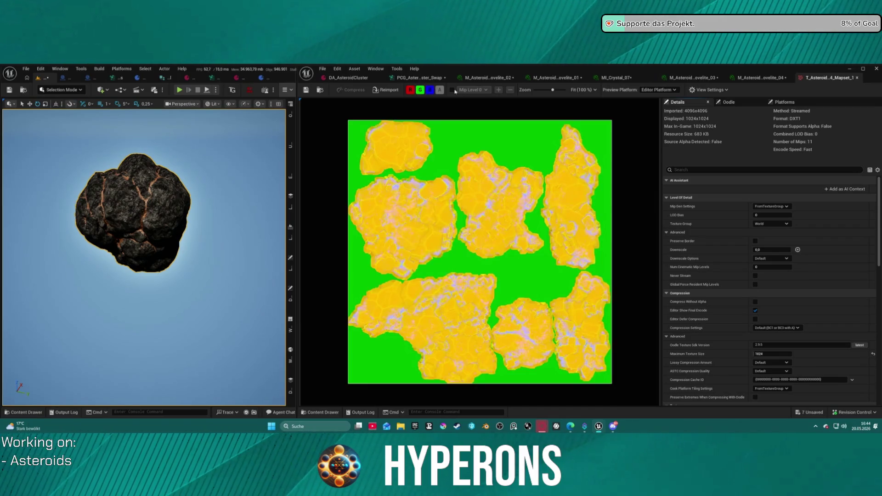
middle_click(816, 79)
scroll(456, 256, "down", 6)
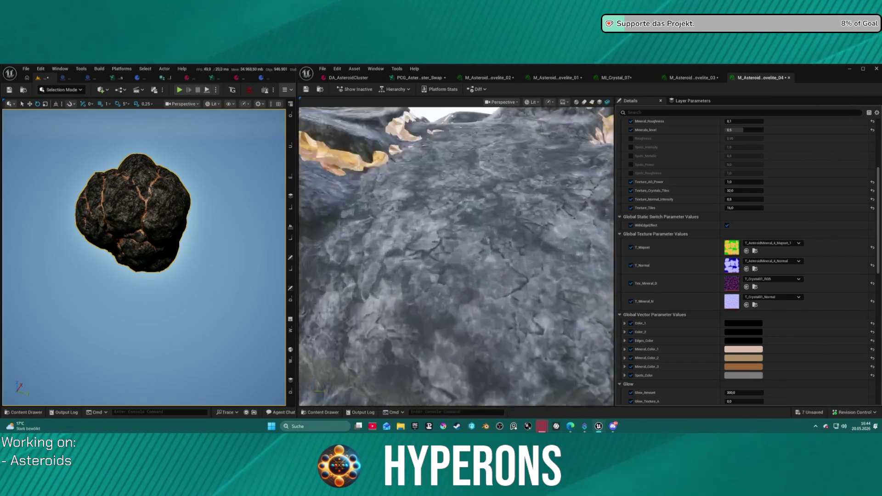
Step: Level the Pyrovelite_04 preview and show the Crystal materials folder in the Content Drawer
left_click_drag(456, 257, 462, 238)
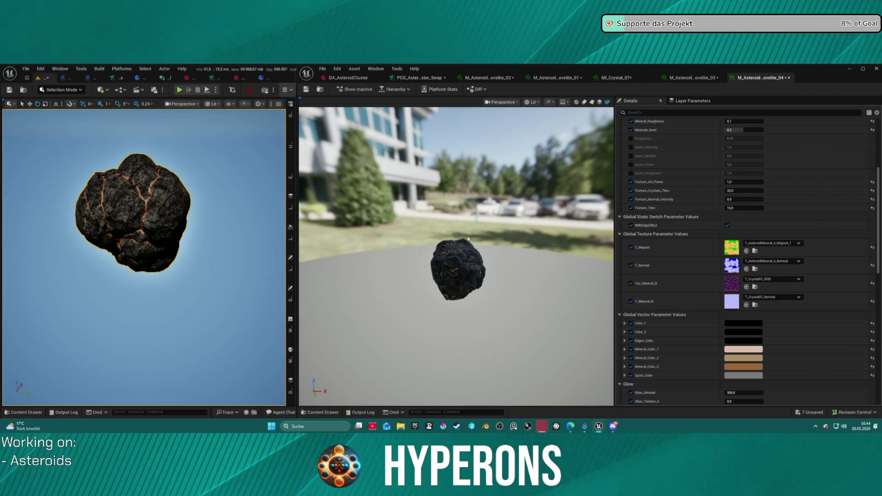
key("ctrl+space")
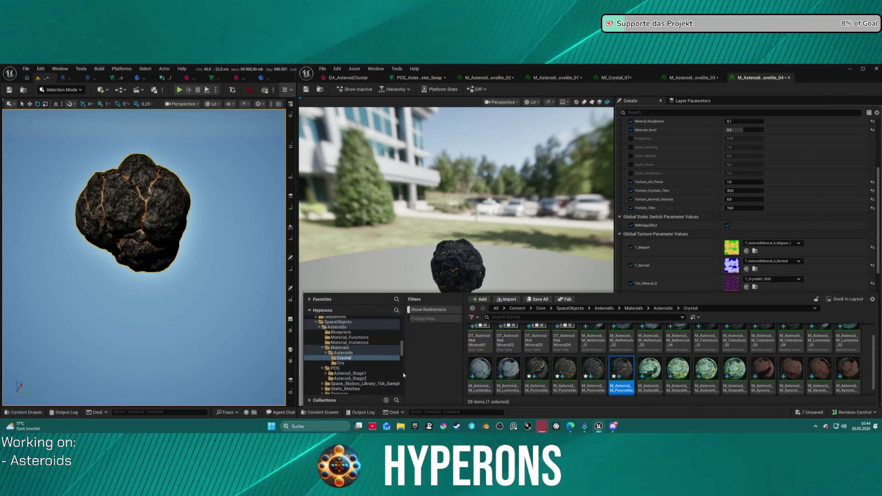
scroll(388, 350, "up", 4)
scroll(337, 354, "up", 3)
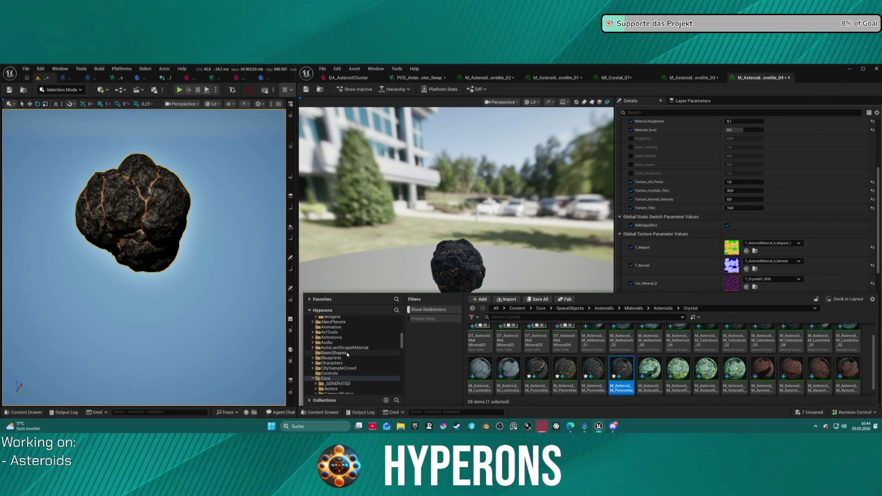
scroll(353, 358, "up", 4)
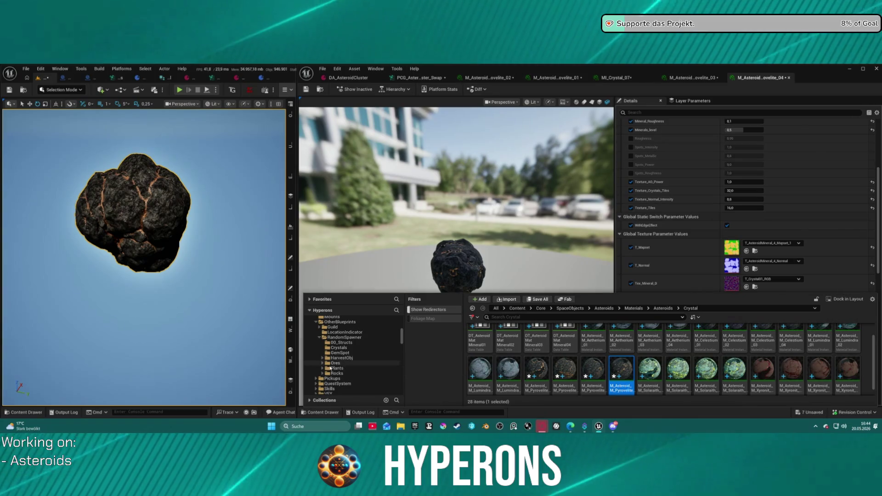
Step: Open the Rocks folder, enlarge the Content Drawer and start scrolling its assets
left_click(337, 373)
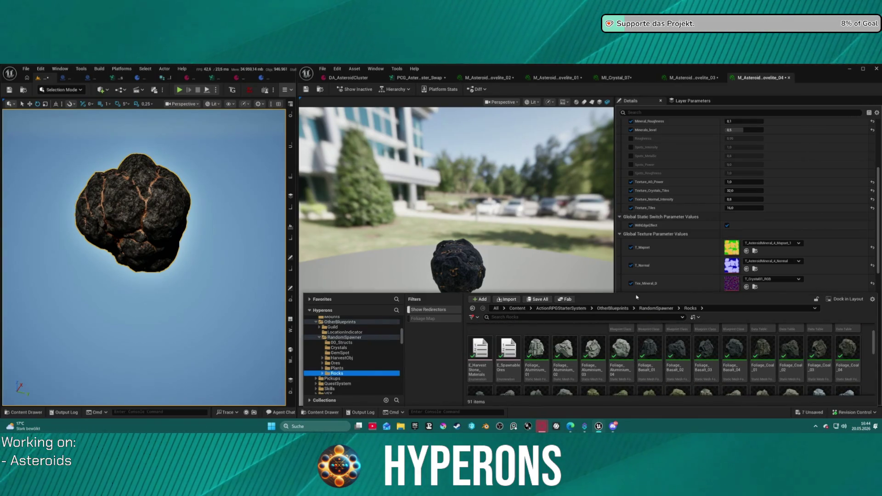
left_click_drag(619, 294, 619, 131)
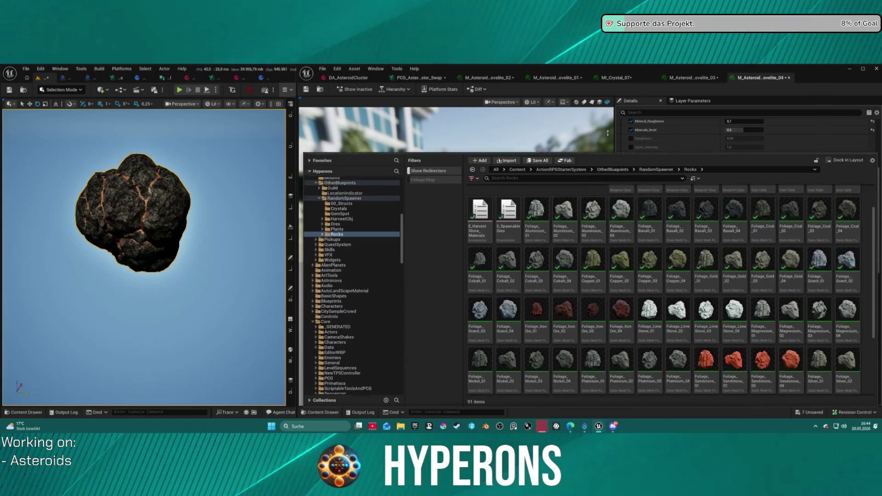
scroll(683, 299, "down", 1)
scroll(683, 299, "up", 2, "ctrl")
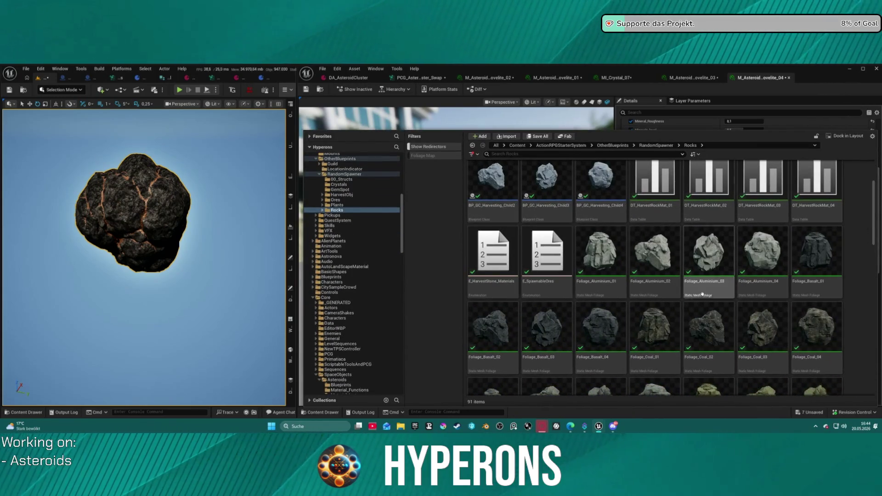
scroll(673, 283, "down", 1)
scroll(673, 283, "down", 1)
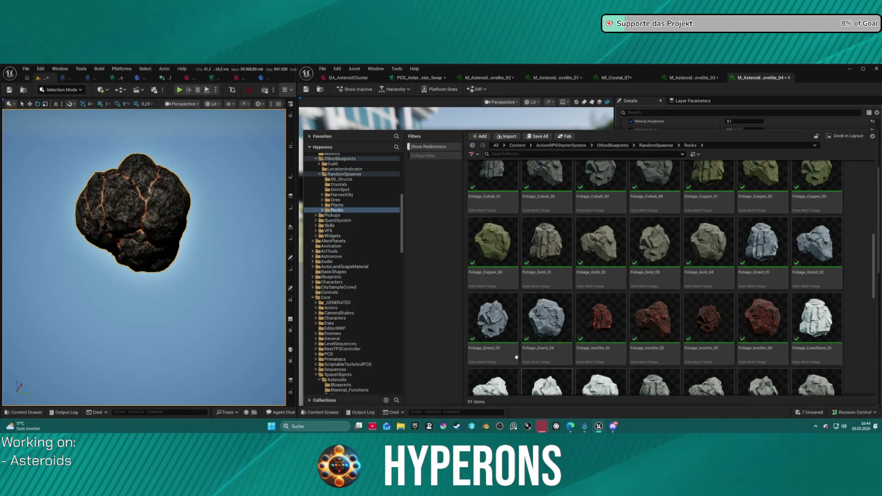
Step: Scroll through the rest of the 91 rock assets, then close the Content Drawer
scroll(516, 357, "down", 2)
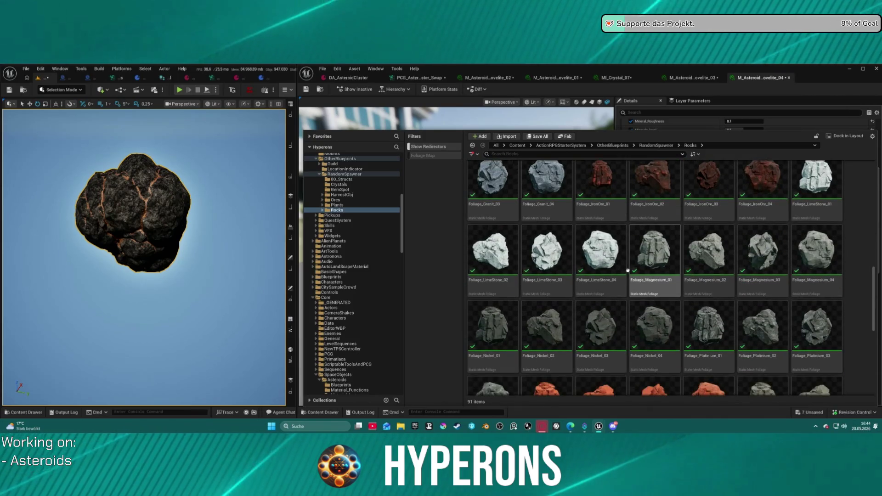
scroll(627, 270, "down", 3, "ctrl")
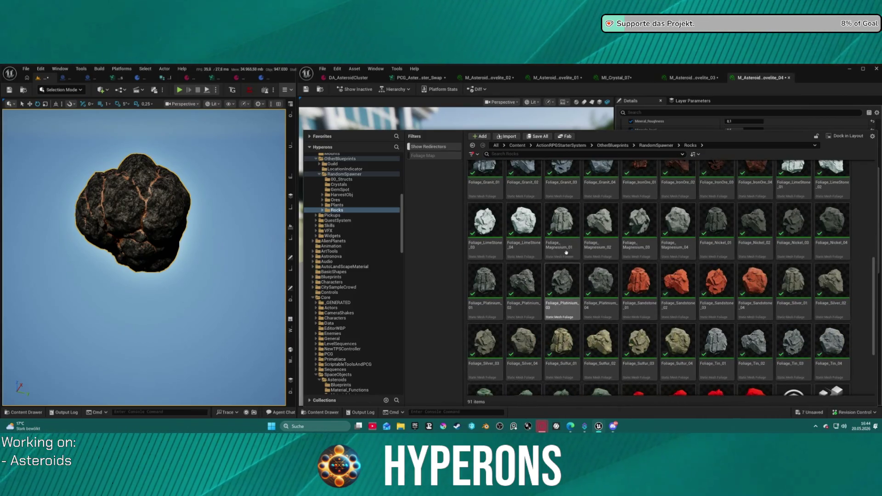
scroll(566, 252, "down", 1)
scroll(583, 276, "up", 3)
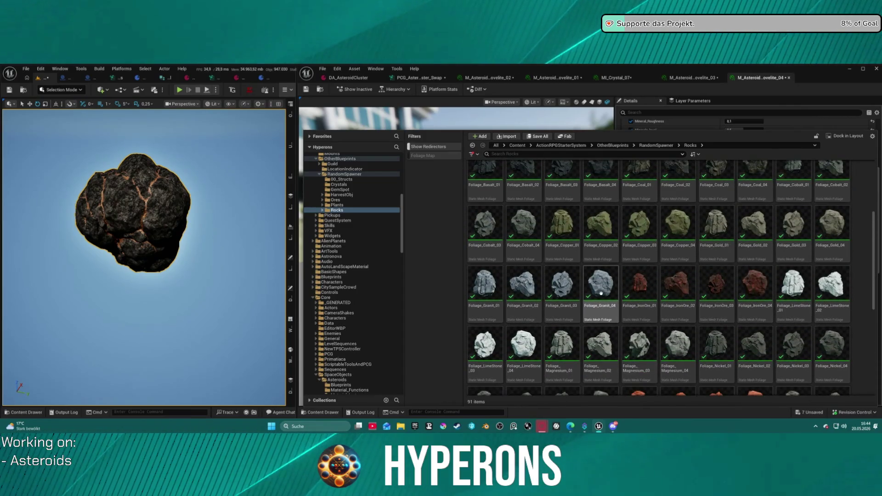
scroll(645, 294, "down", 2)
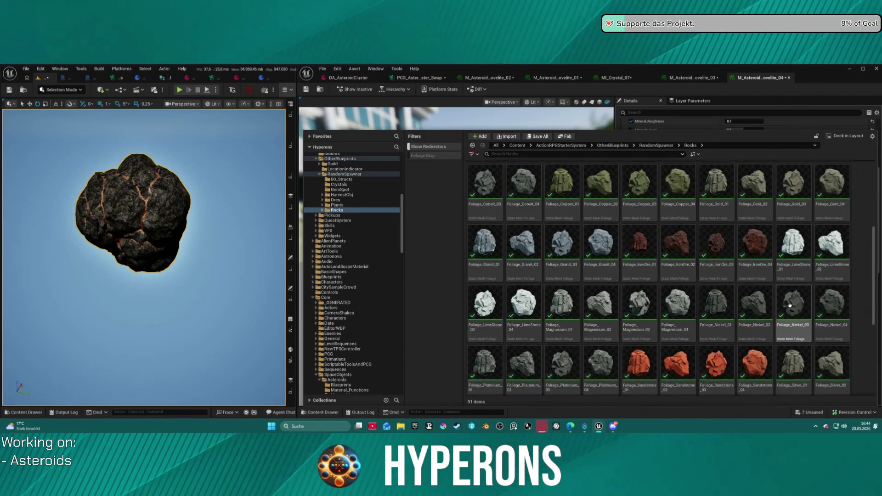
scroll(699, 316, "down", 1)
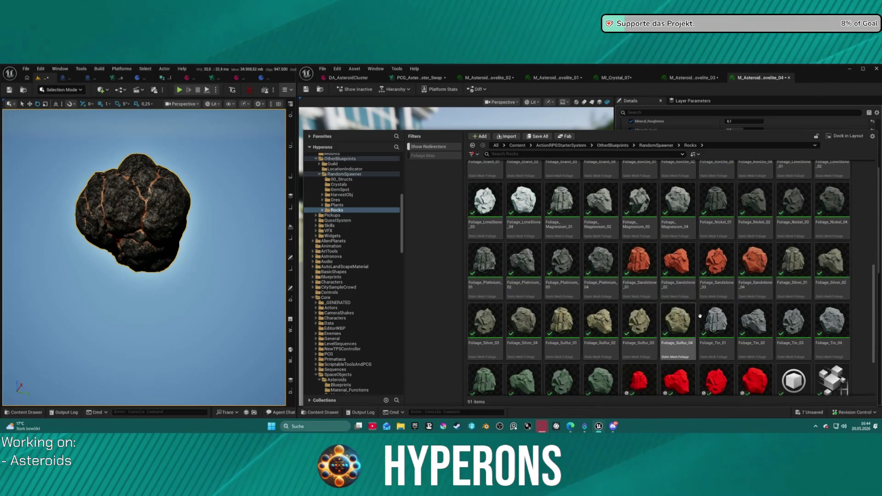
scroll(666, 323, "down", 1)
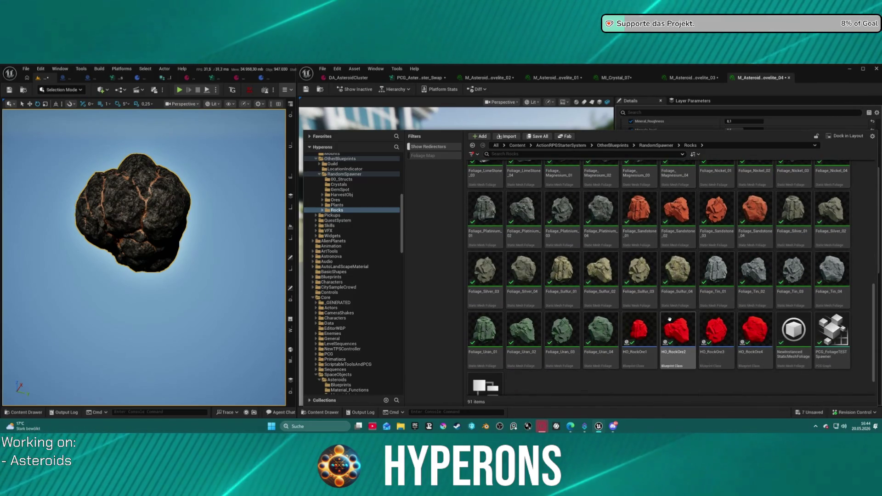
mouse_move(669, 320)
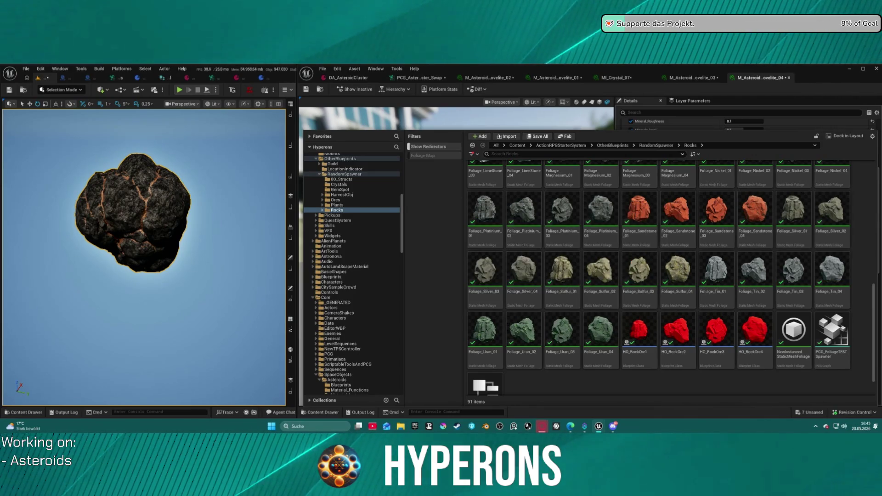
scroll(616, 272, "down", 3, "ctrl")
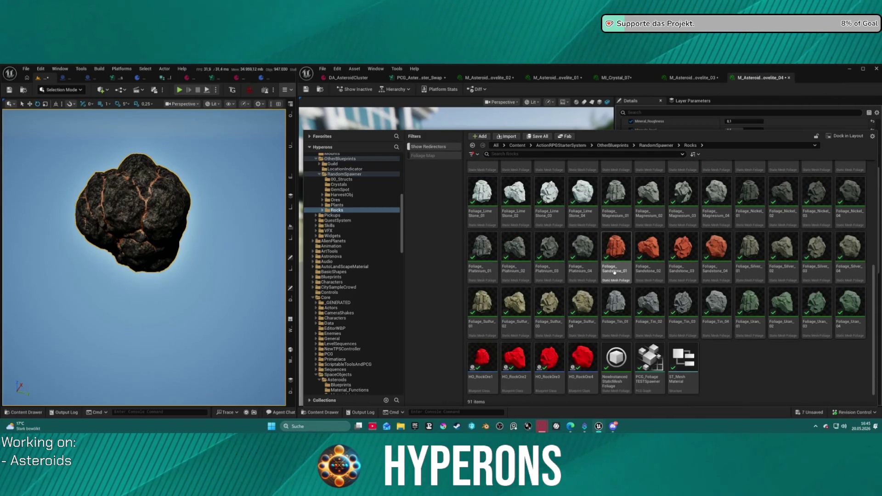
scroll(615, 272, "up", 1, "ctrl")
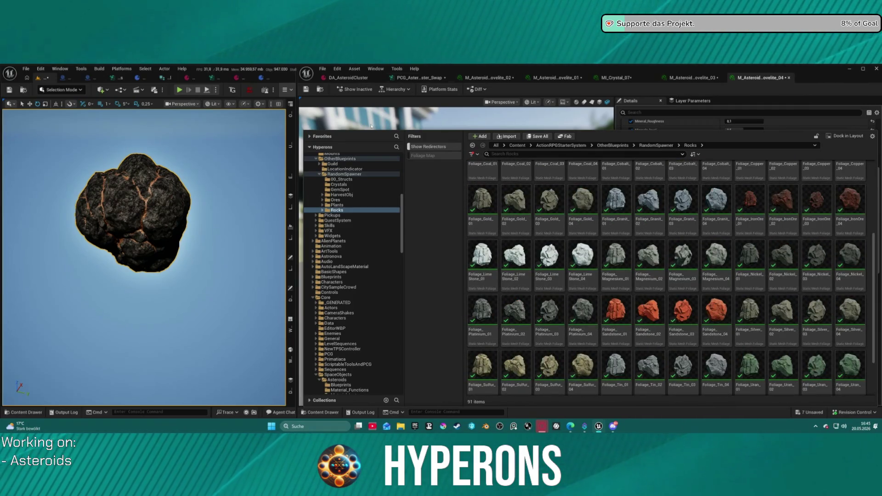
left_click(407, 122)
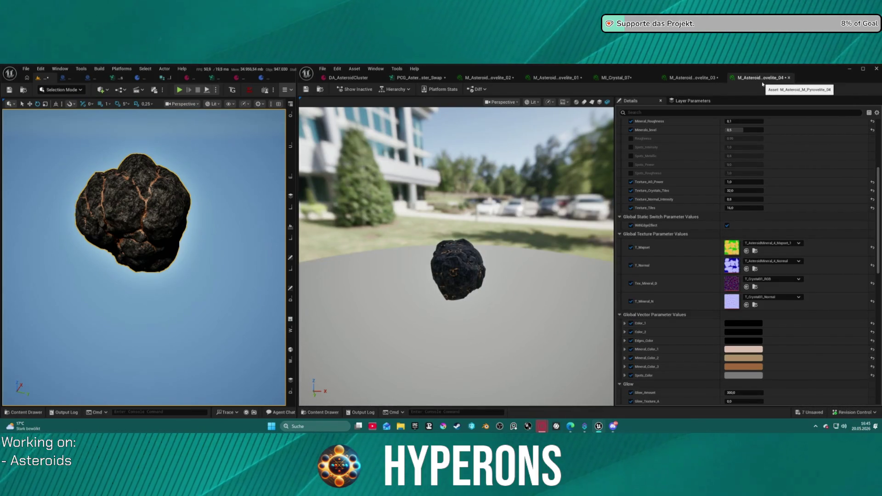
Step: Close the Pyrovelite_04, _03, _01, _02 and MI_Crystal_07 material editor tabs
middle_click(762, 82)
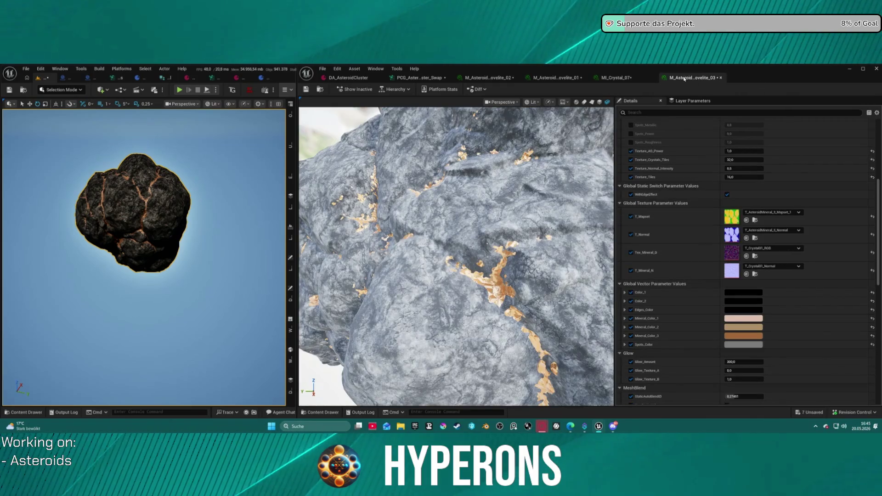
middle_click(684, 79)
middle_click(588, 81)
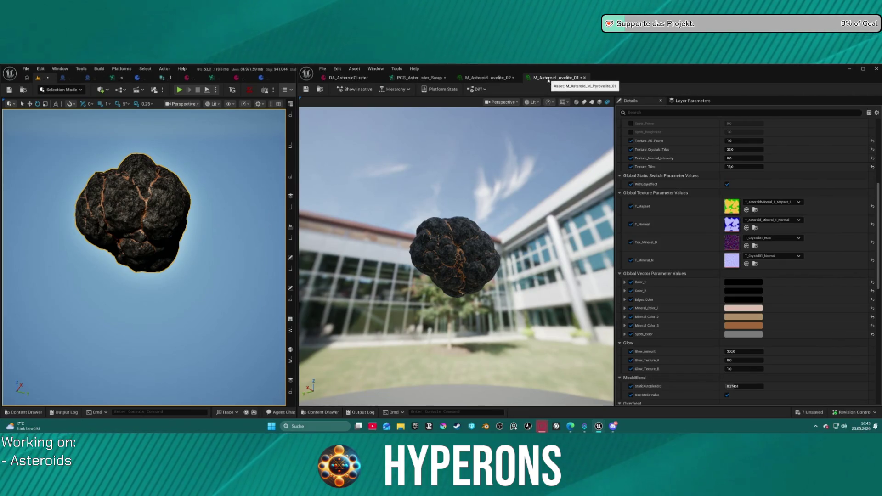
middle_click(548, 79)
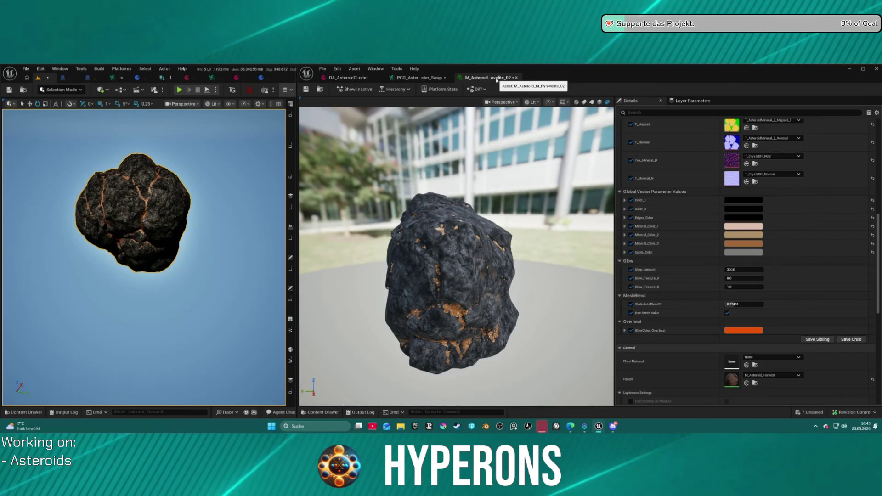
middle_click(496, 79)
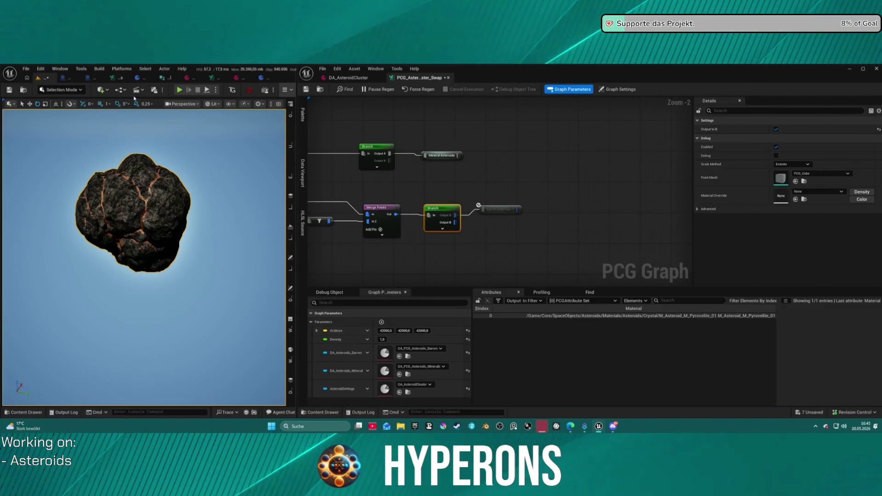
Step: Swing the level view back and switch to the DA_AsteroidCluster data asset
mouse_move(192, 158)
left_mouse_down()
mouse_move(174, 183)
mouse_move(189, 215)
mouse_move(179, 221)
mouse_move(168, 207)
mouse_move(154, 221)
left_mouse_up()
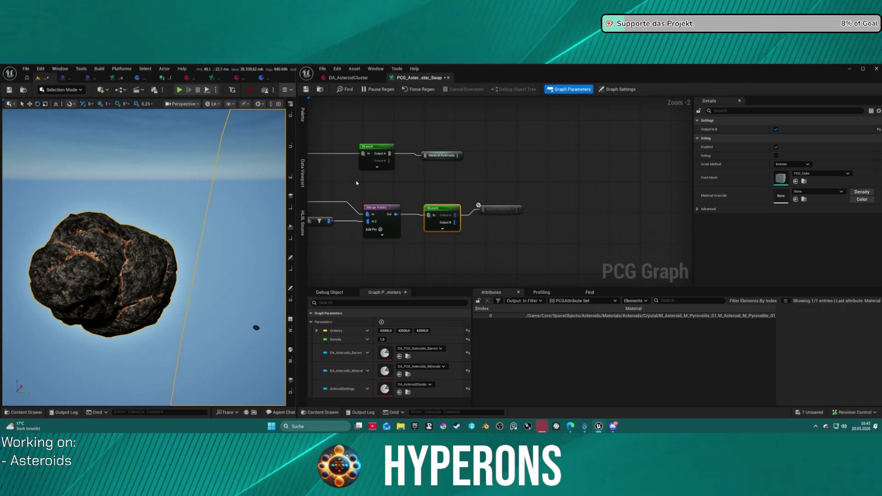
left_click(345, 81)
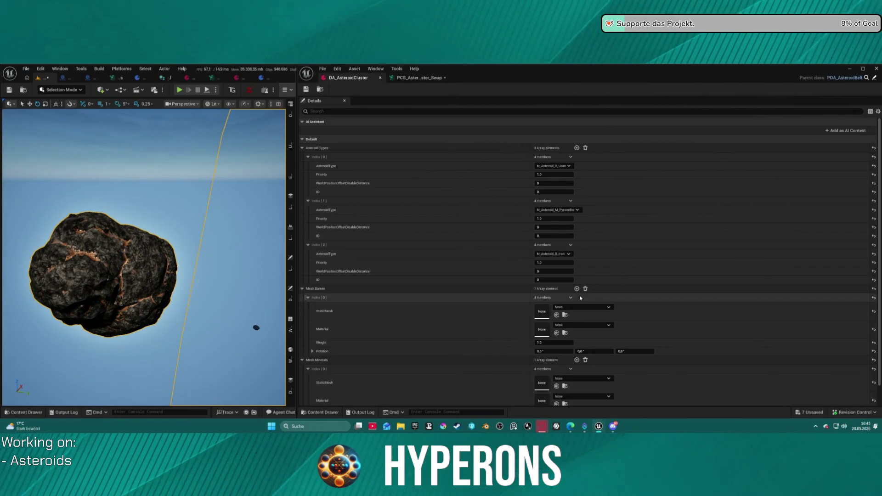
Step: Preview Aetherium, Celestium, Lumindra, Pyrovelite, Solarath and Xyronit on index [1], then choose M_Asteroid_B_Uran
left_click(555, 211)
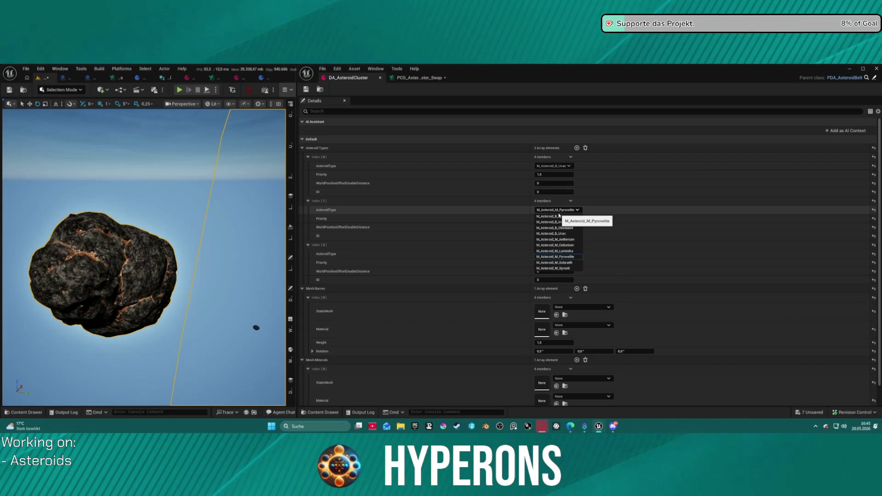
left_click(568, 240)
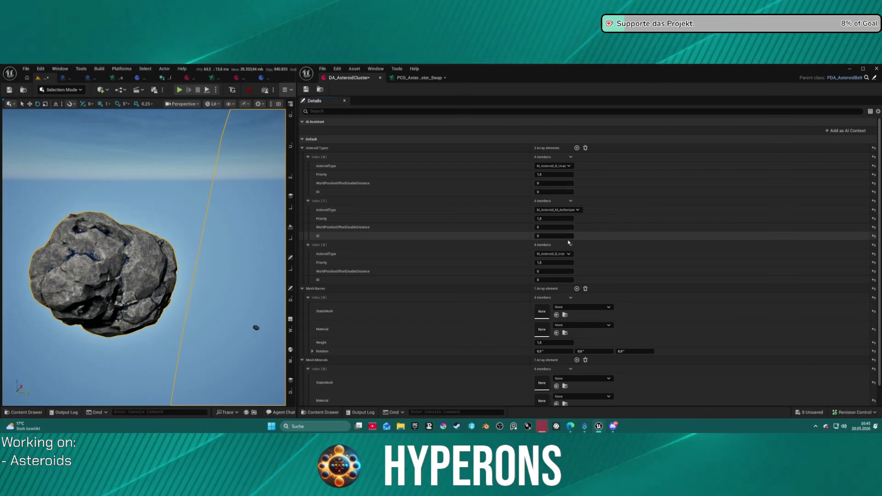
left_click(555, 210)
left_click(566, 246)
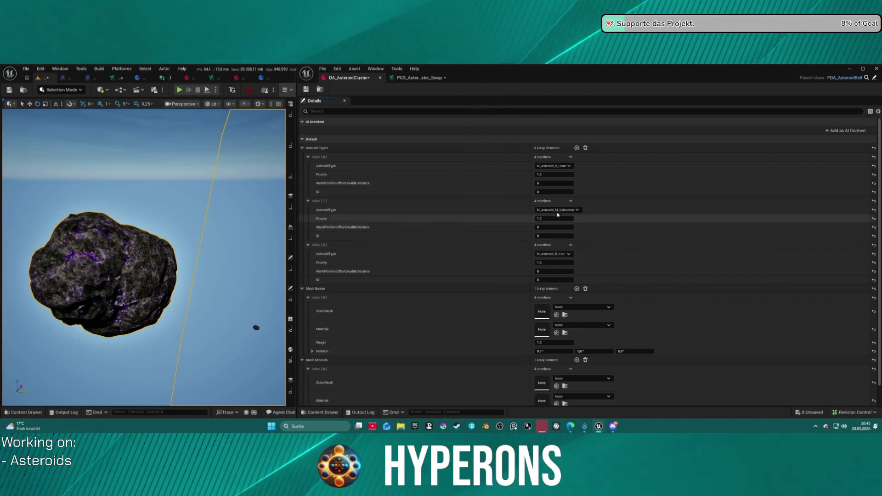
left_click(557, 210)
left_click(575, 251)
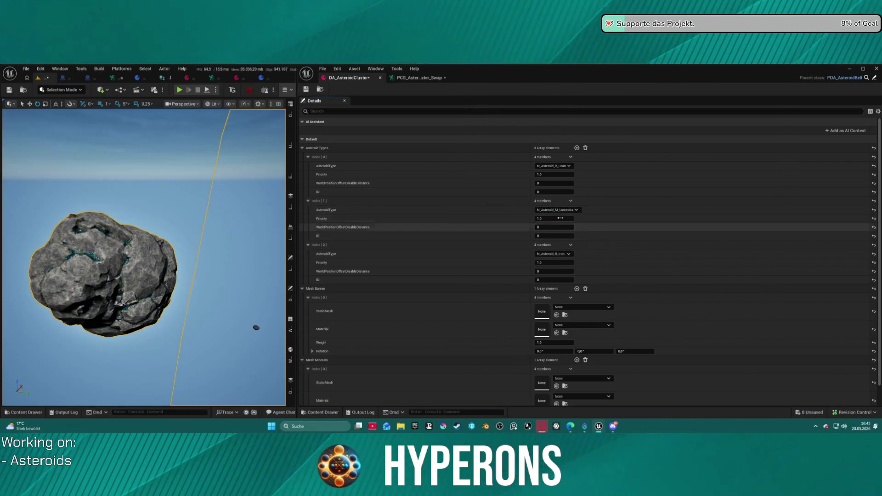
left_click(557, 210)
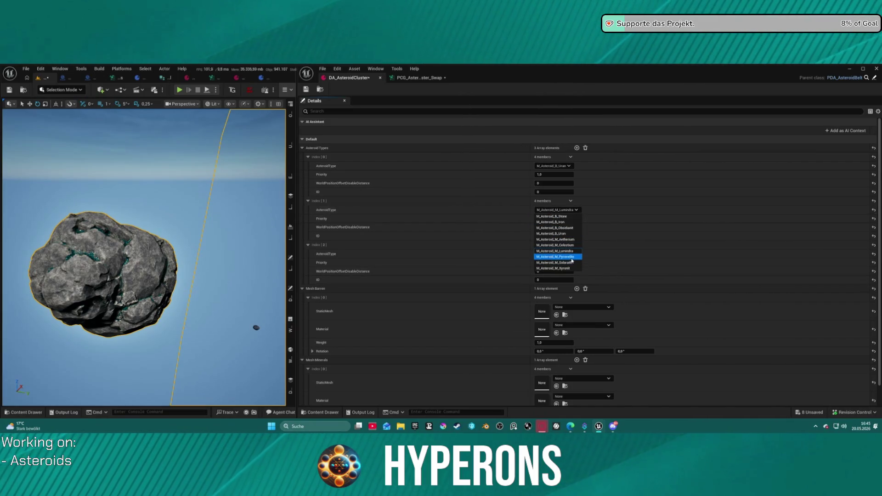
left_click(572, 257)
left_click(557, 210)
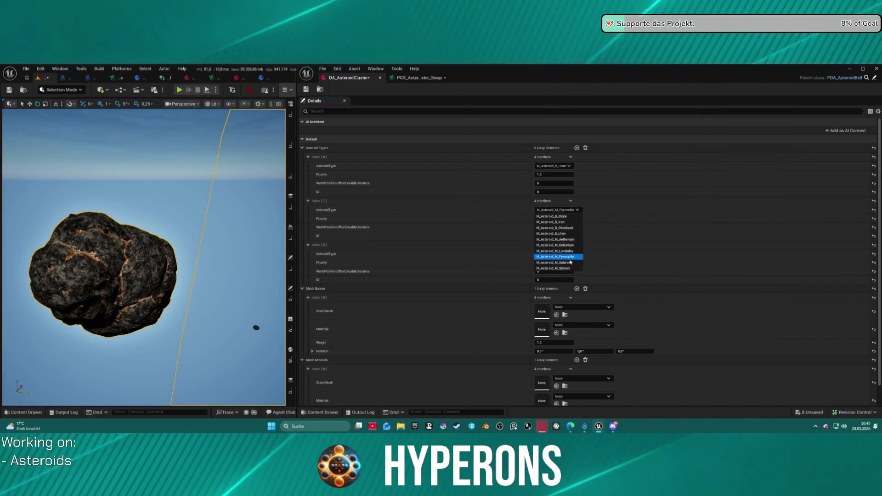
left_click(570, 262)
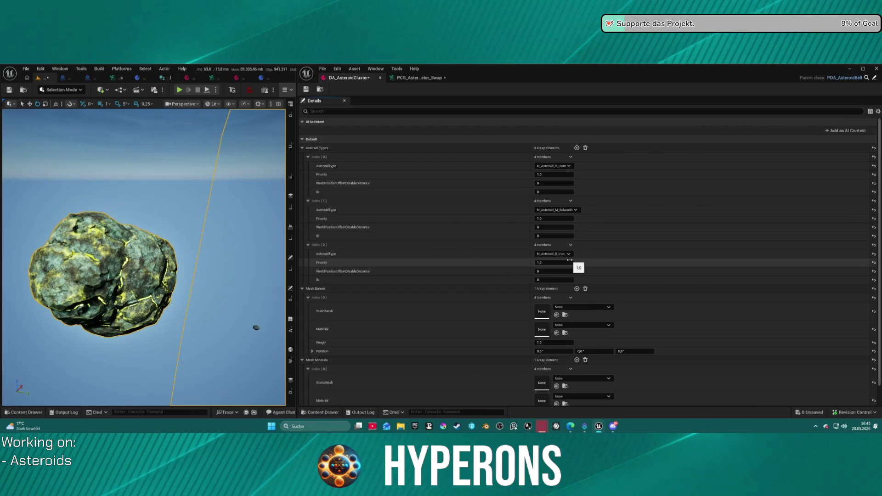
left_click(555, 210)
left_click(570, 268)
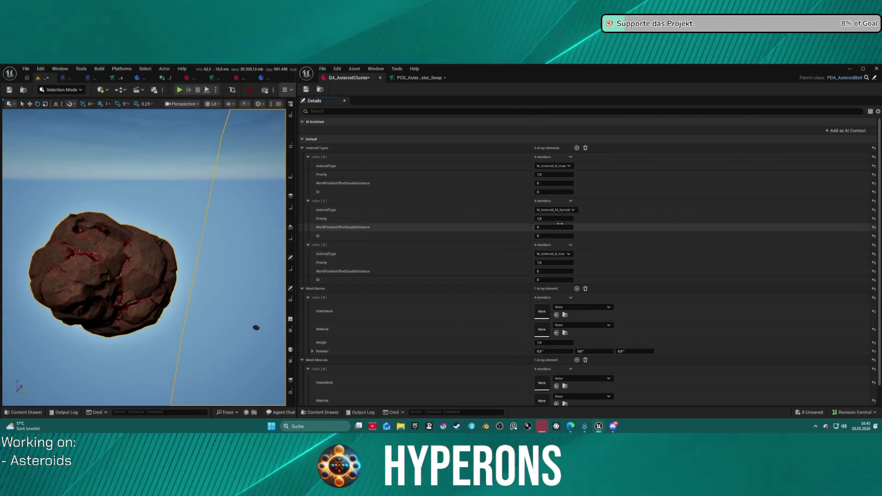
left_click(557, 210)
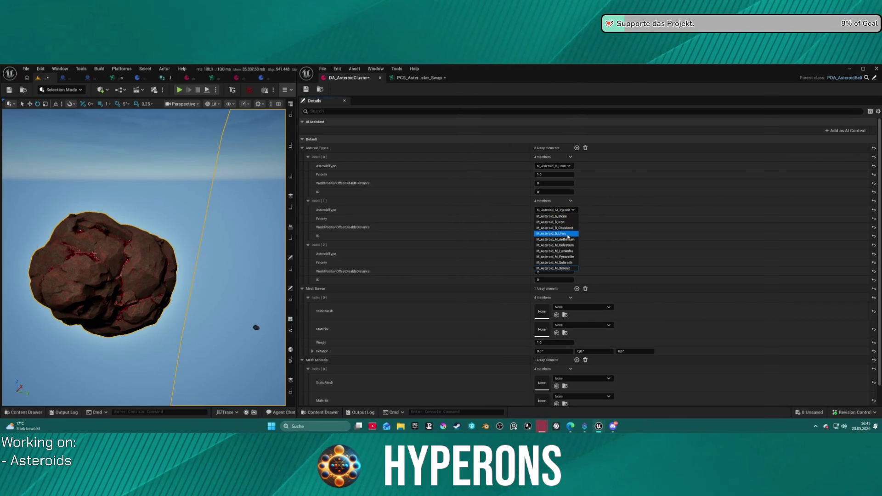
left_click(567, 234)
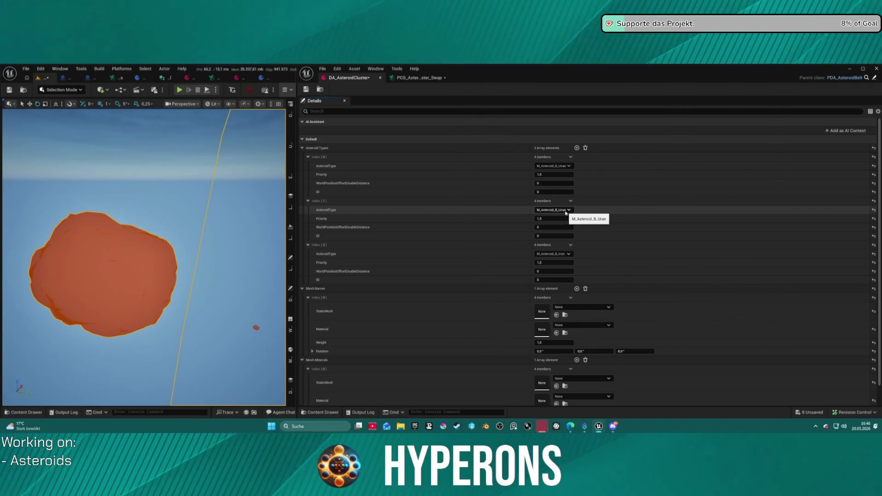
Step: Try the Iron and Stone materials on index [1], then return it to M_Asteroid_B_Uran
left_click(566, 212)
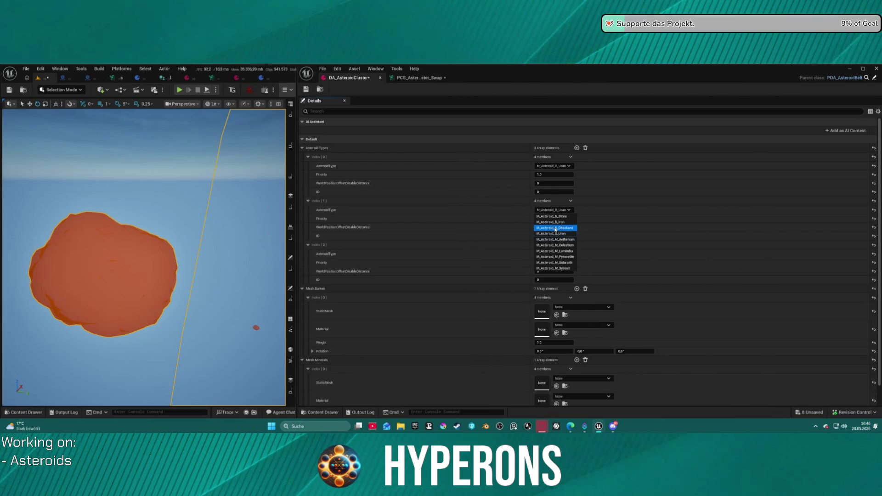
left_click(555, 228)
left_click(554, 210)
left_click(556, 222)
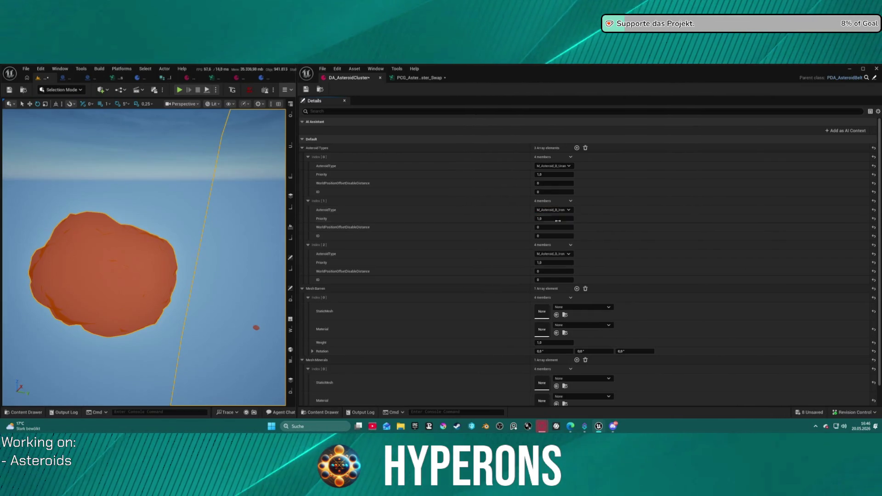
left_click(553, 210)
left_click(557, 222)
left_click(553, 210)
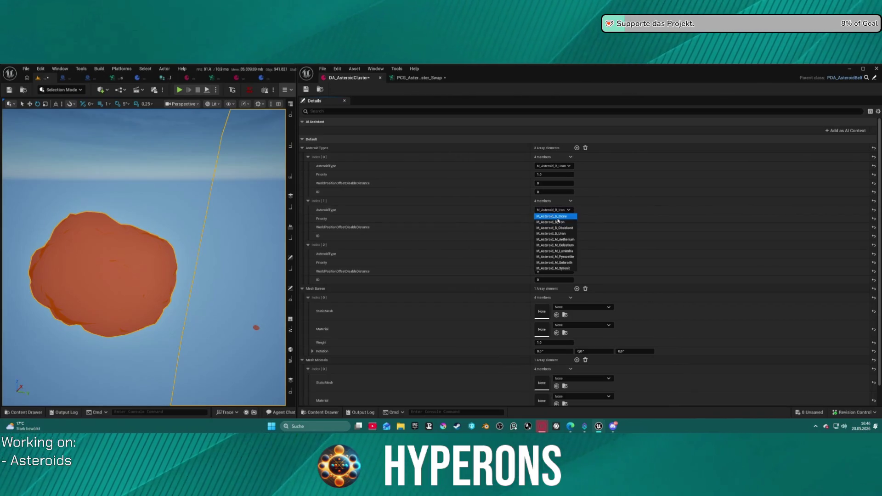
left_click(557, 216)
left_click(553, 210)
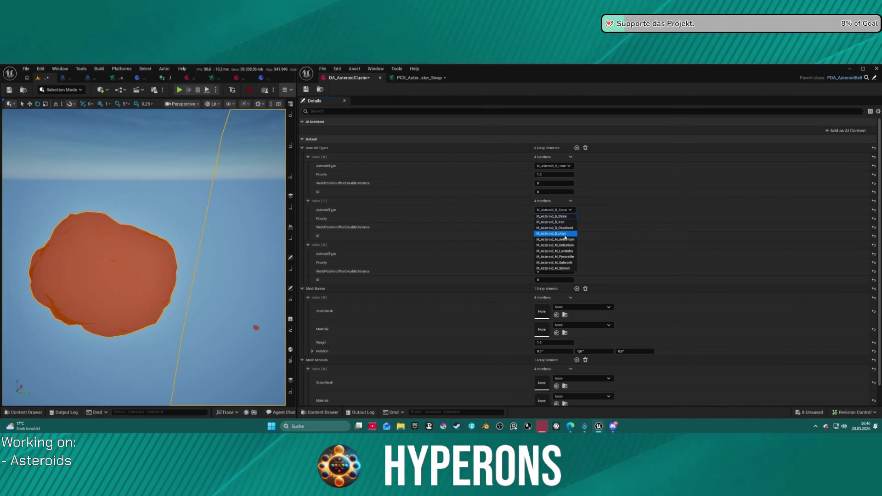
left_click(565, 234)
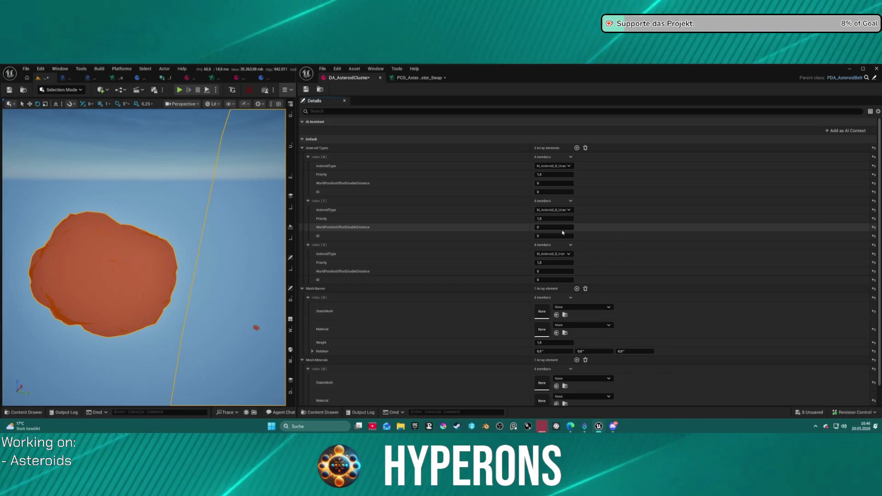
left_click(405, 78)
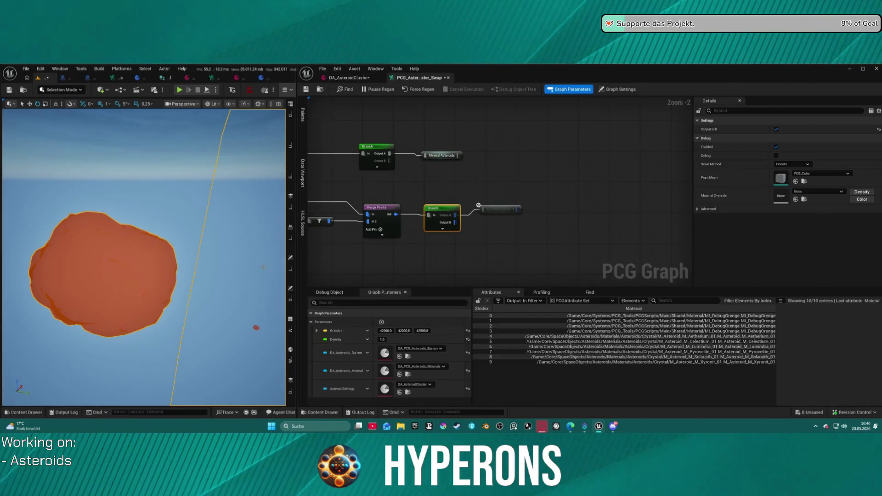
scroll(406, 174, "down", 2)
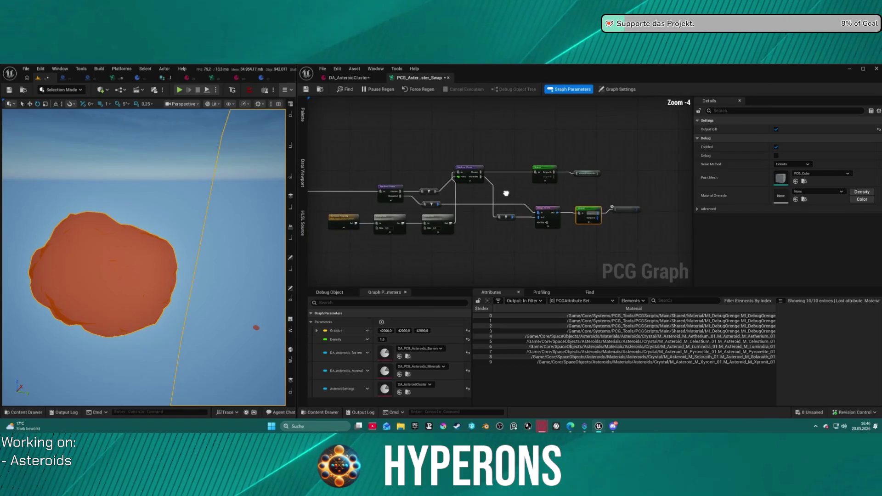
scroll(409, 160, "down", 2)
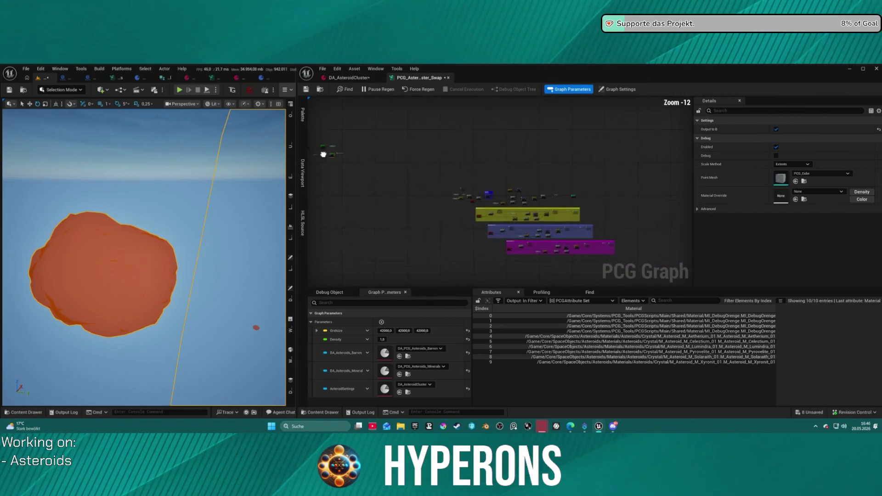
scroll(409, 159, "up", 5)
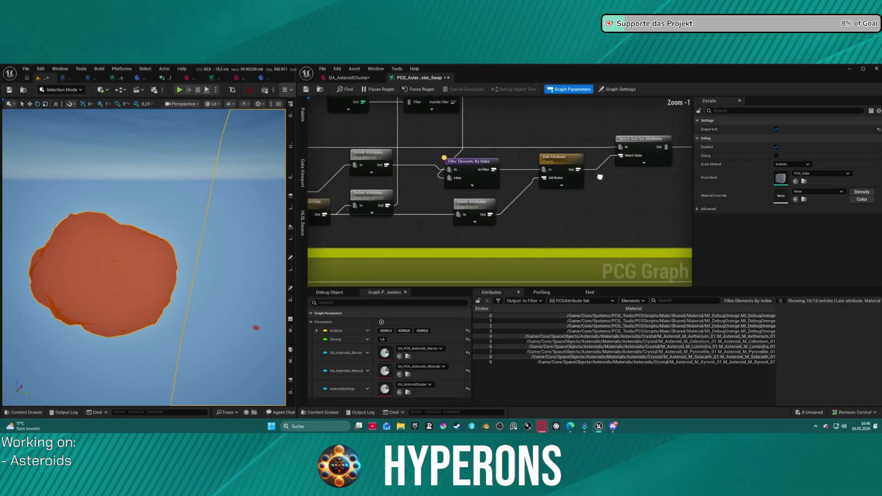
left_click_drag(640, 168, 402, 112)
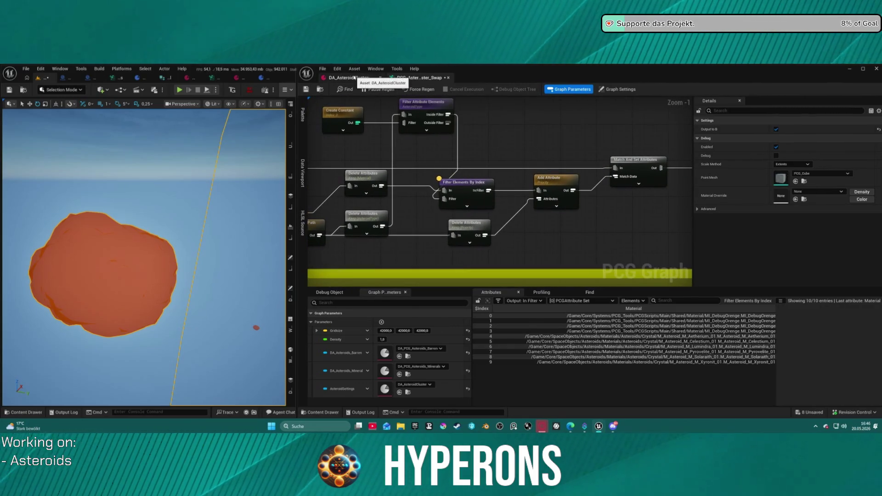
left_click(355, 77)
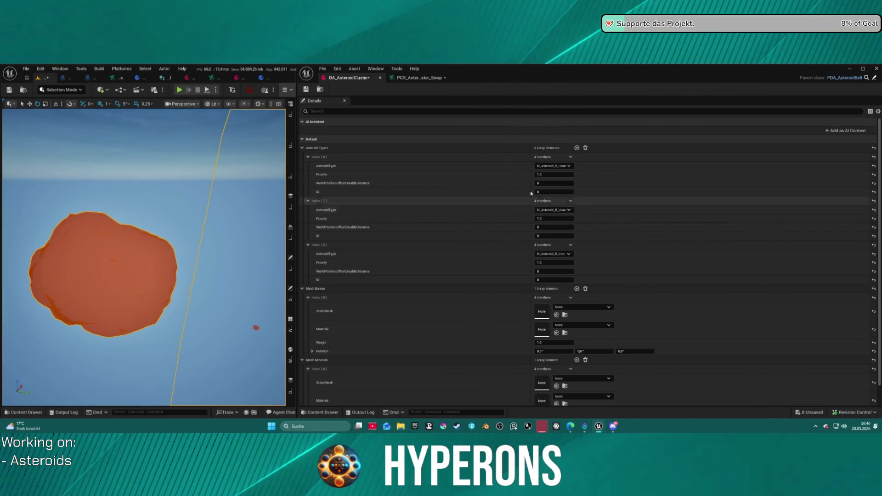
left_click(419, 77)
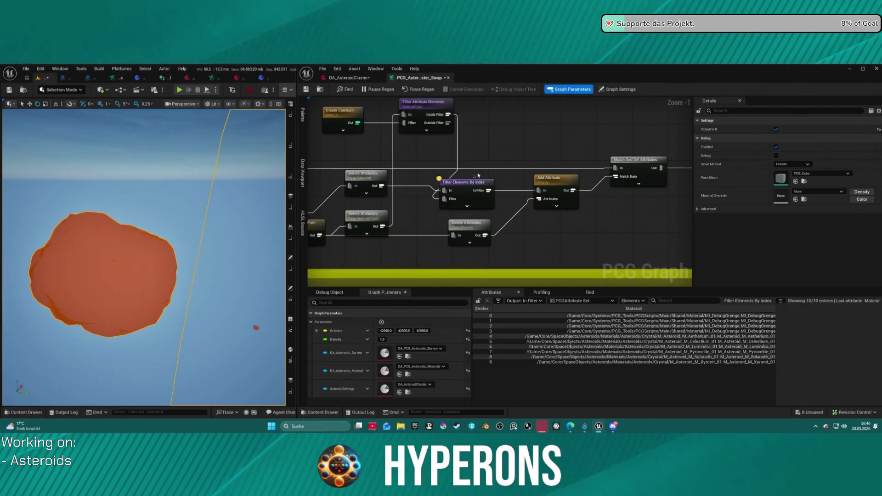
Step: Tidy the graph by nudging the Filter Elements By Index node and the reroute node
left_click_drag(467, 189, 489, 189)
right_click(473, 125)
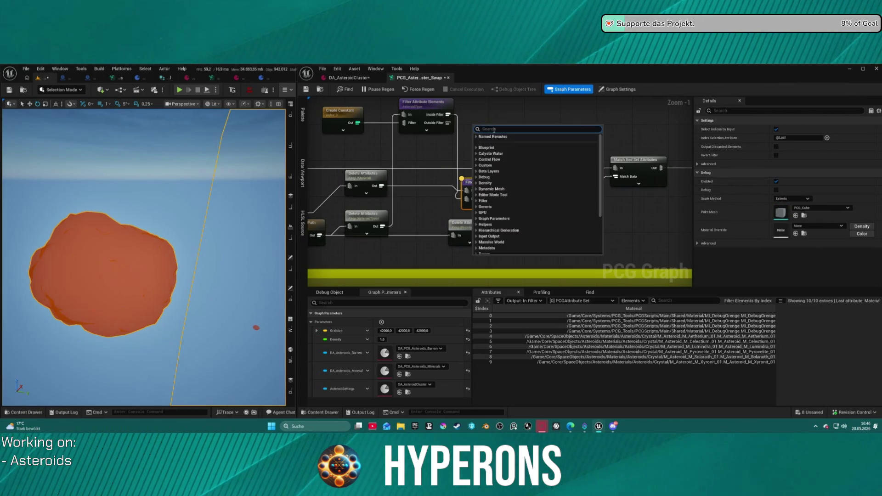
left_click(479, 121)
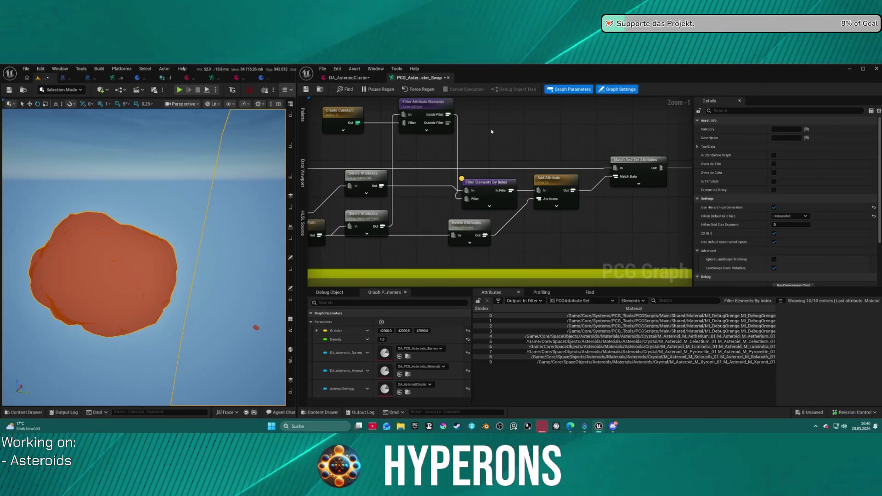
scroll(490, 146, "down", 3)
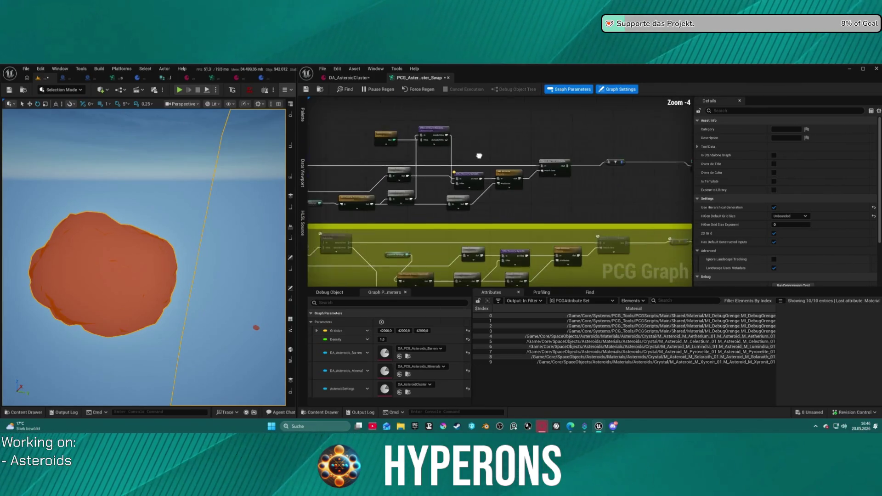
left_click_drag(525, 164, 518, 163)
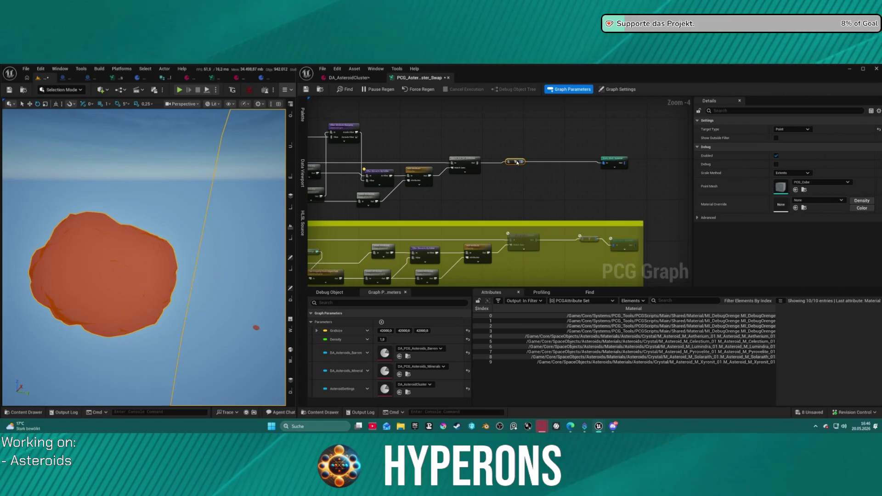
scroll(565, 160, "up", 1)
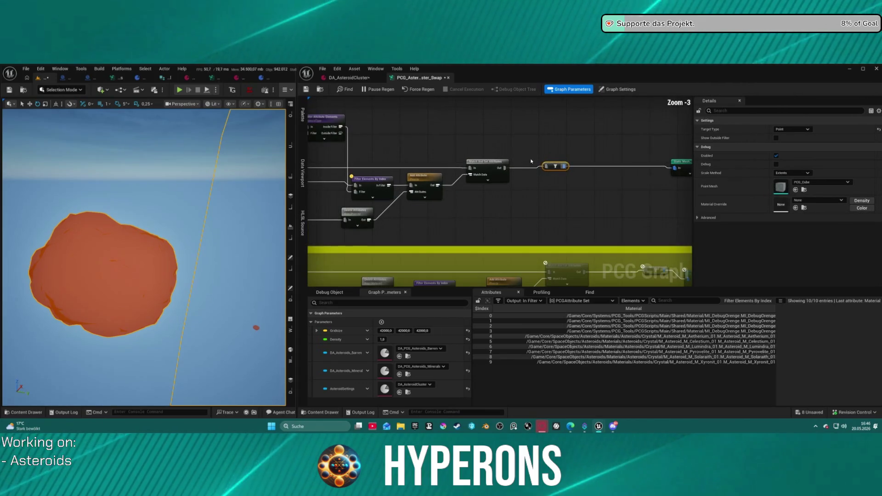
Step: Add a Switch node, expand its pins and place it above Match And Set Attributes
right_click(542, 124)
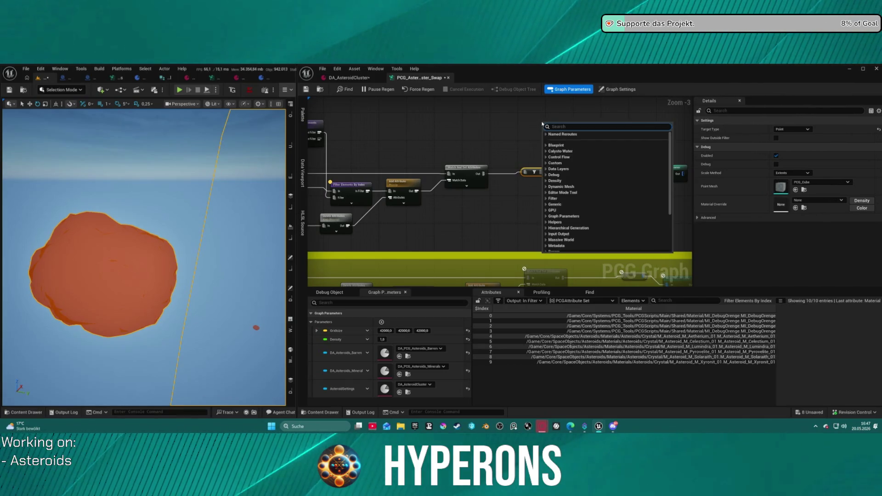
type("switch")
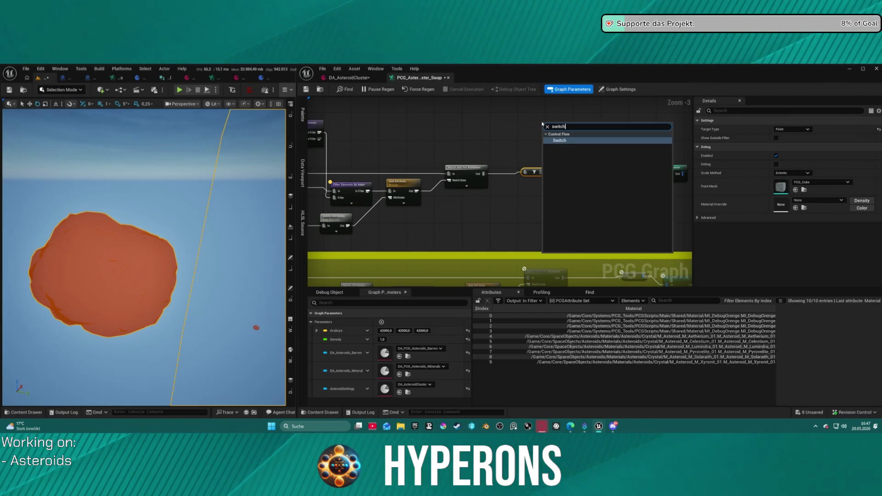
key("Return")
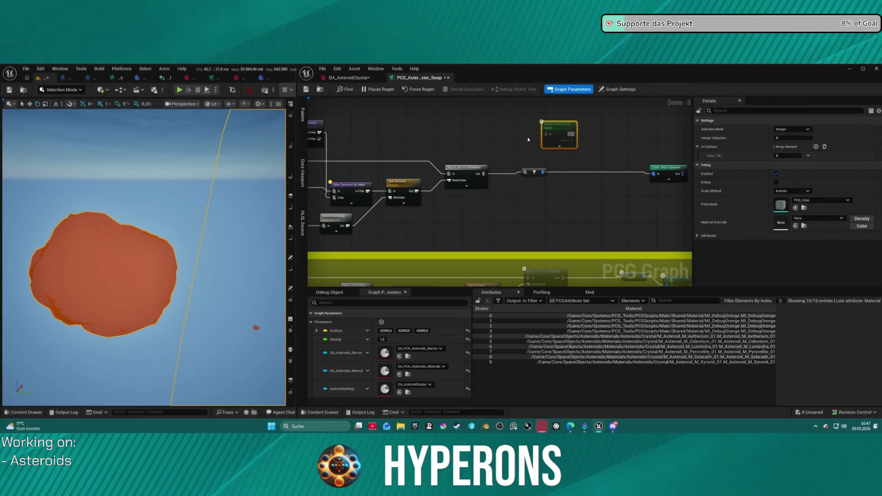
left_click(545, 147)
left_click_drag(565, 119, 510, 112)
scroll(505, 140, "up", 3)
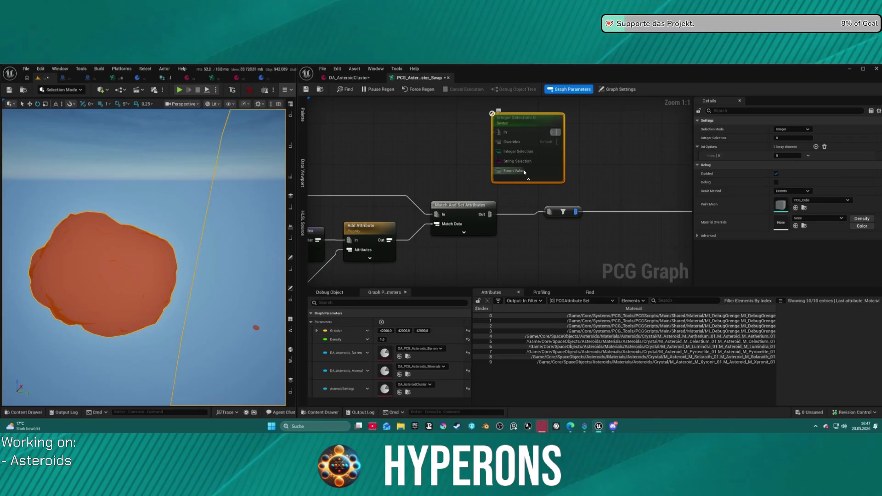
mouse_move(396, 162)
left_mouse_down()
mouse_move(532, 152)
mouse_move(456, 162)
left_mouse_up()
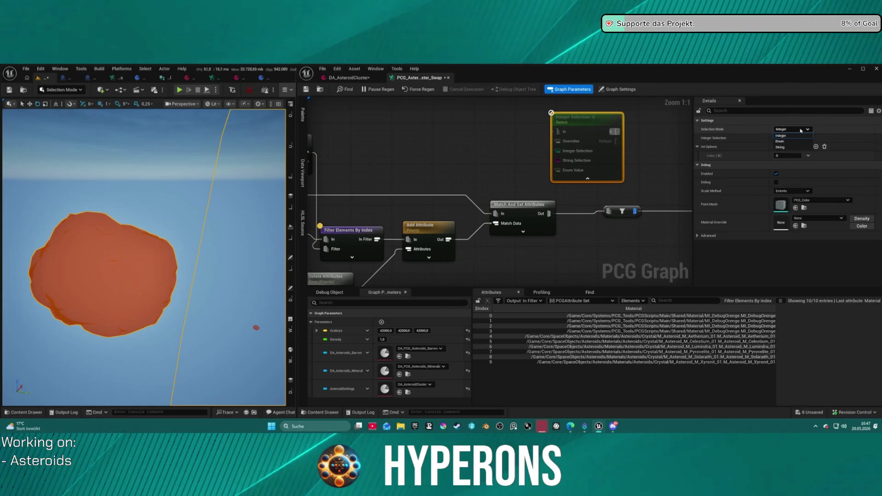
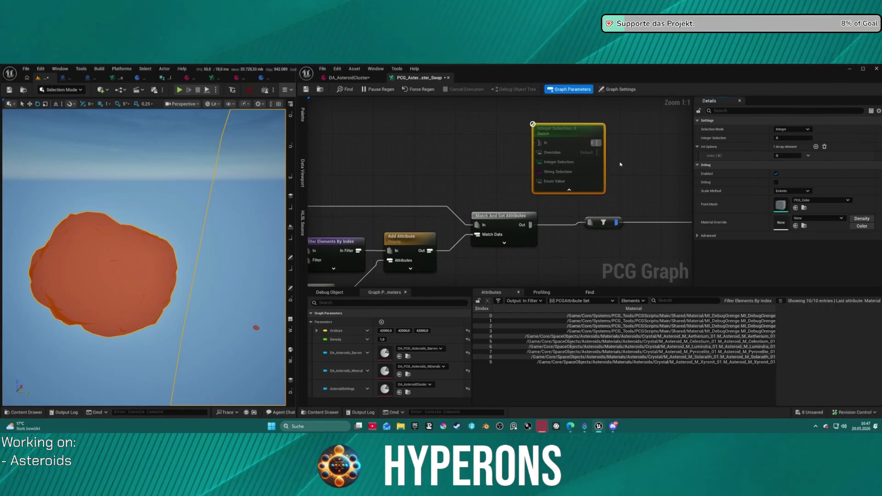
Step: Place a Branch node via the 'branch' search and expose its Overrides and Output to B pins
right_click(625, 165)
type("branch")
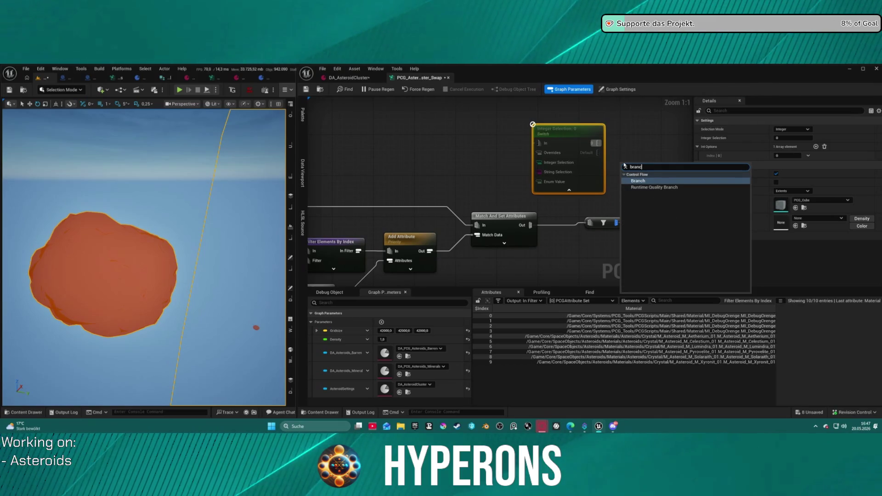
key("Return")
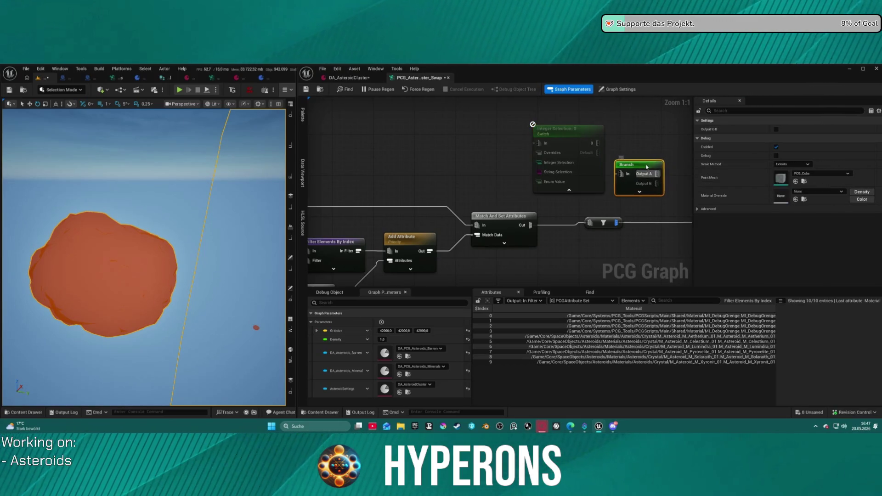
left_click(639, 192)
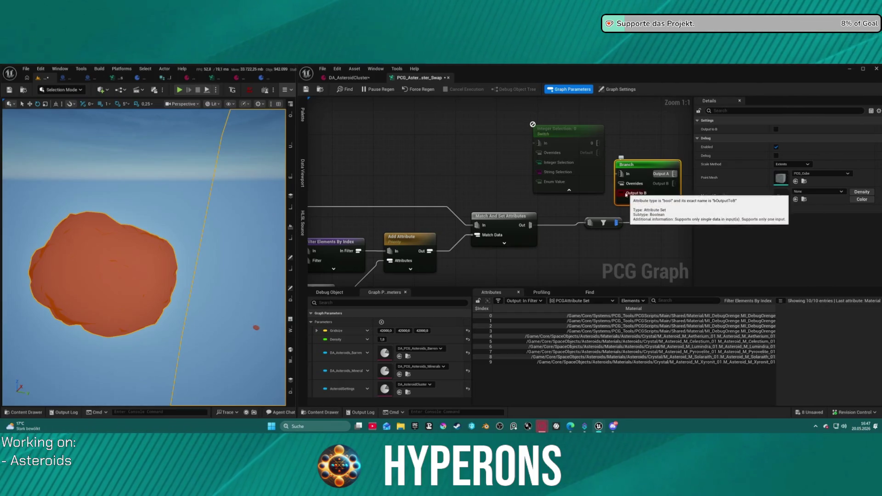
left_click_drag(397, 136, 541, 124)
mouse_move(475, 154)
left_mouse_down()
mouse_move(487, 110)
mouse_move(506, 147)
mouse_move(496, 159)
left_mouse_up()
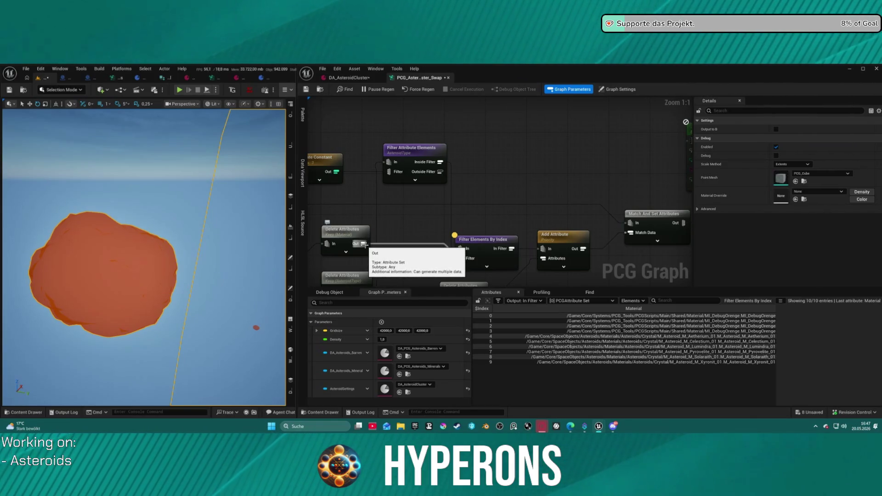
Step: Inspect the output data of Filter Attribute Elements, Filter Elements By Index and Add Attribute
left_click_drag(493, 236, 483, 177)
mouse_move(416, 202)
left_mouse_down()
mouse_move(400, 222)
mouse_move(459, 194)
mouse_move(526, 192)
mouse_move(512, 212)
mouse_move(435, 235)
left_mouse_up()
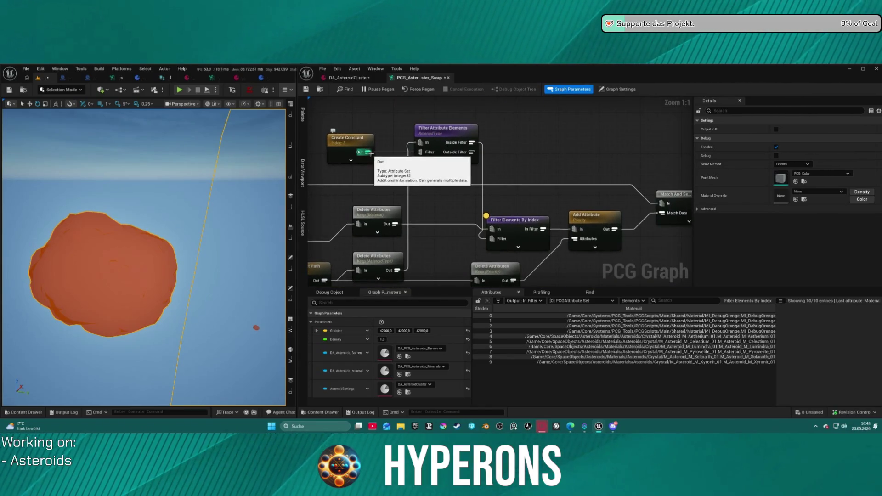
left_click(446, 142)
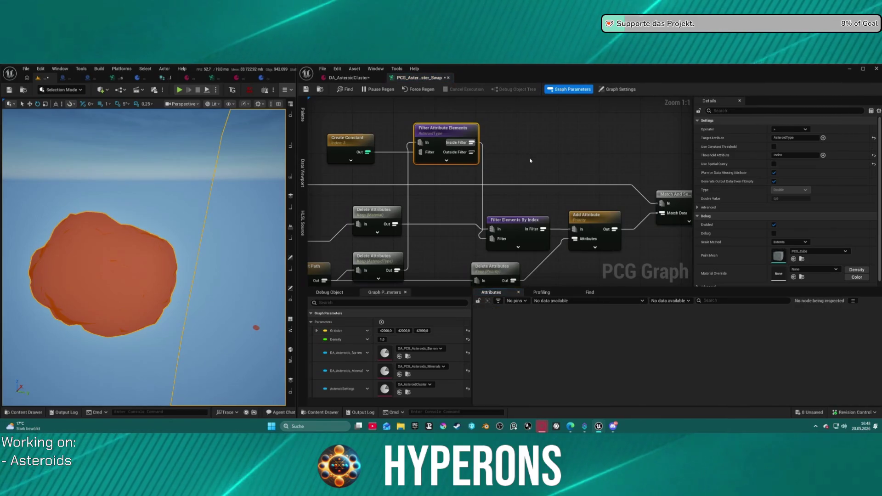
key("a")
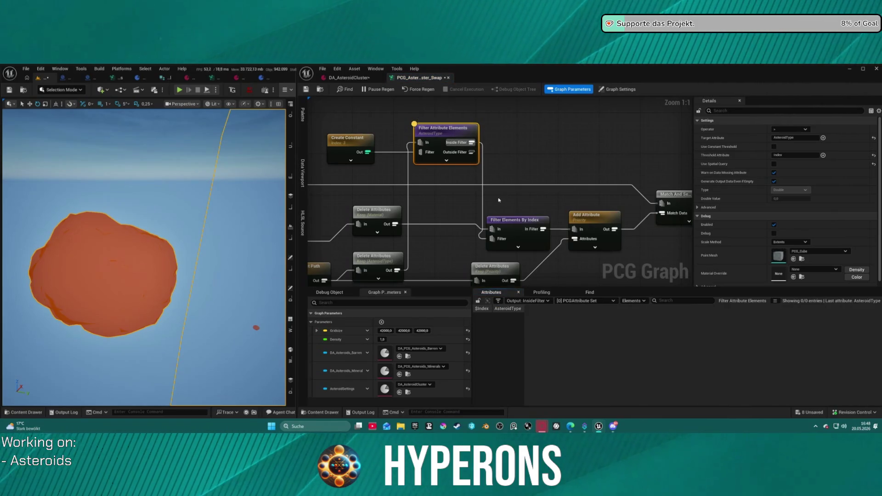
left_click(510, 222)
key("a")
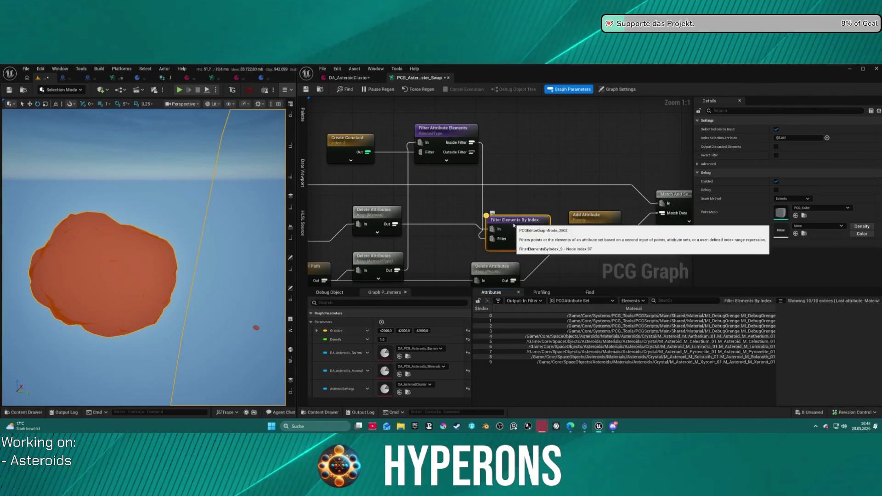
left_click_drag(542, 196, 373, 195)
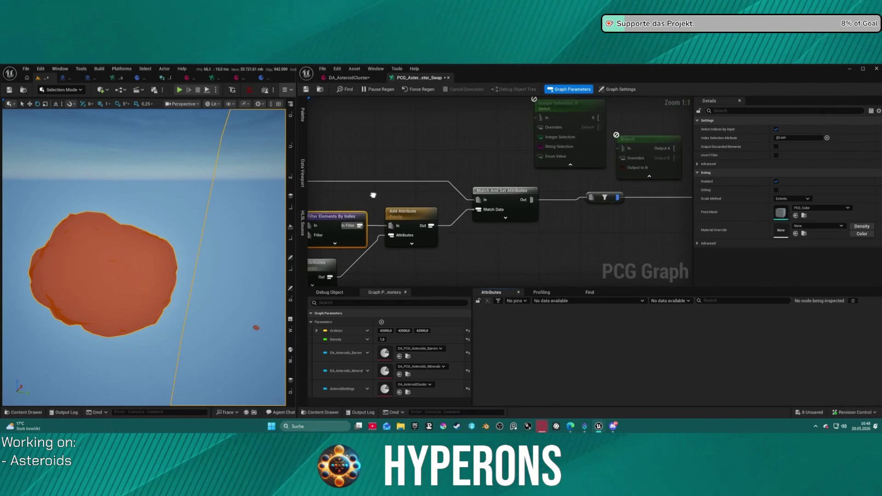
left_click(411, 212)
key("a")
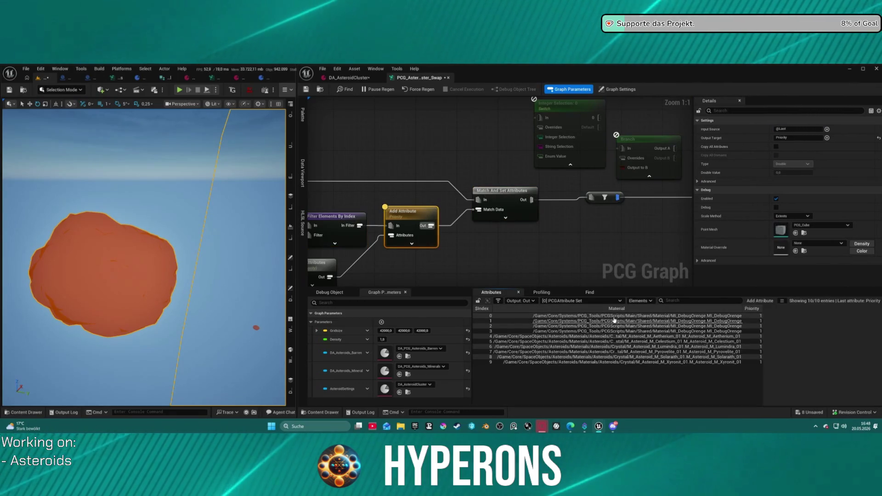
Step: Check the Delete Attributes node keeping Material, then list Match And Set Attributes' output points
left_click_drag(467, 243, 638, 216)
left_click_drag(501, 176, 501, 204)
left_click(505, 225)
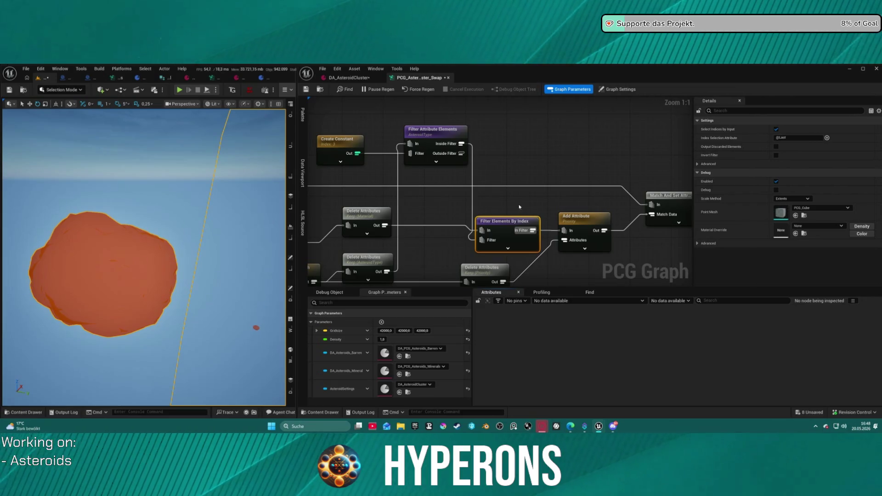
left_click(381, 214)
left_click_drag(667, 197, 530, 193)
left_click(530, 192)
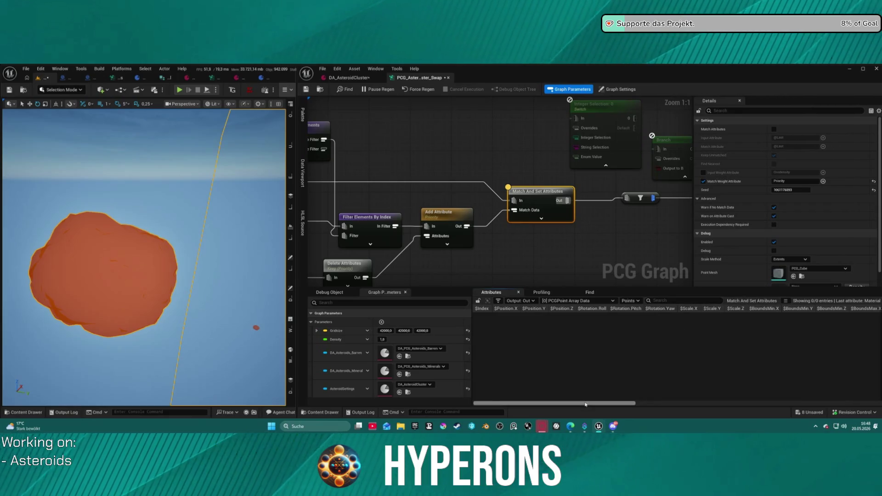
left_click_drag(586, 404, 605, 403)
scroll(492, 177, "down", 4)
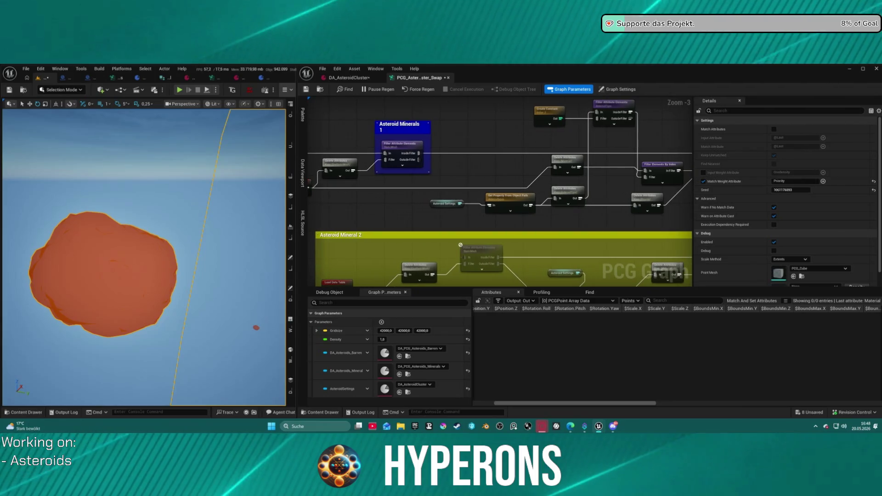
Step: Save the DA_AsteroidCluster data asset
scroll(573, 163, "up", 4)
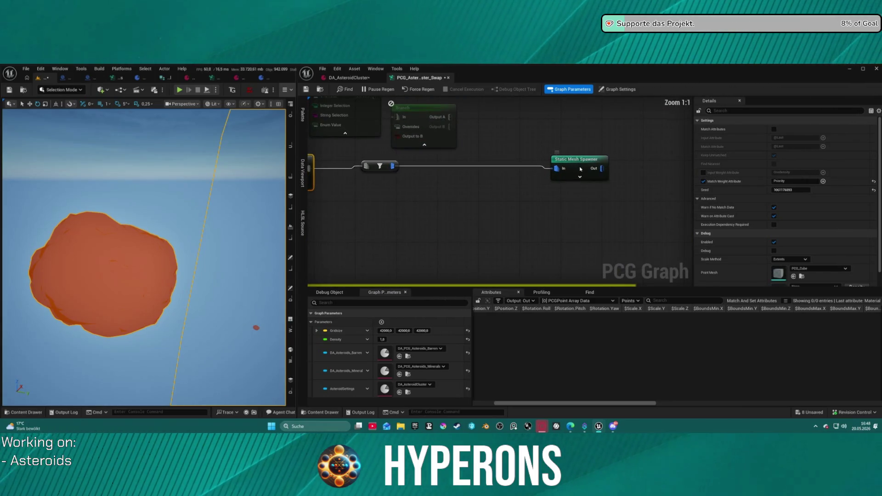
left_click(574, 160)
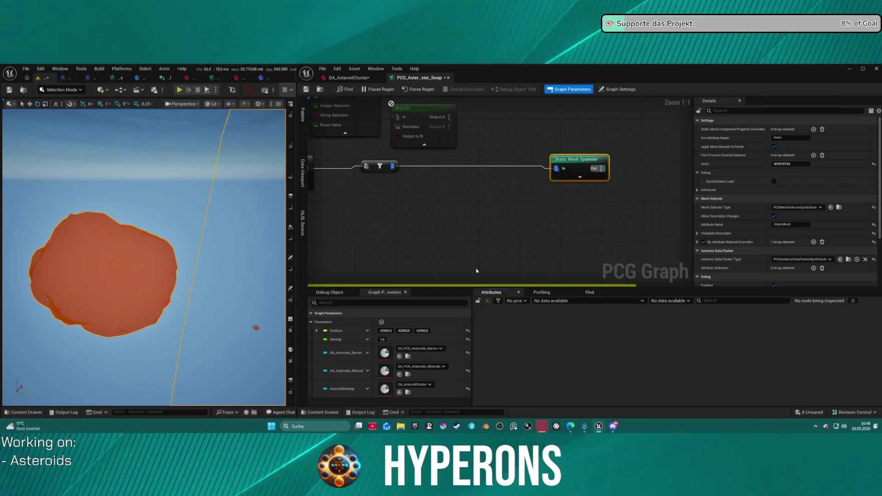
left_click(347, 79)
left_click(304, 90)
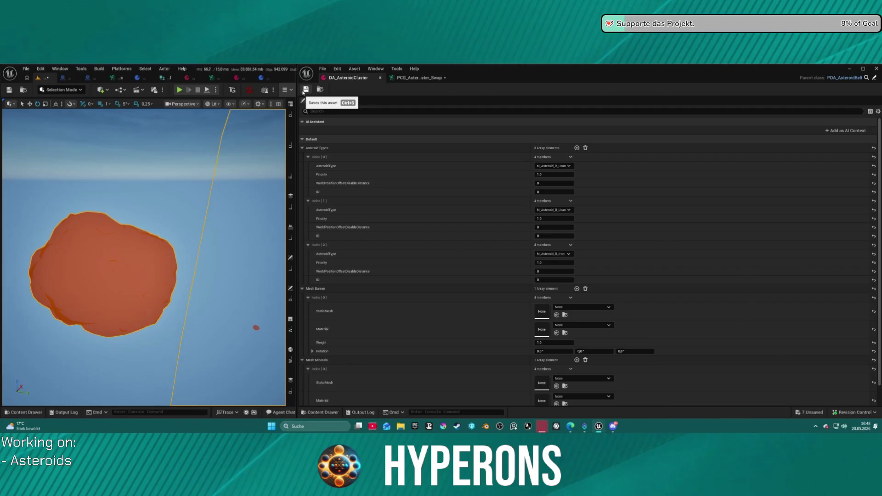
Step: Back in the PCG graph, move the viewport camera to reveal the cyan asteroid
left_click(415, 78)
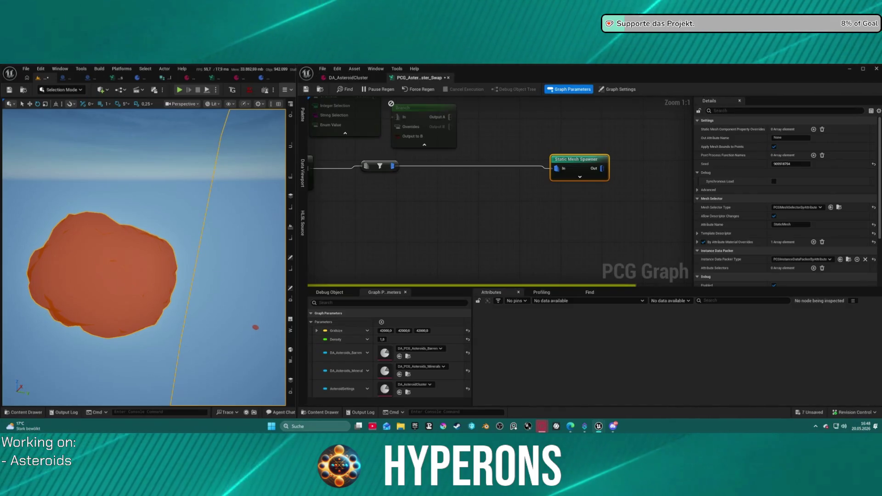
left_click_drag(134, 269, 190, 279)
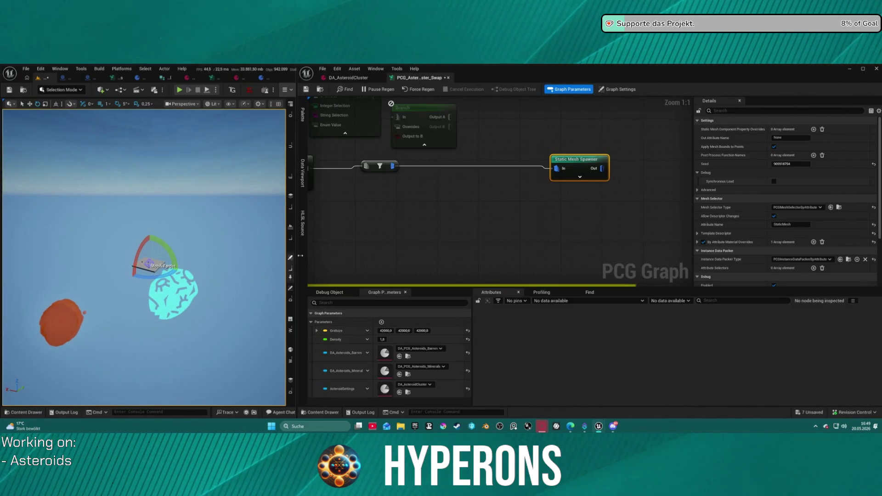
left_click(290, 321)
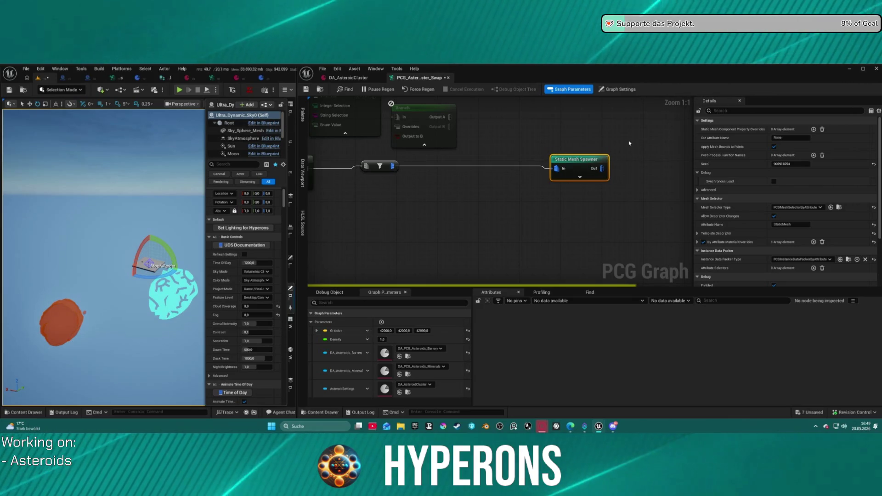
Step: Review the Add Attribute, Filter Attribute Elements and Match And Set Attributes nodes in Asteroid Minerals
left_click(345, 192)
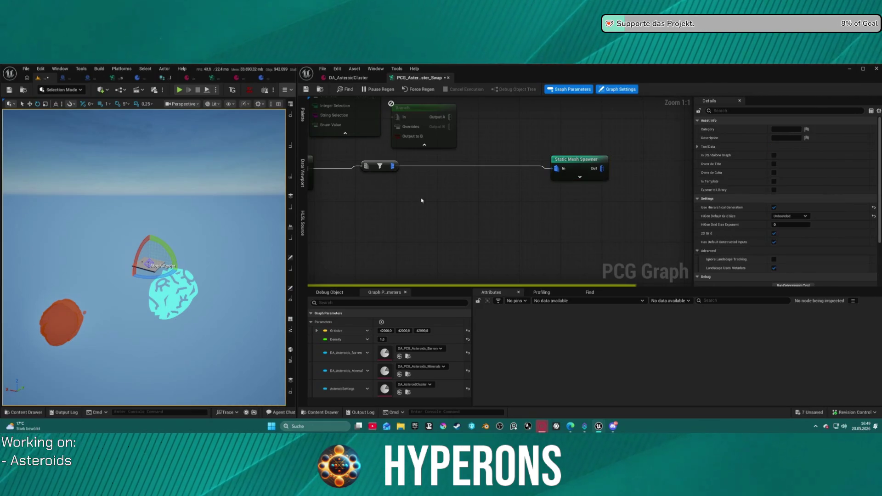
left_click_drag(495, 141, 650, 173)
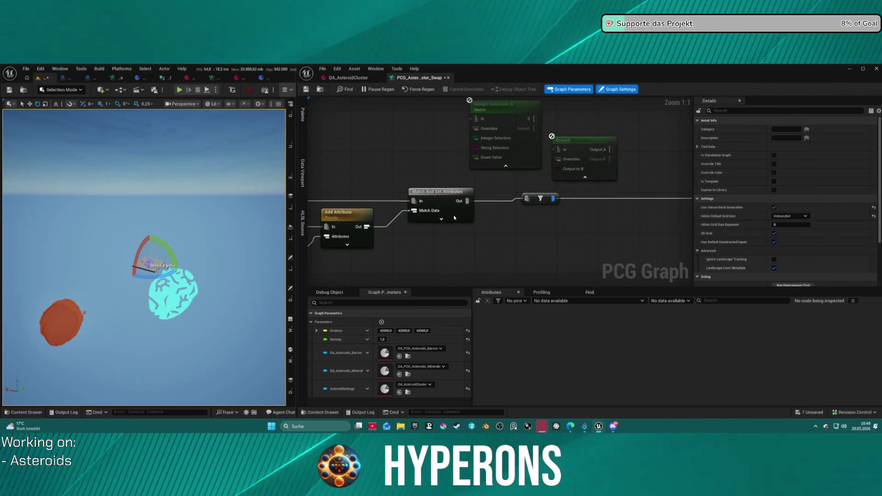
left_click_drag(454, 218, 583, 201)
left_click(524, 180)
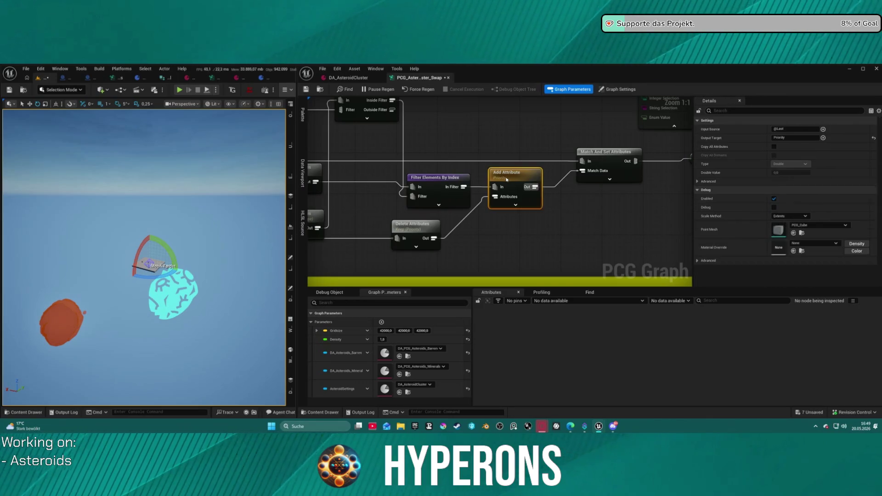
left_click_drag(470, 164, 809, 156)
left_click(392, 139)
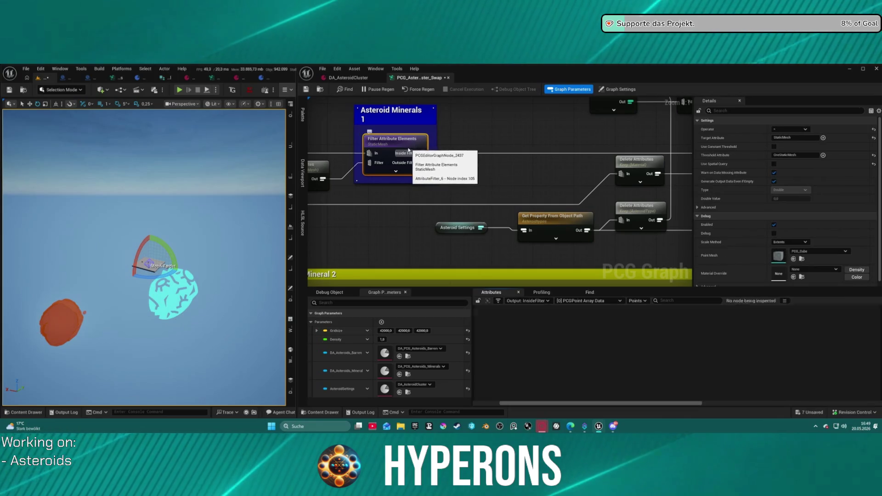
left_click_drag(321, 152, 632, 148)
left_click(525, 148)
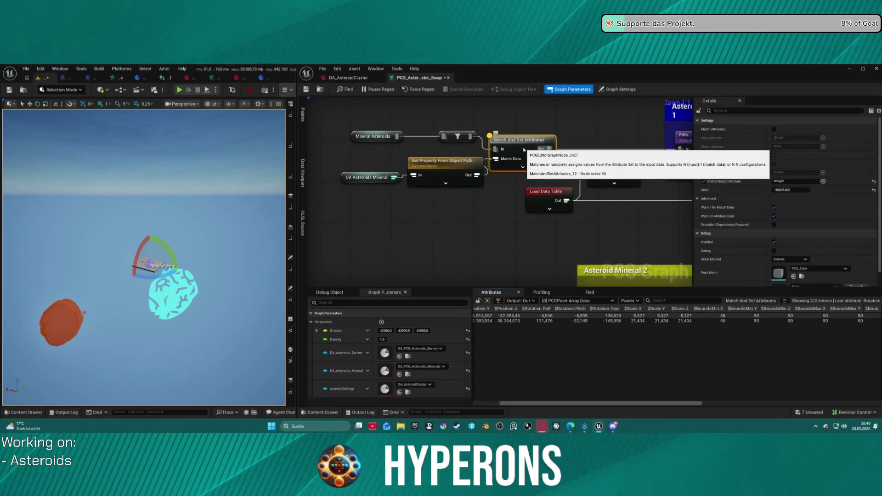
Step: Check a Delete Attributes node and survey the whole graph back to the Static Mesh Spawner
scroll(525, 148, "down", 3)
left_click_drag(505, 152, 255, 130)
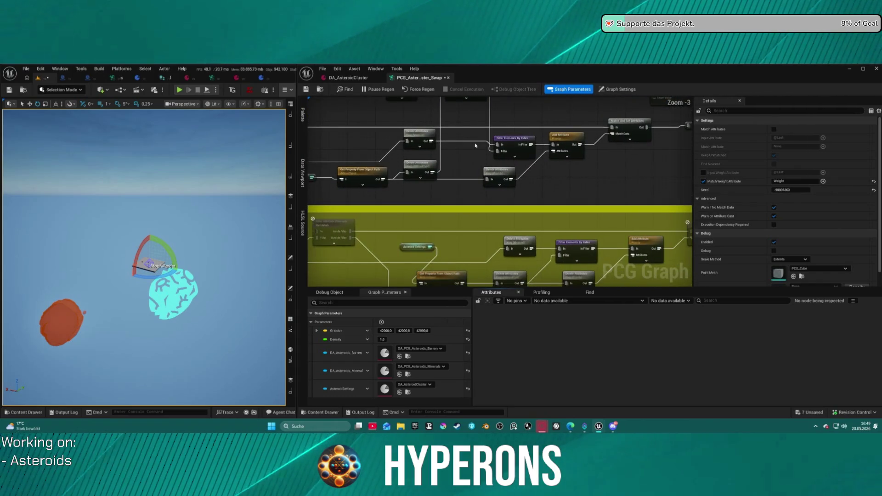
left_click(501, 173)
scroll(489, 152, "down", 3)
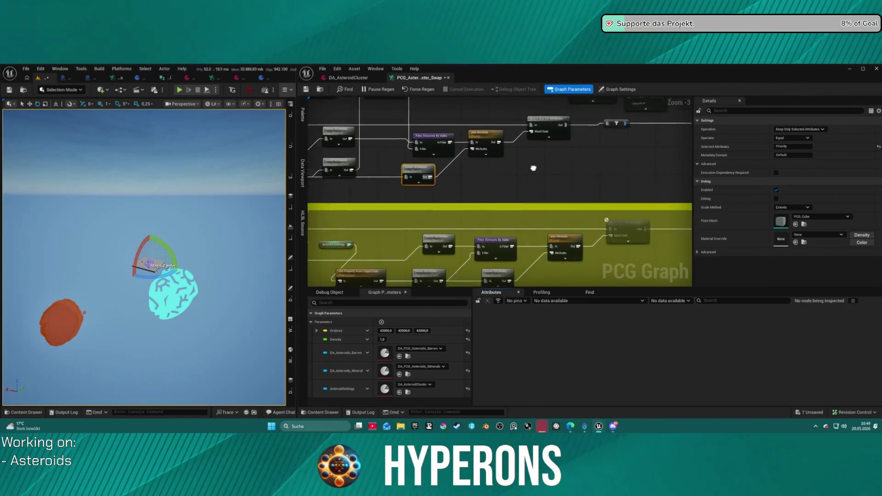
left_click_drag(489, 152, 611, 149)
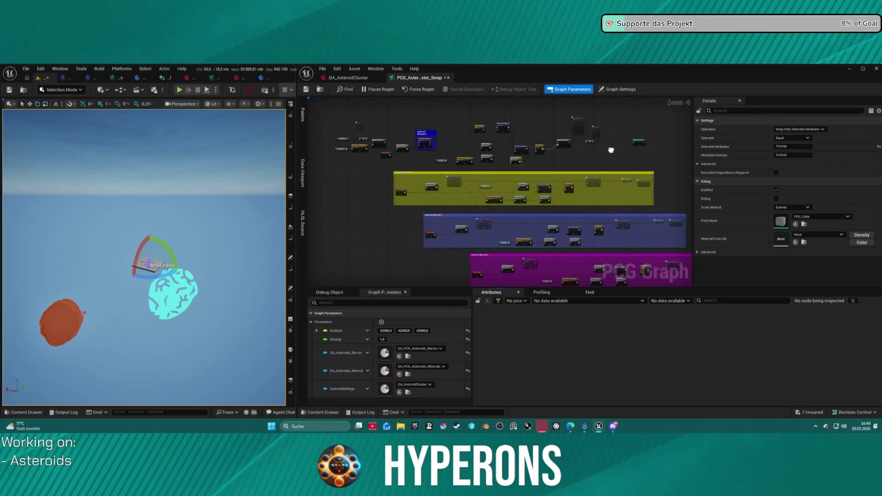
scroll(415, 148, "up", 4)
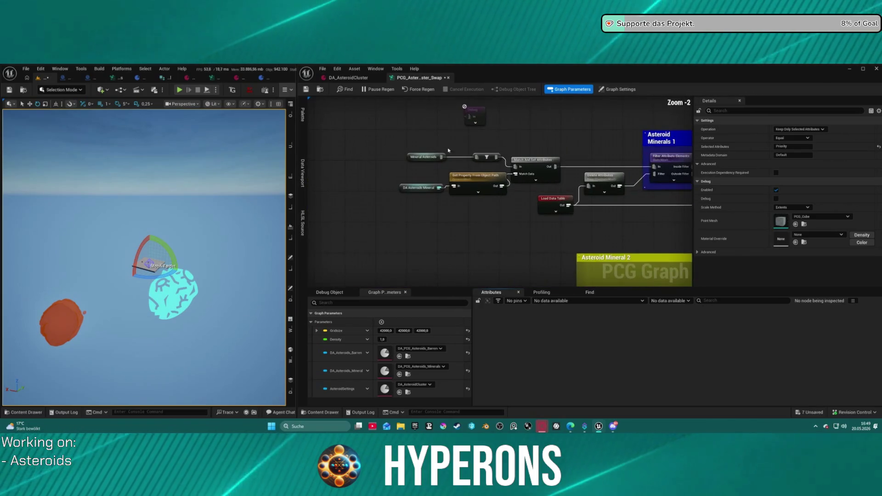
left_click_drag(417, 131, 309, 144)
Step: Toggle the Static Mesh Spawner's enabled state, inspect its output points, and save the graph
left_click(455, 138)
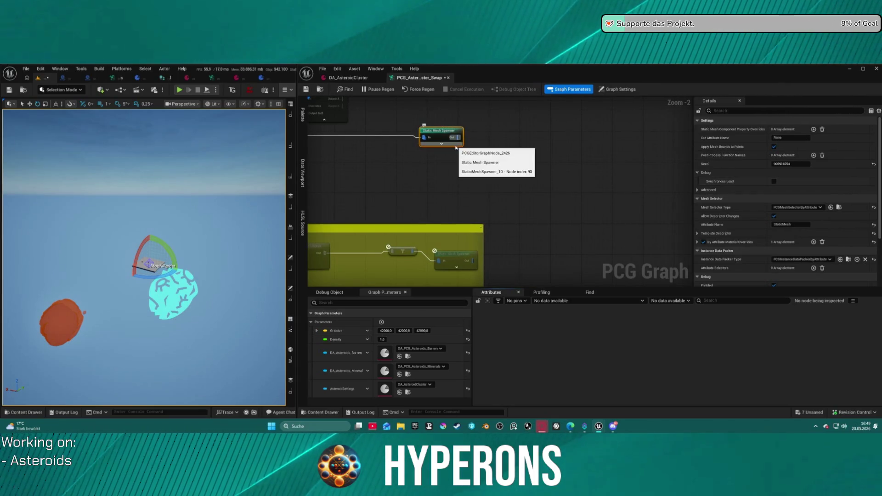
key("e")
key("e")
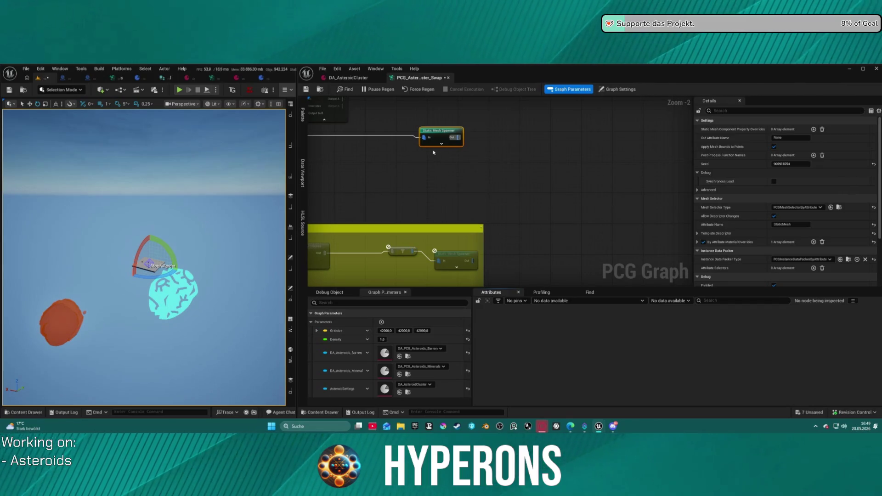
key("a")
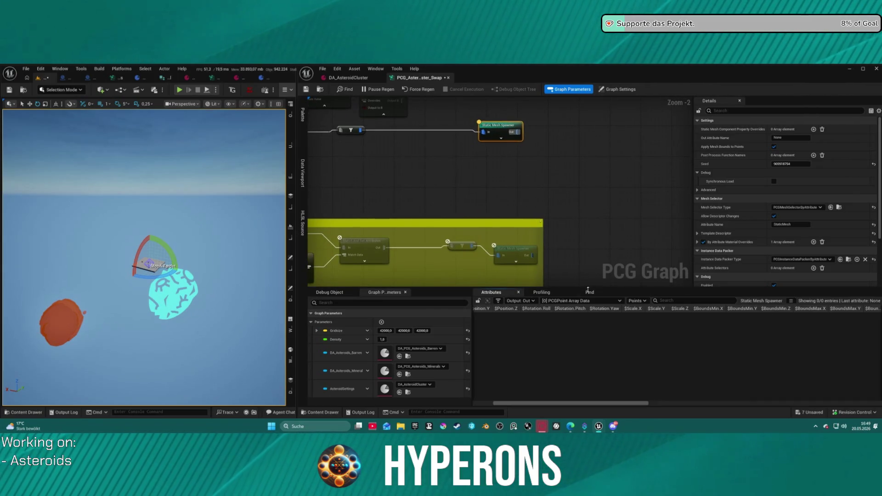
left_click(306, 89)
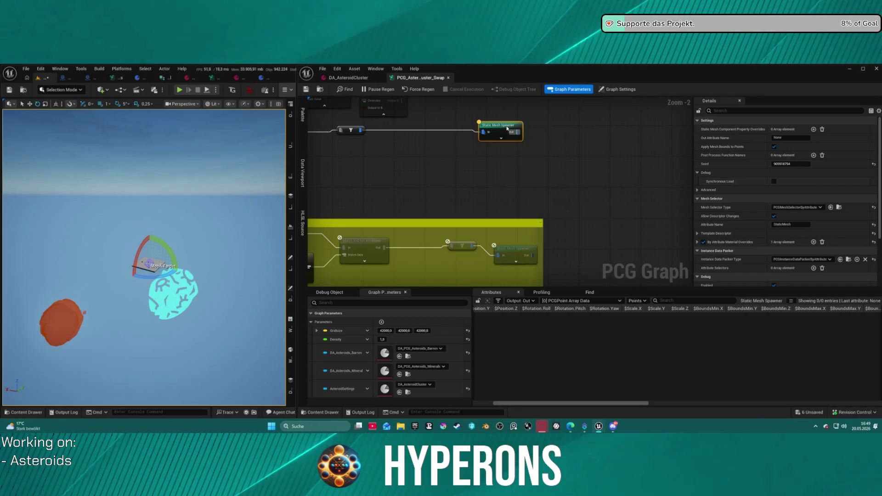
key("a")
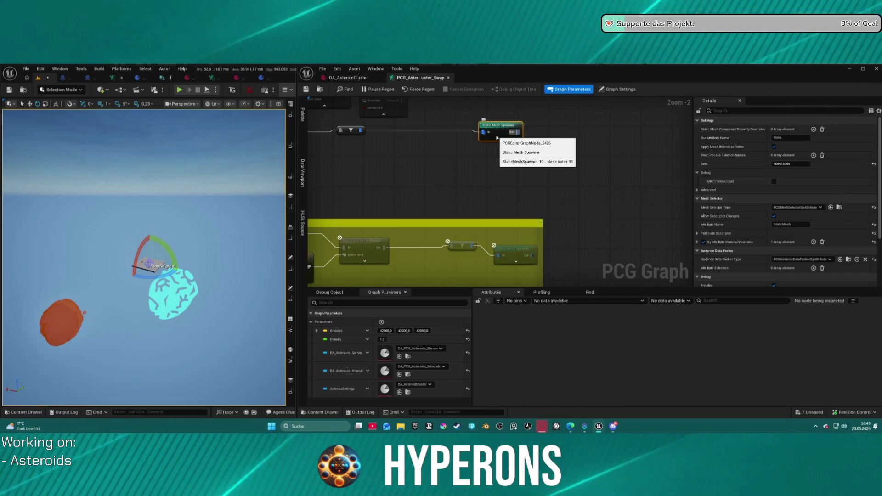
key("a")
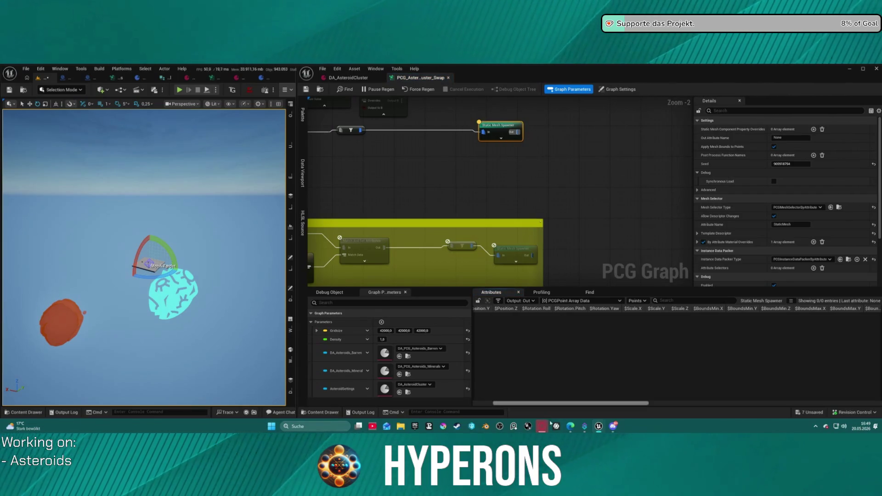
Step: View the graph-wide settings, then close the PCG_AsteroidBelt_Cluster_Swap graph
left_click_drag(508, 405, 488, 404)
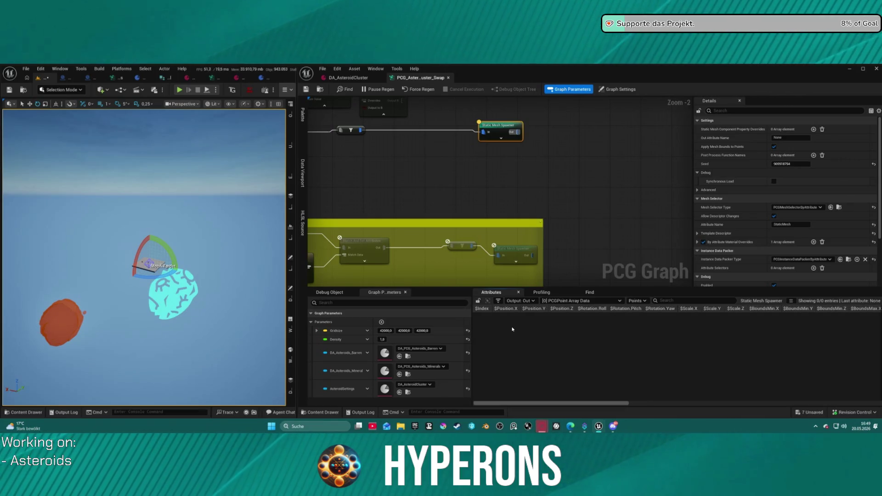
left_click(489, 162)
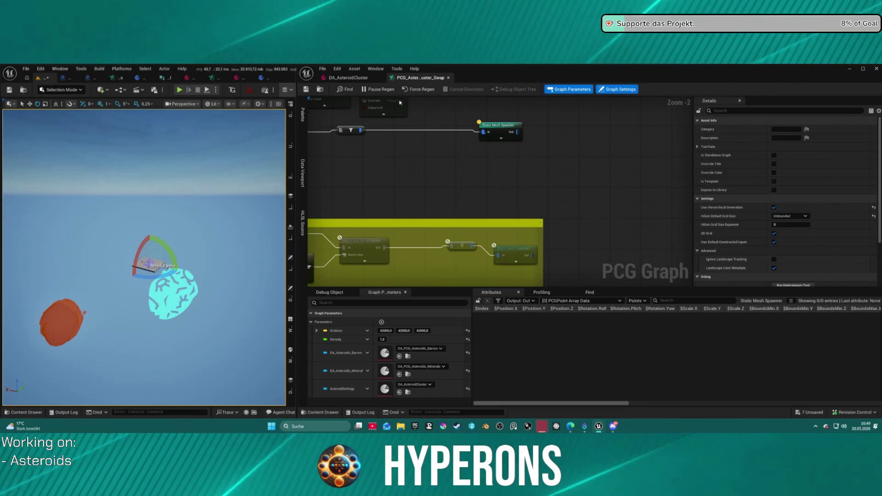
left_click(306, 89)
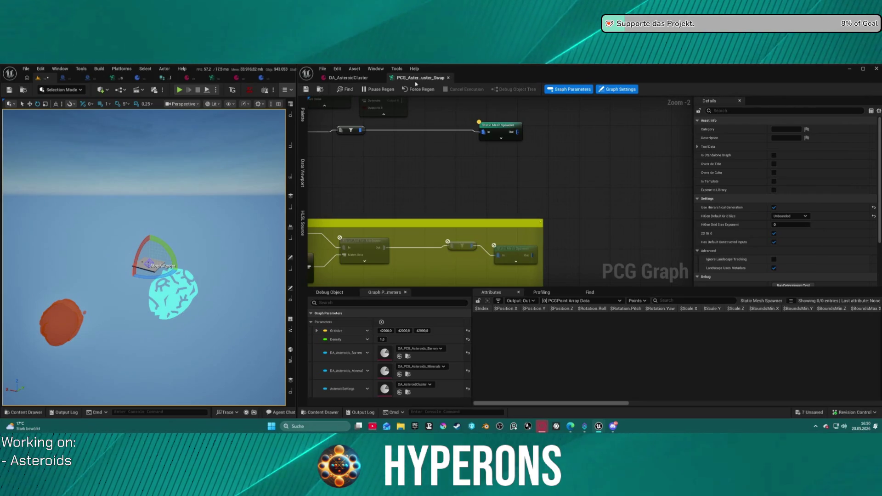
left_click(448, 77)
key("ctrl+space")
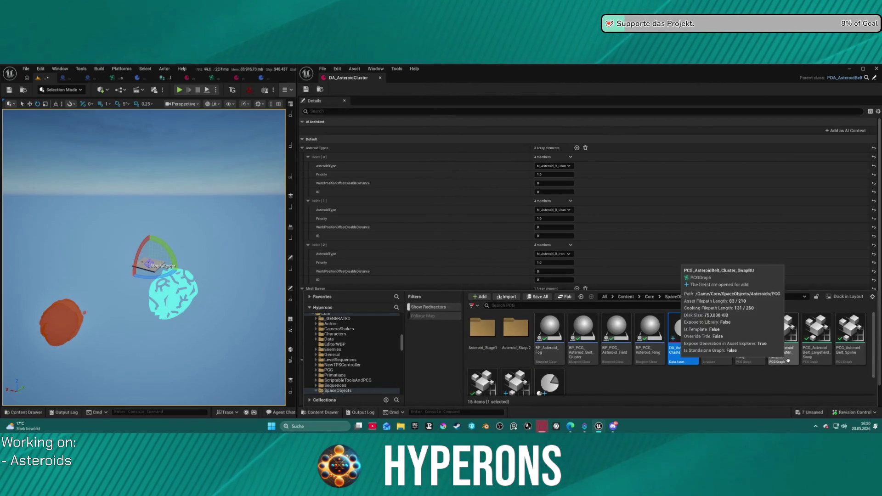
Step: Reopen PCG_AsteroidBelt_Cluster_Swap, stop inspecting the Static Mesh Spawner, and pan to its filter chain
double_click(747, 337)
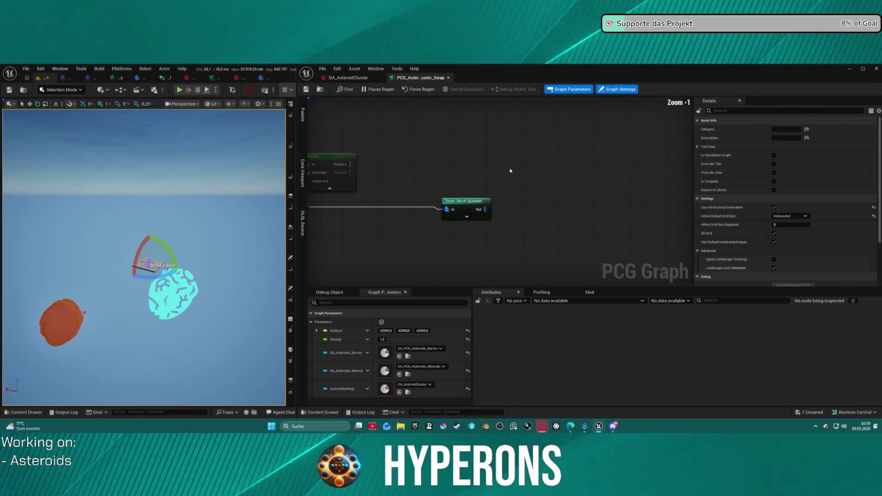
left_click(460, 210)
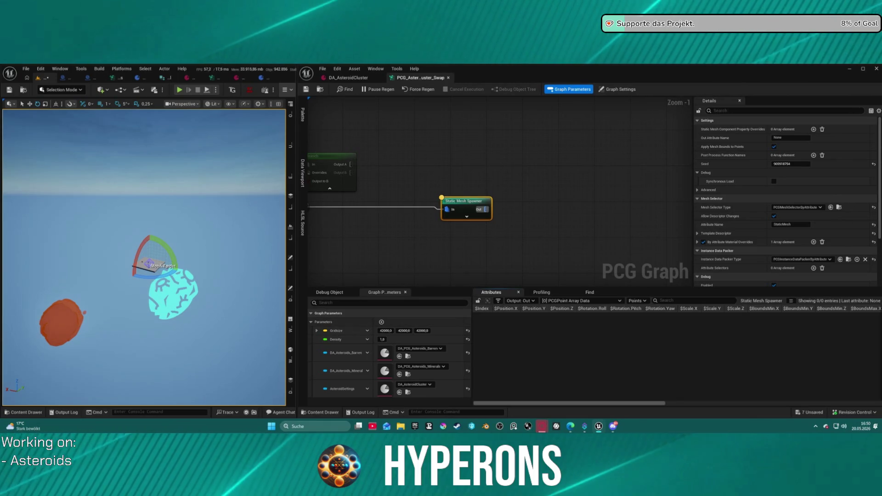
key("a")
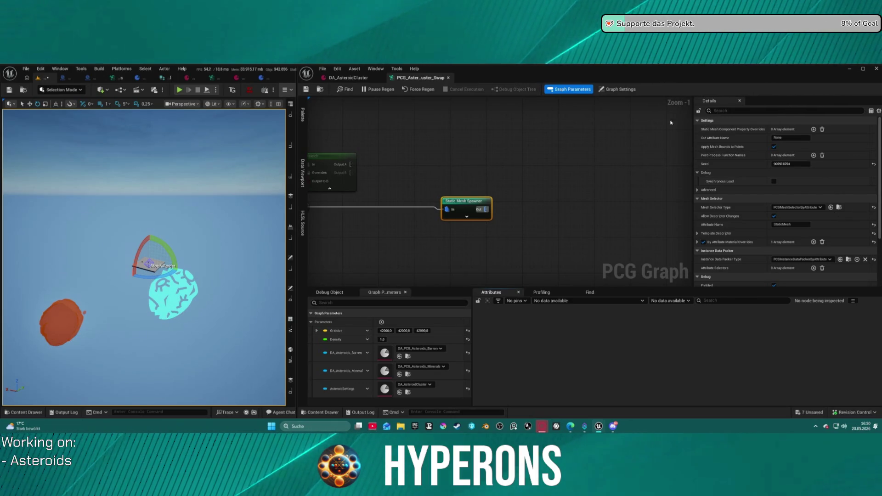
mouse_move(474, 210)
left_mouse_down()
mouse_move(527, 192)
mouse_move(608, 185)
mouse_move(711, 202)
left_mouse_up()
mouse_move(604, 195)
left_mouse_down()
mouse_move(637, 188)
mouse_move(520, 214)
mouse_move(703, 192)
left_mouse_up()
mouse_move(686, 125)
left_mouse_down()
mouse_move(654, 106)
mouse_move(674, 98)
mouse_move(611, 106)
left_mouse_up()
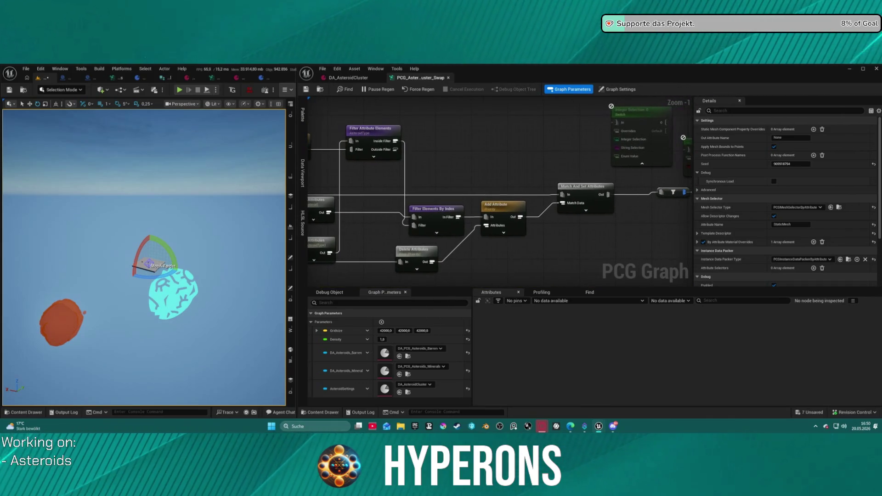
Step: Add a Compare: Equal node, review its Equal operation and advanced settings, then delete it
right_click(619, 234)
type("equ")
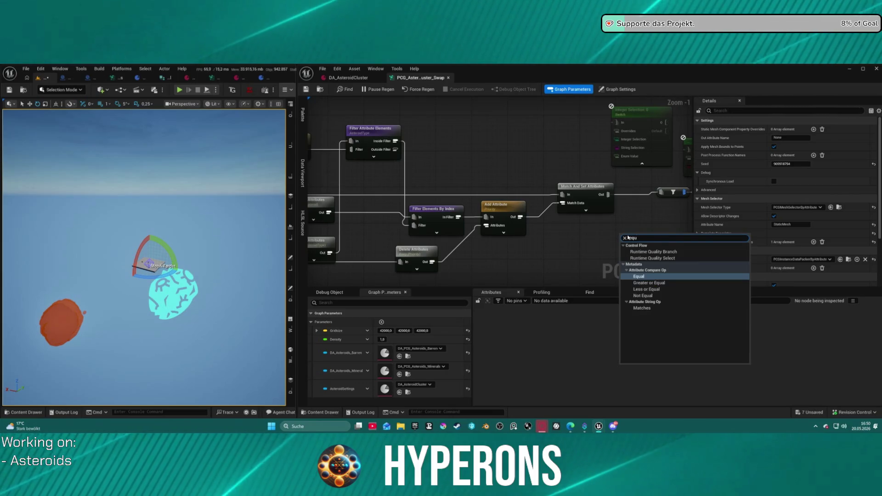
key("Return")
left_click_drag(640, 231, 523, 234)
left_click(808, 129)
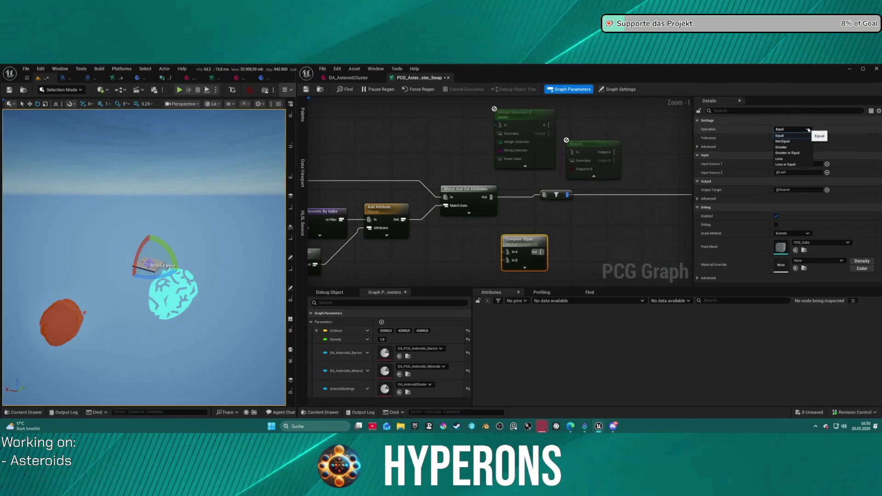
left_click(807, 129)
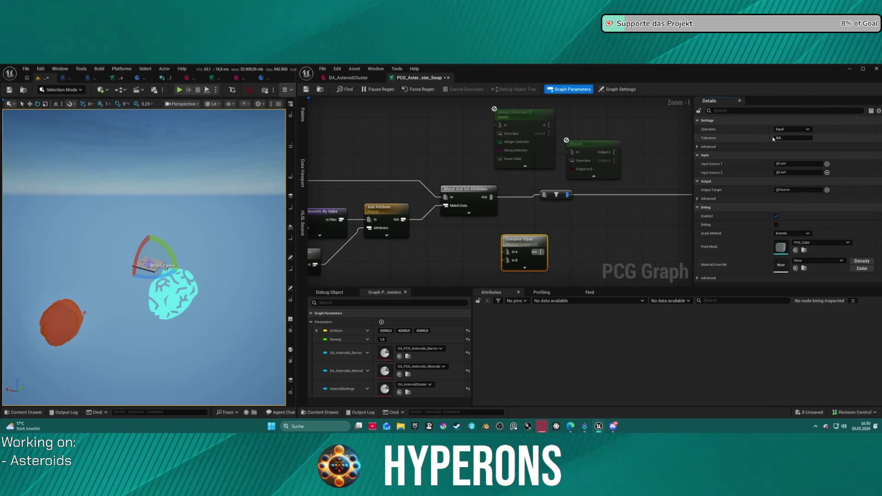
left_click(704, 147)
left_click(704, 147)
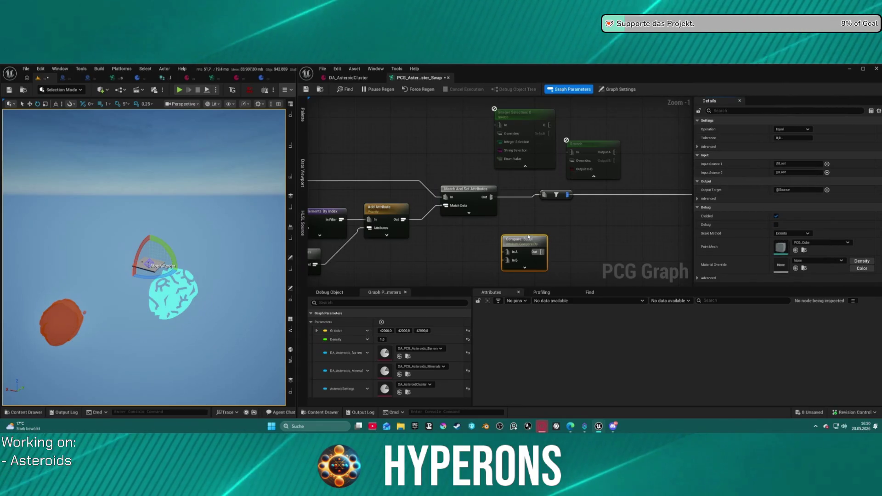
left_click_drag(468, 219, 575, 197)
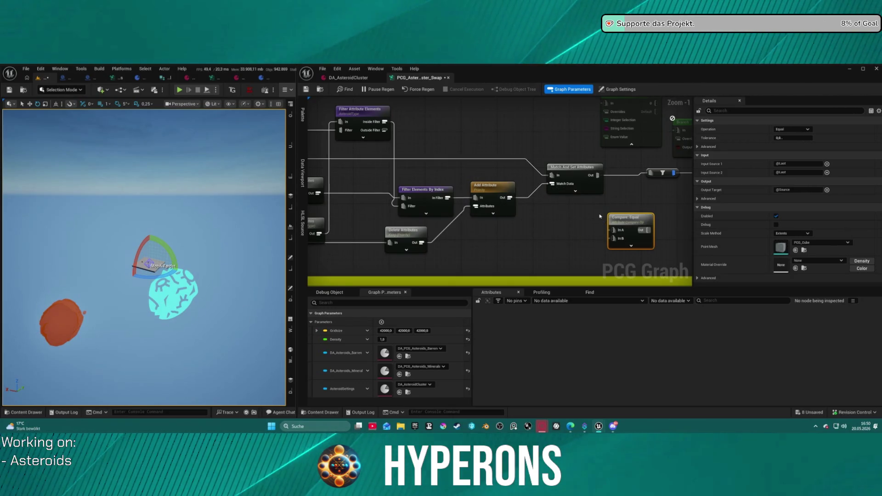
left_click_drag(637, 221, 543, 225)
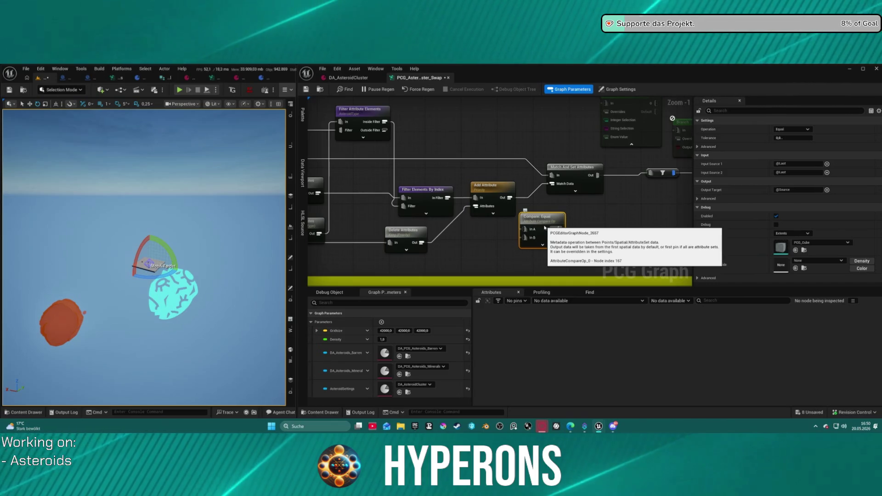
key("Delete")
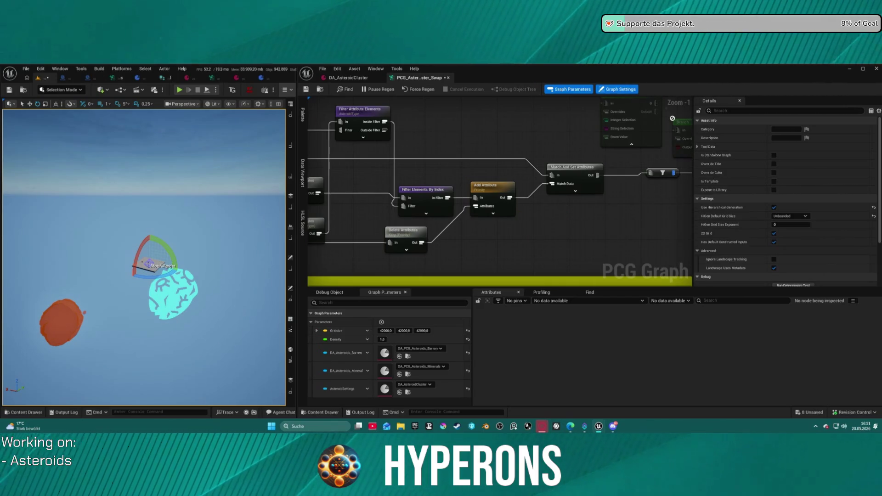
Step: Move the Integer Selection switch node down beside the Static Mesh Spawner wire
left_click_drag(331, 167, 517, 188)
mouse_move(623, 172)
left_mouse_down()
mouse_move(519, 156)
mouse_move(438, 174)
mouse_move(341, 175)
left_mouse_up()
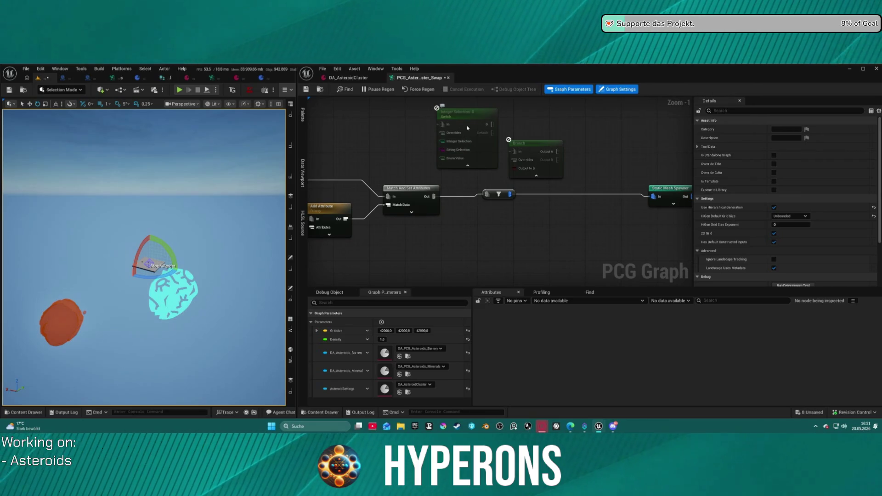
mouse_move(467, 127)
left_mouse_down()
mouse_move(524, 225)
mouse_move(556, 219)
mouse_move(500, 225)
left_mouse_up()
type("crea")
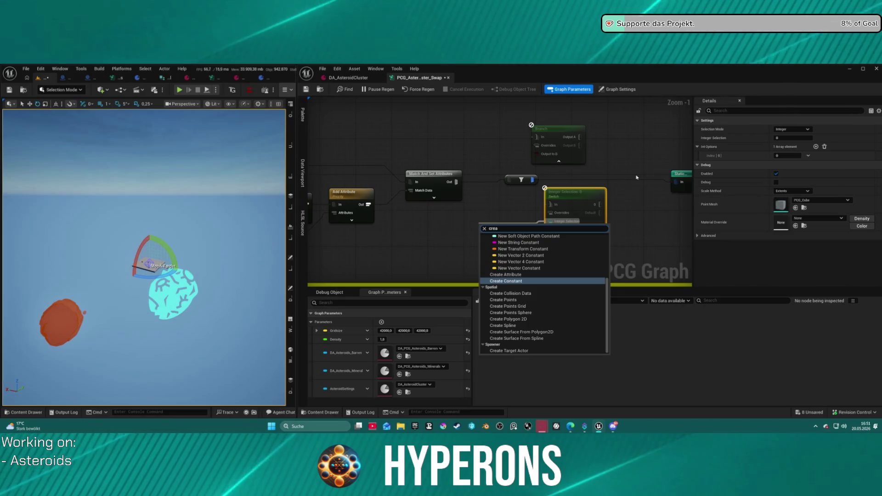
Step: Add a Create Constant node of type Integer 32 with value 1
key("Return")
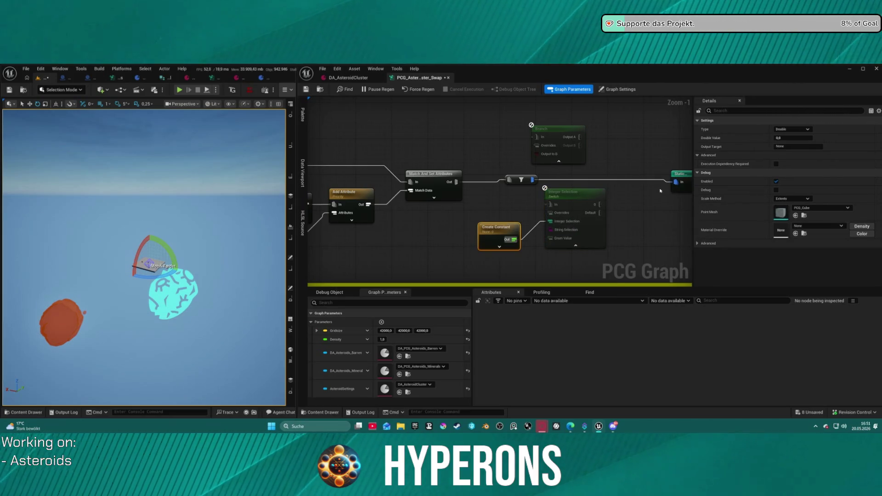
left_click(792, 129)
left_click(790, 139)
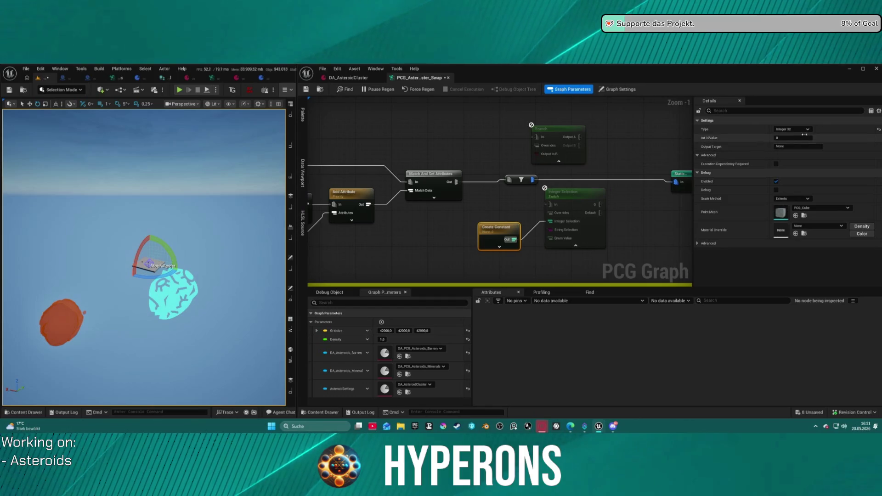
left_click(802, 129)
left_click(761, 138)
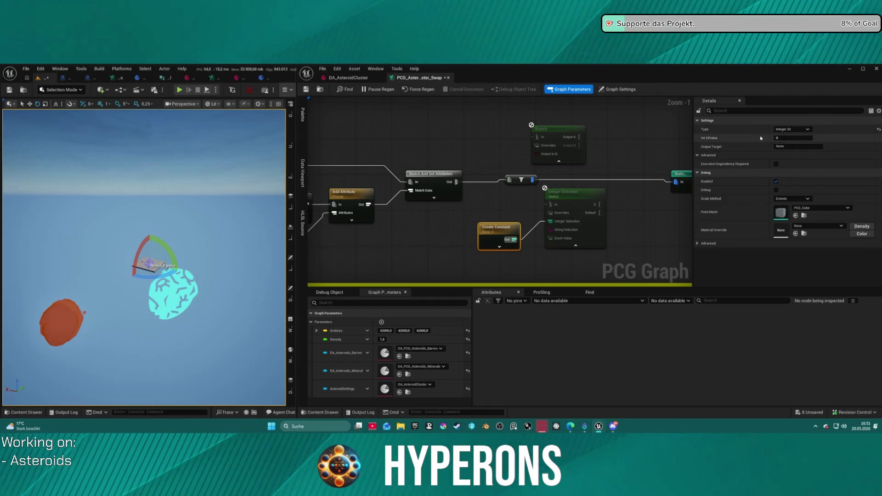
type("1")
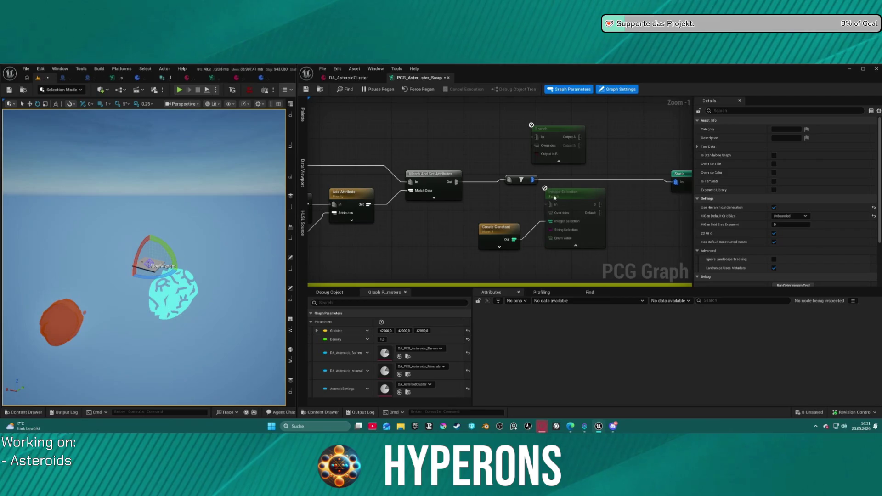
Step: Wire the Integer Selection switch to the spawner via a reroute, using its Default output
left_click(545, 203)
left_click_drag(534, 180, 676, 183)
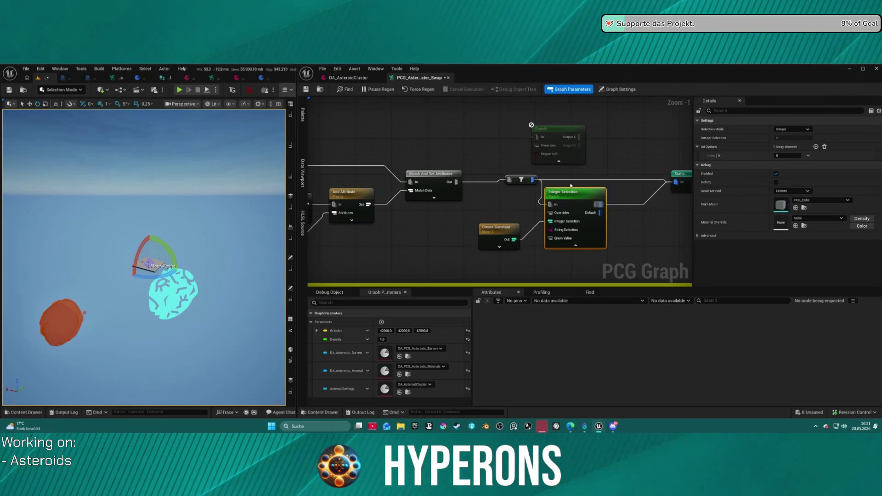
double_click(570, 180)
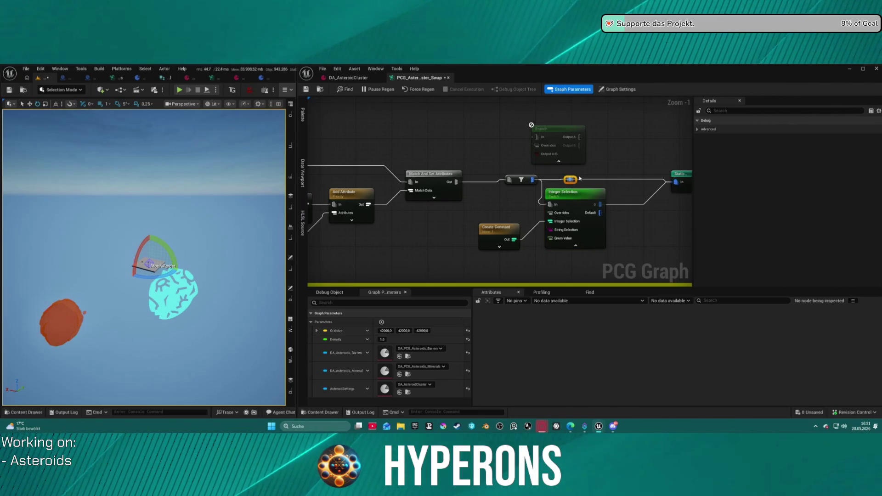
left_click_drag(578, 193, 586, 166)
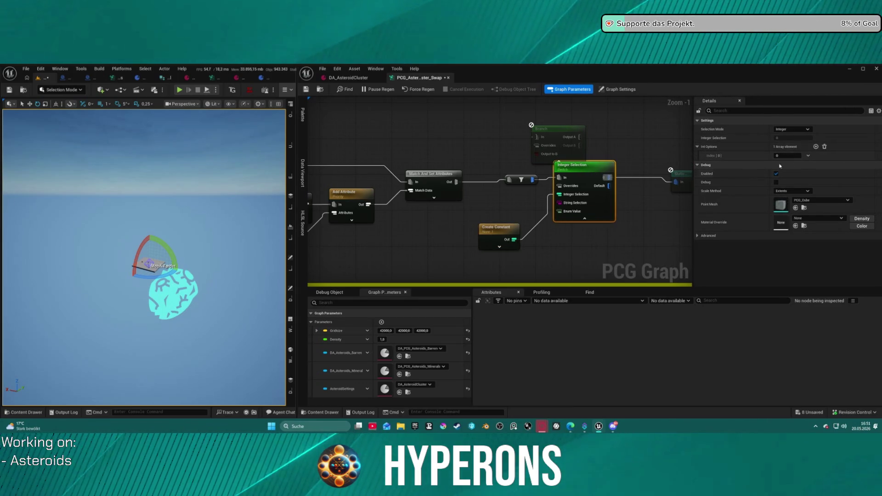
left_click(824, 147)
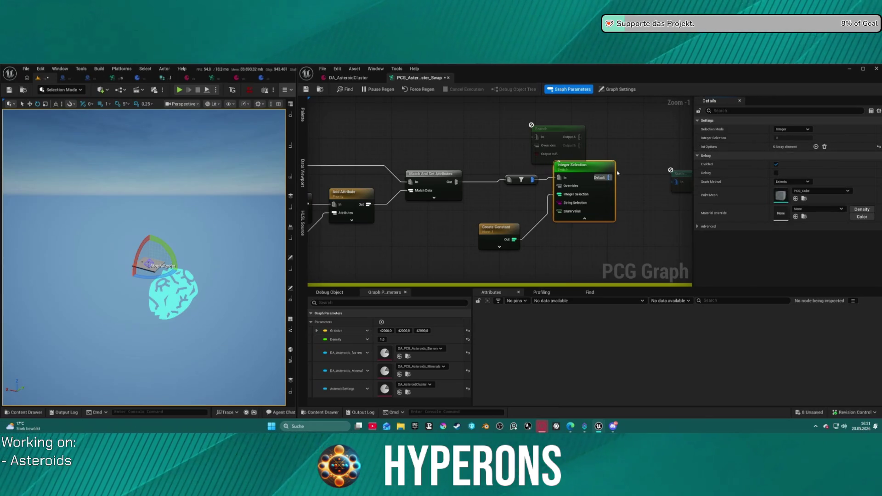
left_click_drag(609, 178, 675, 181)
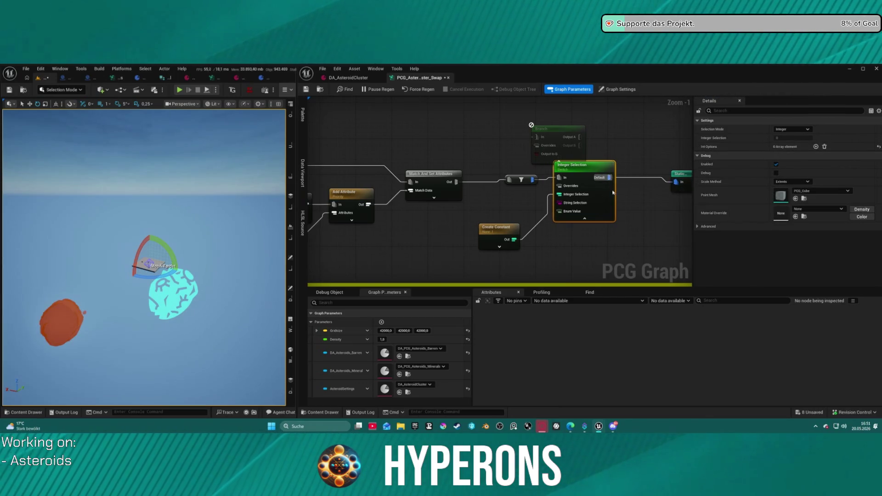
left_click_drag(591, 172, 590, 185)
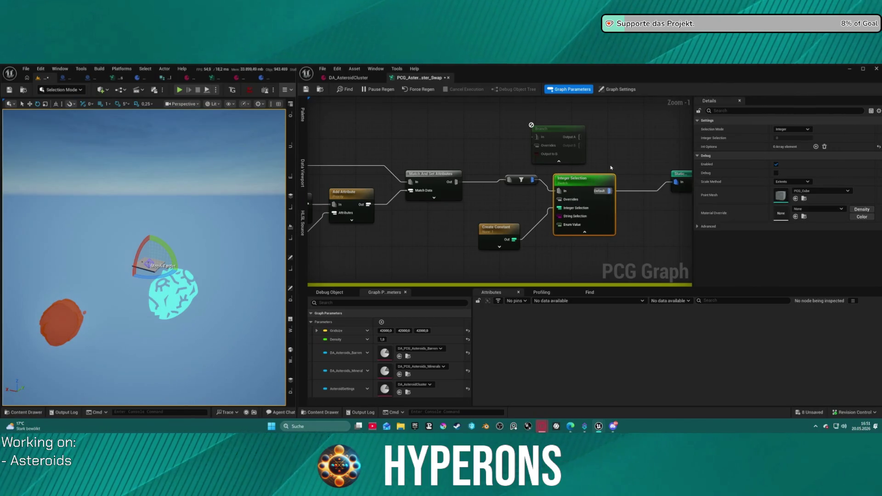
Step: Delete the Integer Selection node and wire the filter output and Create Constant into the Branch
key("Delete")
mouse_move(501, 234)
left_mouse_down()
mouse_move(532, 157)
mouse_move(484, 217)
mouse_move(544, 165)
mouse_move(538, 158)
left_mouse_up()
mouse_move(558, 129)
left_mouse_down()
mouse_move(586, 179)
mouse_move(554, 184)
mouse_move(675, 183)
left_mouse_up()
left_click(521, 179)
key("Escape")
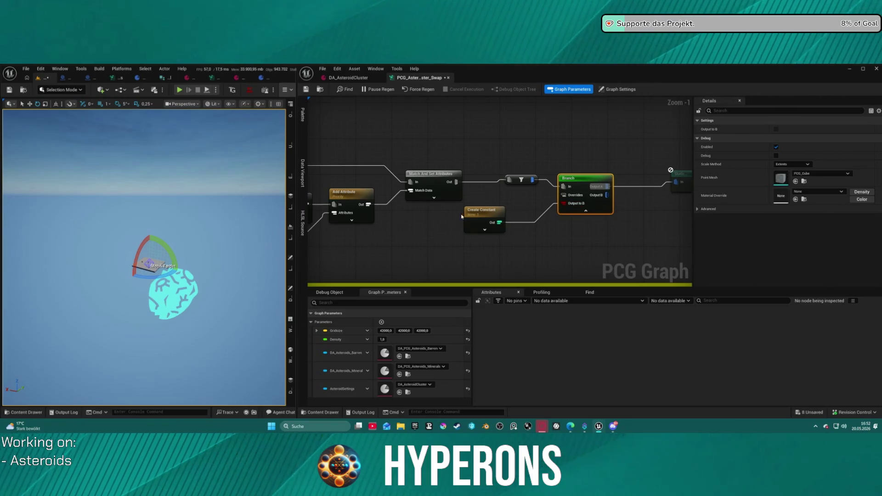
Step: Change the Create Constant Int32 Value to test the Branch, then restore it to 1
left_click_drag(576, 178, 572, 169)
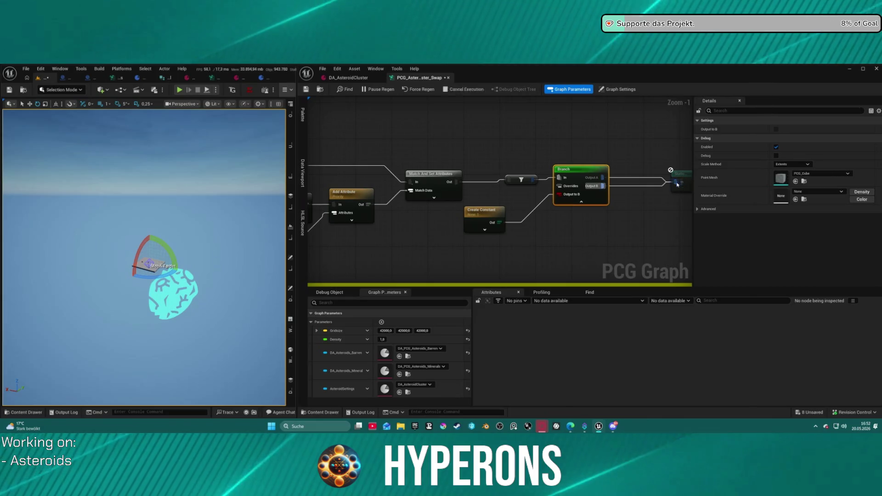
left_click(679, 175)
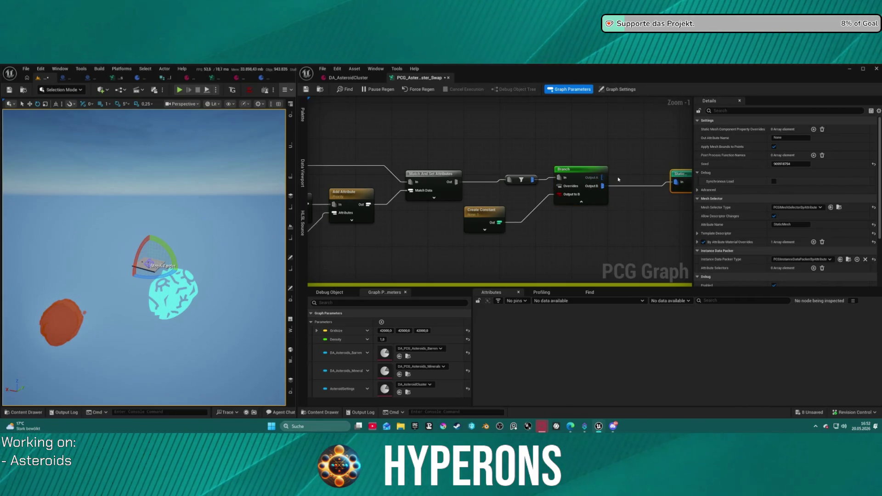
left_click(503, 211)
left_click(793, 138)
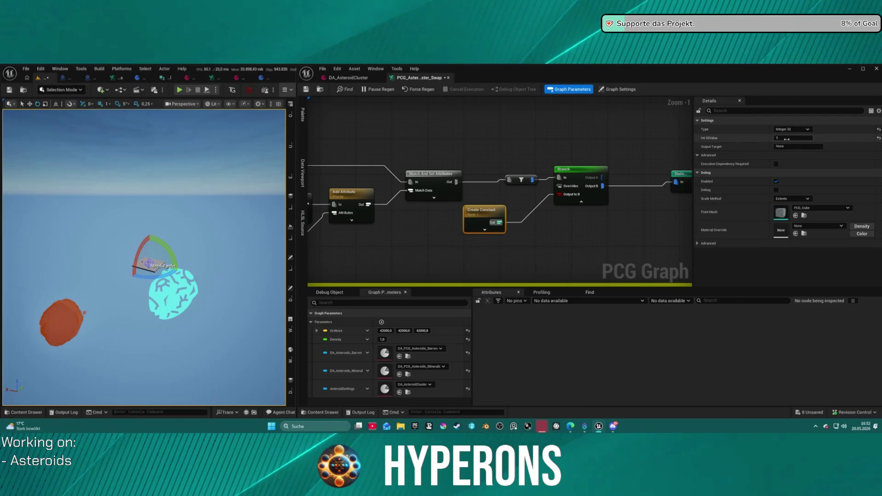
key("Return")
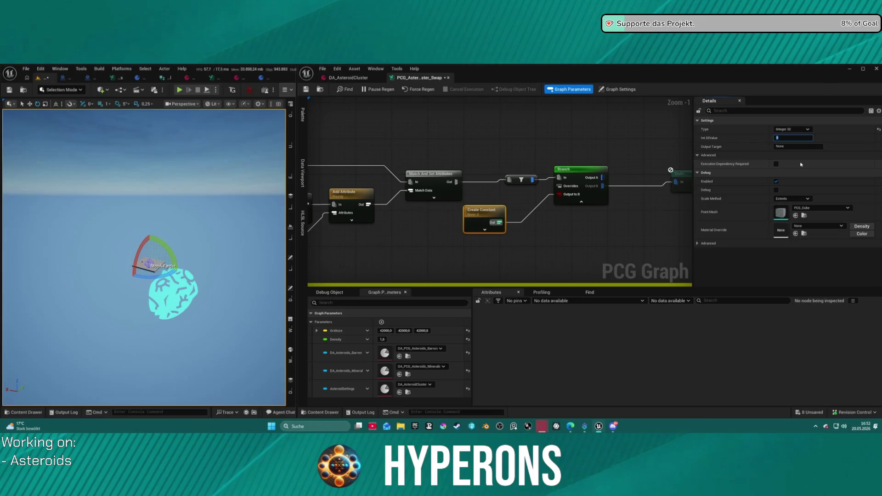
key("Return")
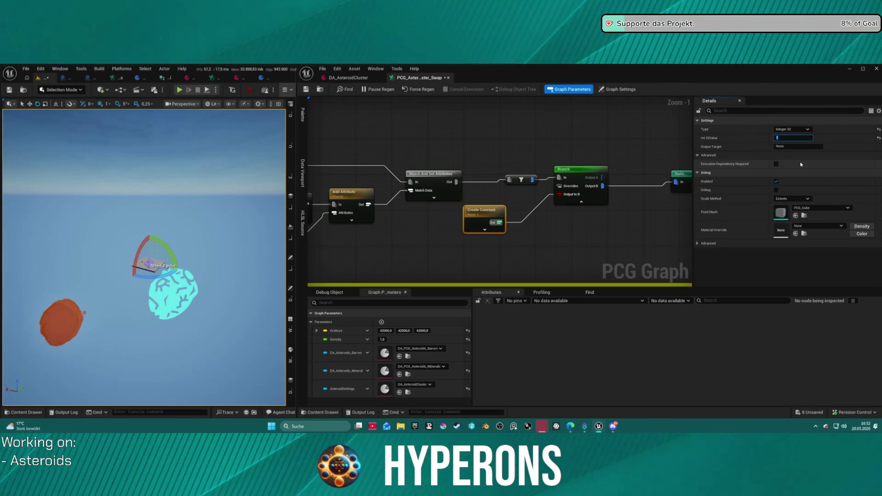
Step: Pan across the graph from Branch and Create Constant to the filter and Add Attribute nodes
mouse_move(358, 232)
left_mouse_down()
mouse_move(565, 237)
mouse_move(584, 214)
mouse_move(580, 238)
left_mouse_up()
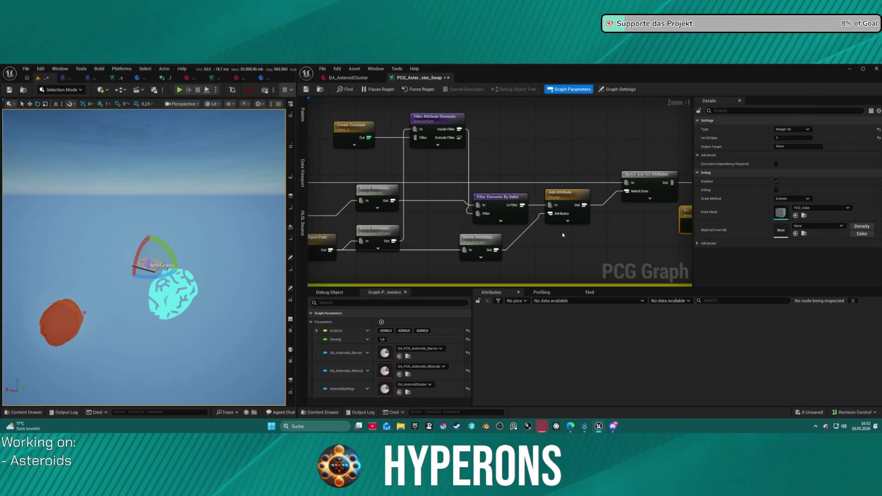
left_click_drag(498, 145, 337, 144)
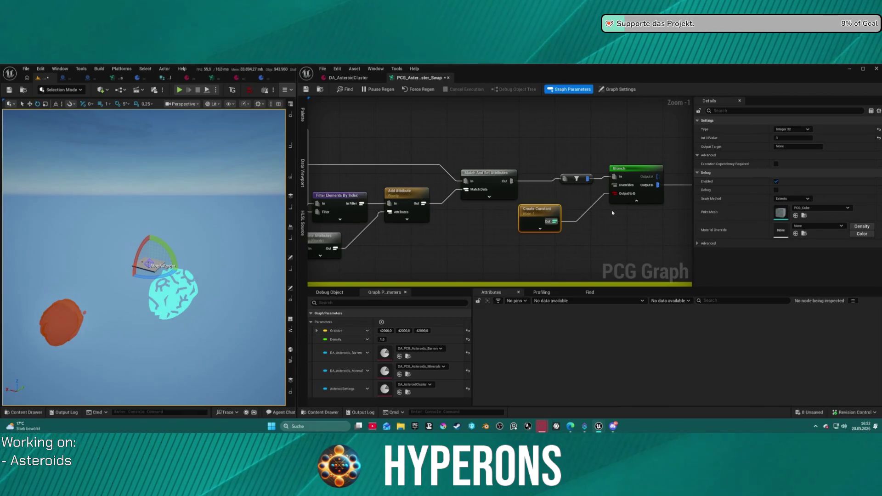
mouse_move(611, 212)
left_mouse_down()
mouse_move(587, 246)
mouse_move(436, 224)
mouse_move(553, 227)
mouse_move(474, 210)
left_mouse_up()
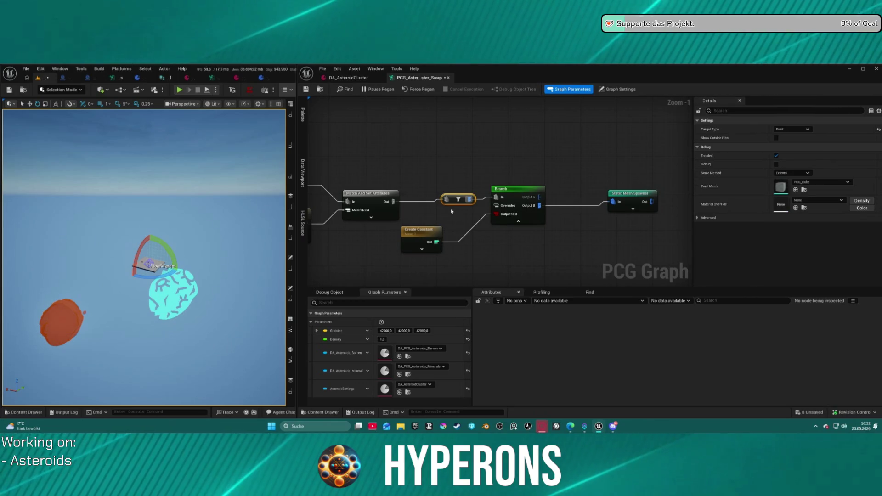
left_click_drag(434, 207, 606, 189)
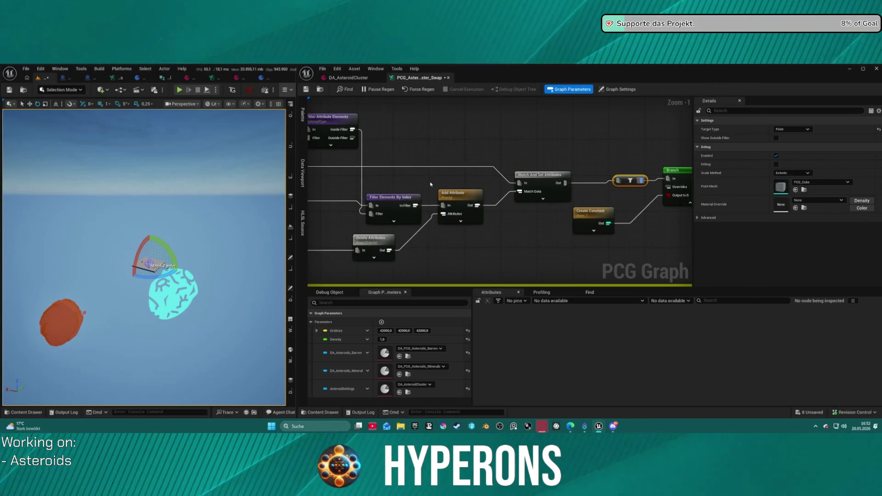
Step: Inspect outputs of Filter Elements By Index, Add Attribute (Priority, Material paths), Delete Attributes and Match And Set Attributes
left_click(400, 199)
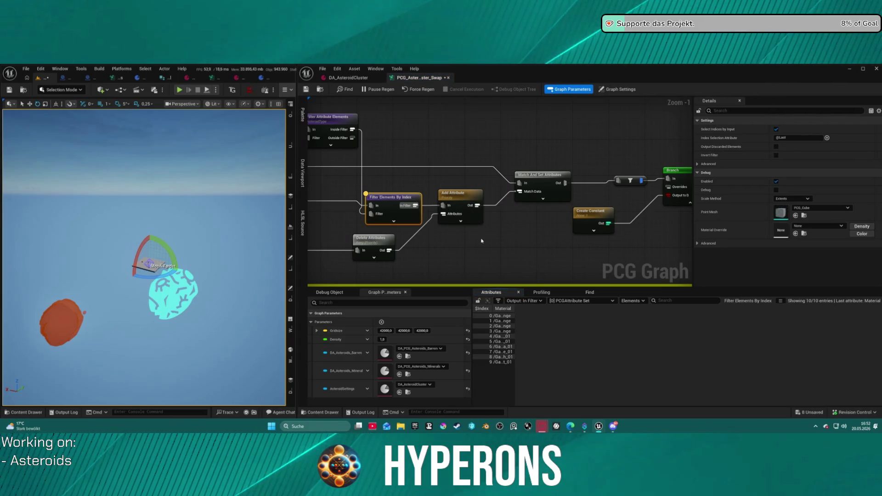
left_click_drag(481, 241, 501, 232)
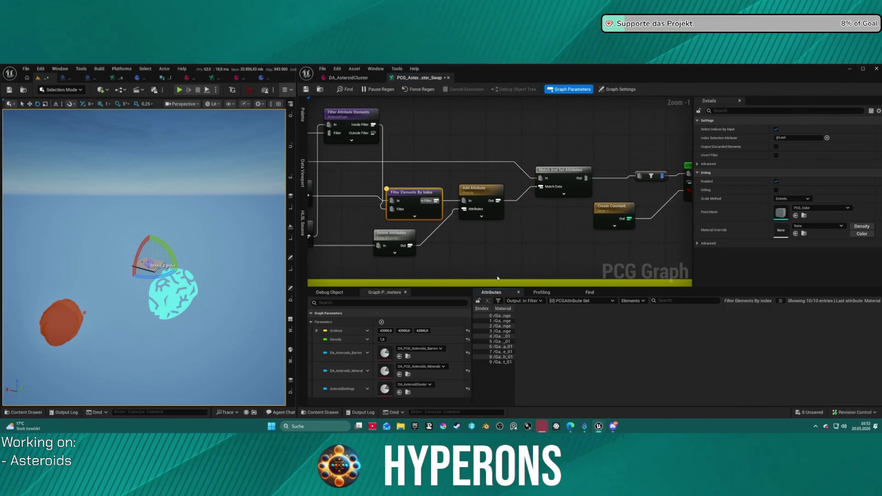
left_click(483, 215)
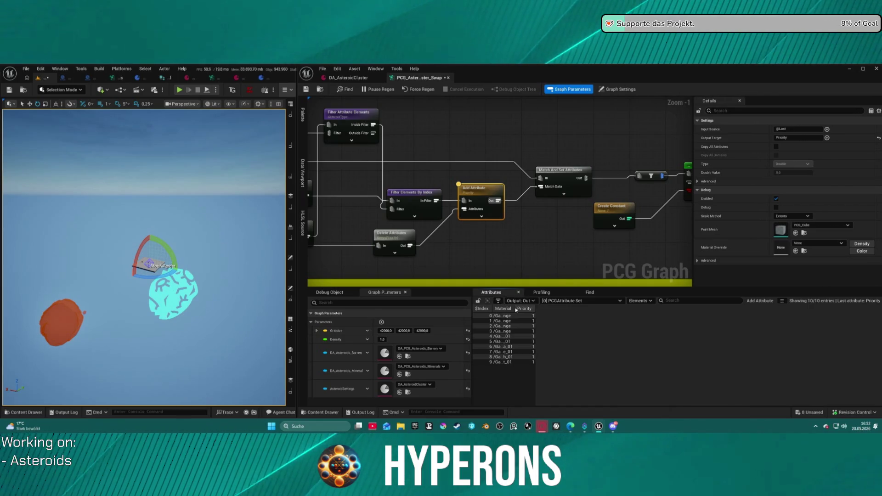
left_click_drag(513, 310, 585, 307)
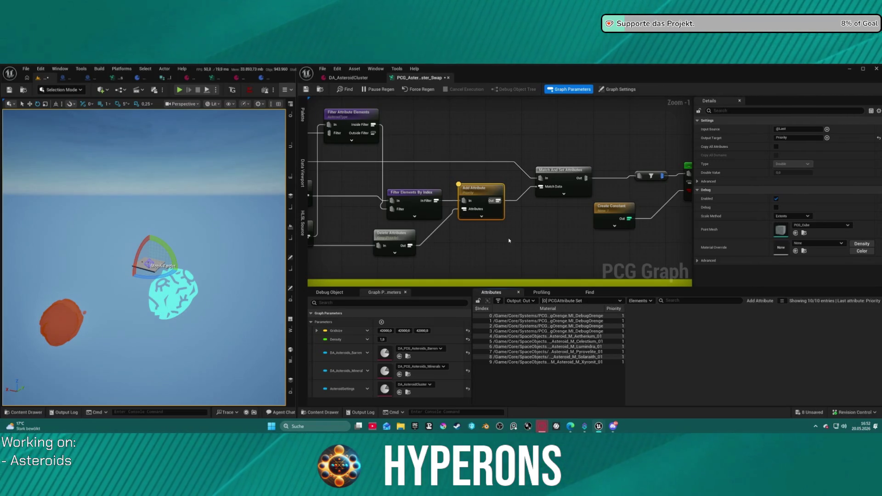
left_click_drag(490, 255, 524, 223)
left_click(470, 209)
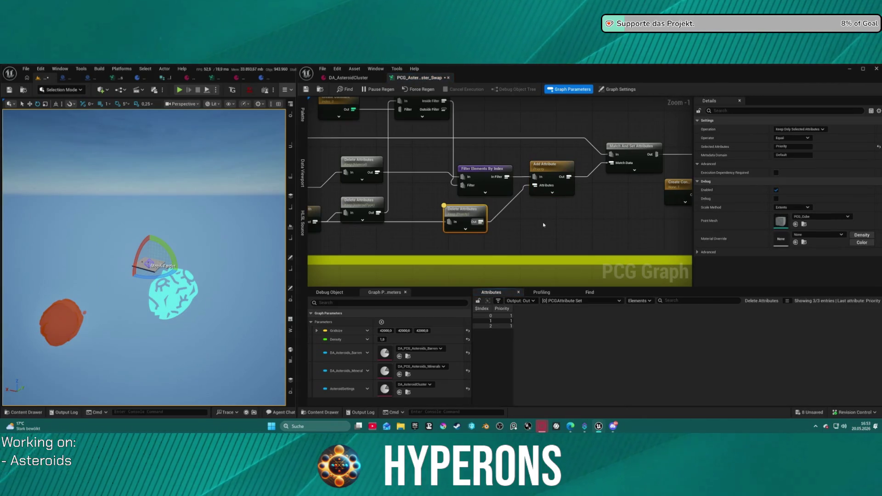
left_click_drag(553, 225, 482, 258)
left_click(565, 201)
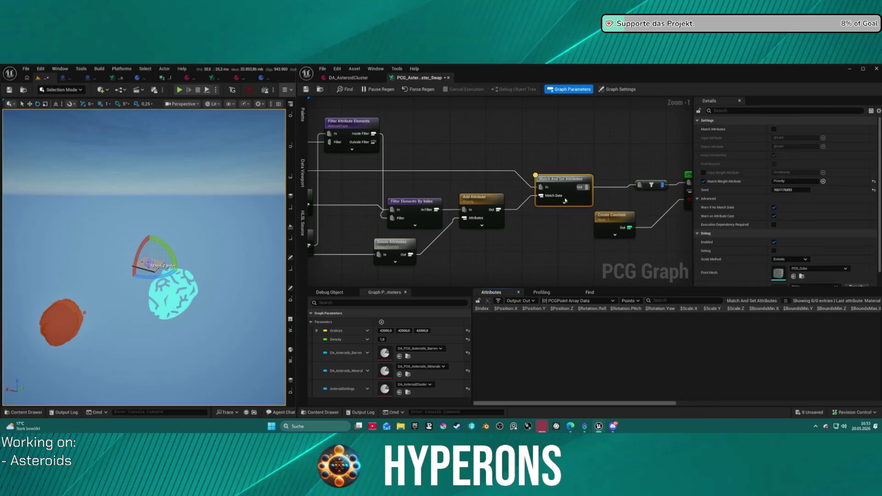
Step: Rearrange Add Attribute and Match And Set Attributes, and check the small point filter node's settings
mouse_move(479, 226)
left_mouse_down()
mouse_move(456, 253)
mouse_move(509, 209)
mouse_move(503, 200)
left_mouse_up()
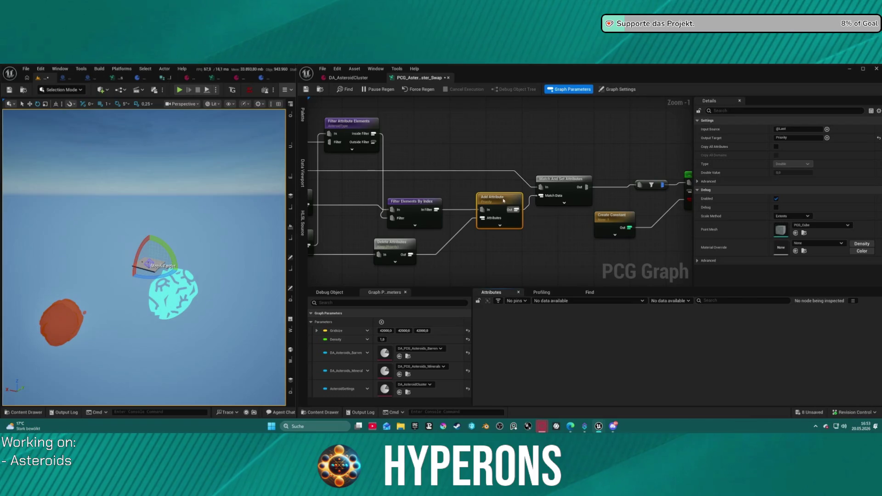
left_click_drag(568, 184, 568, 170)
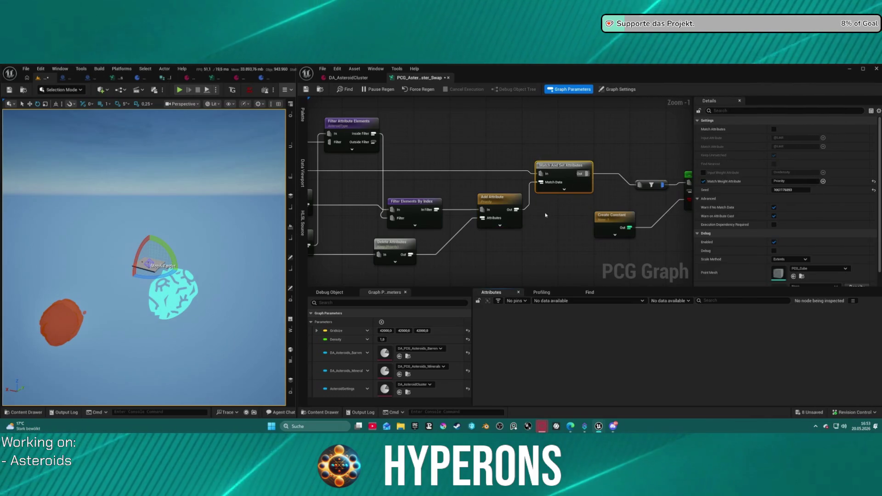
left_click_drag(626, 201, 447, 191)
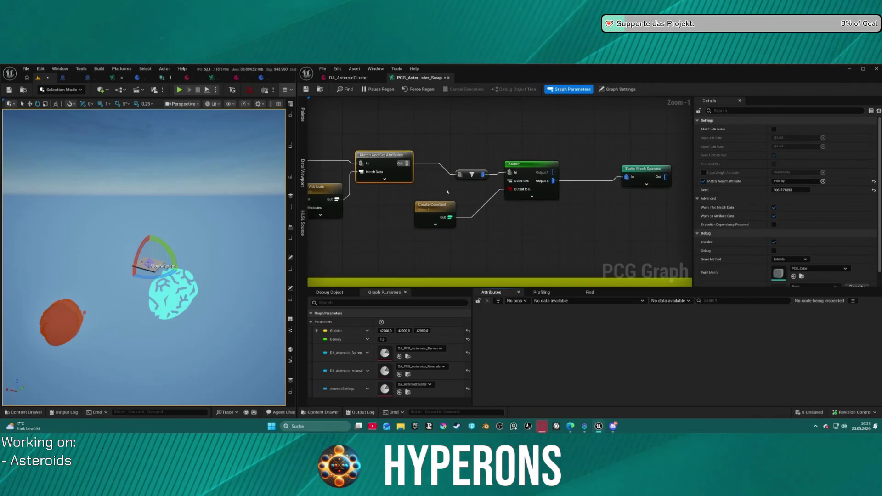
left_click(469, 174)
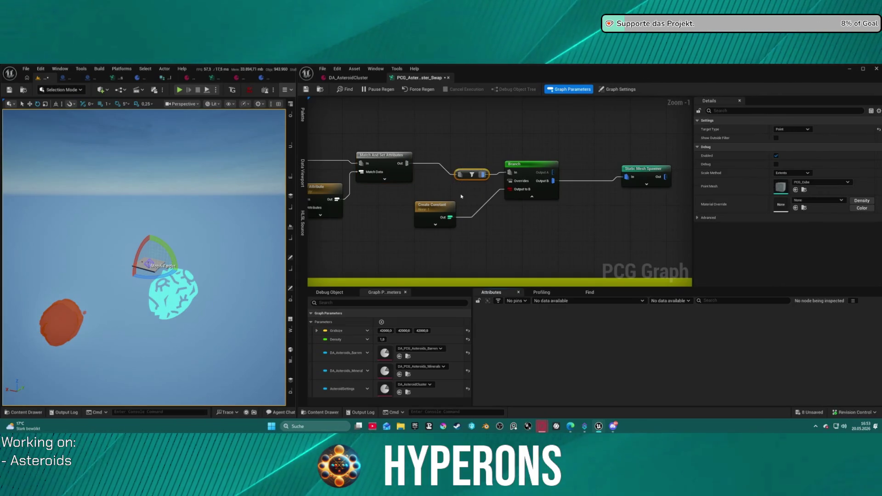
mouse_move(428, 190)
left_mouse_down()
mouse_move(455, 194)
mouse_move(574, 175)
left_mouse_up()
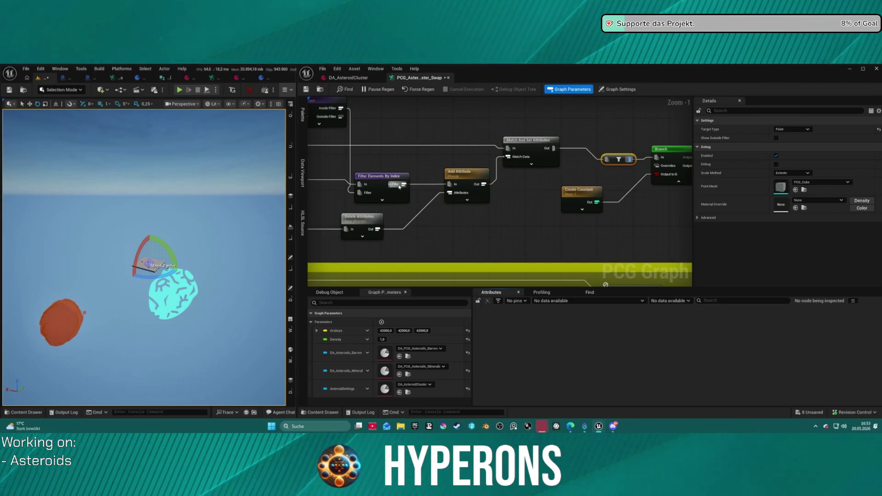
mouse_move(438, 214)
left_mouse_down()
mouse_move(822, 216)
mouse_move(693, 209)
mouse_move(788, 207)
mouse_move(570, 220)
mouse_move(535, 219)
mouse_move(511, 204)
left_mouse_up()
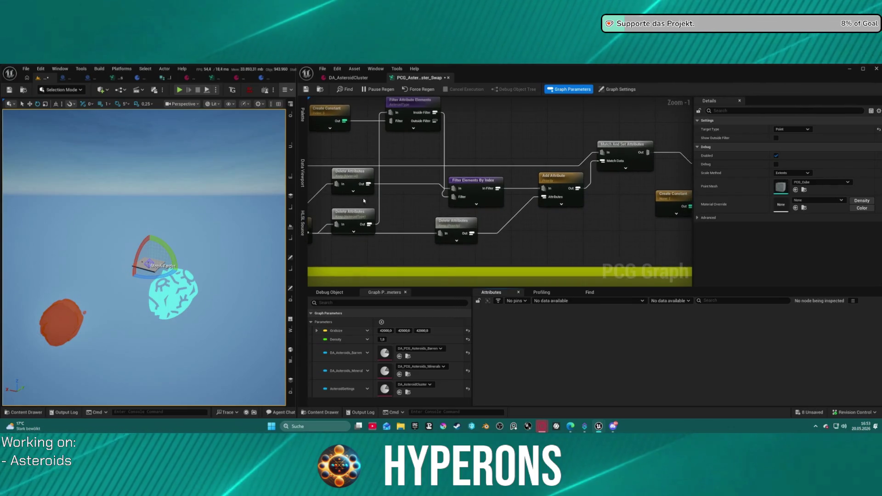
Step: Compare Filter Attribute Elements (no output) with Filter Elements By Index (10 entries)
left_click(398, 112)
left_click_drag(458, 187, 459, 183)
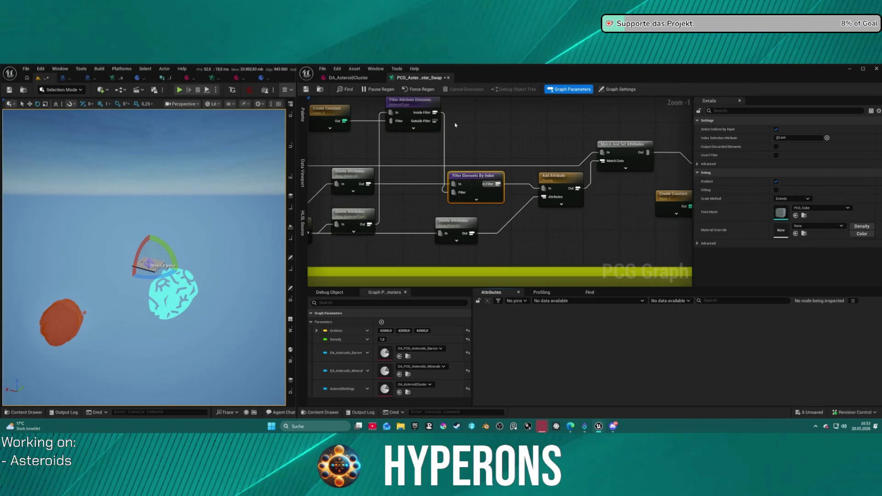
left_click(407, 108)
left_click_drag(501, 133, 427, 133)
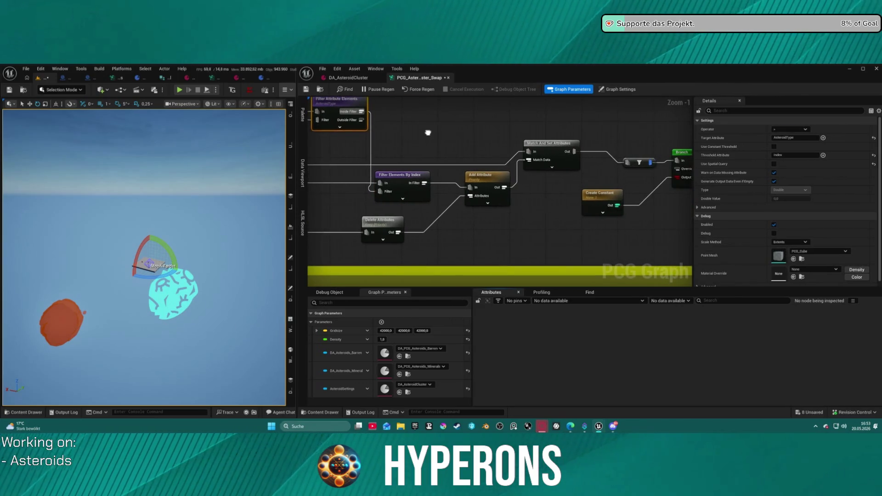
left_click_drag(346, 108, 390, 143)
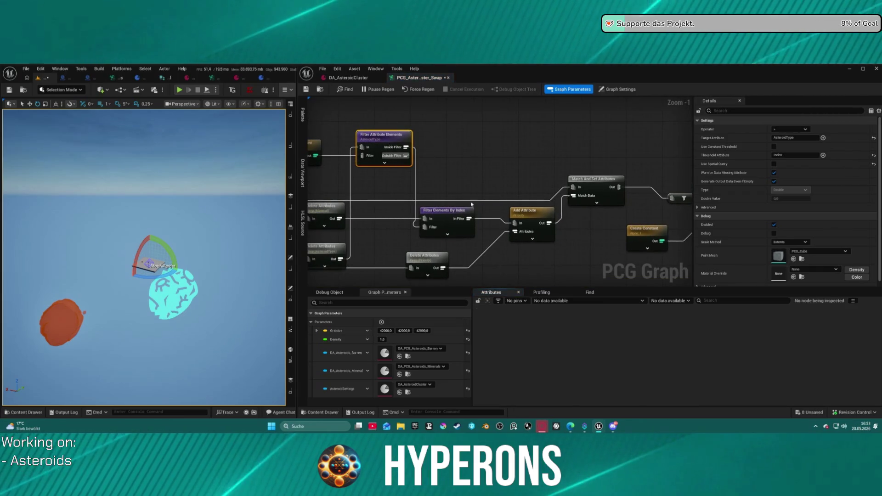
left_click(448, 190)
left_click(449, 212)
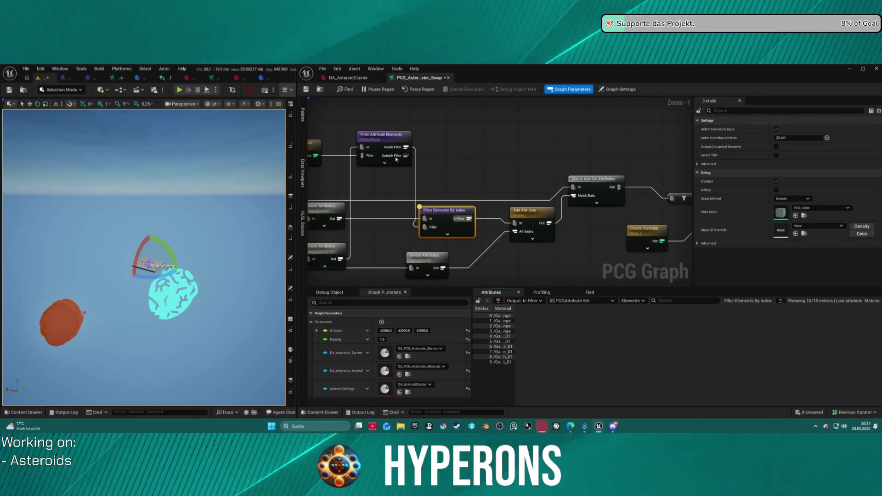
left_click(452, 152)
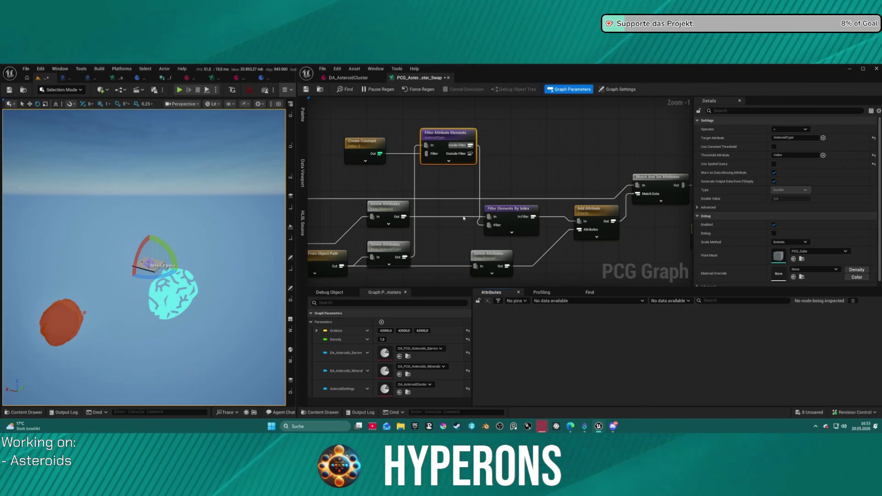
left_click(502, 230)
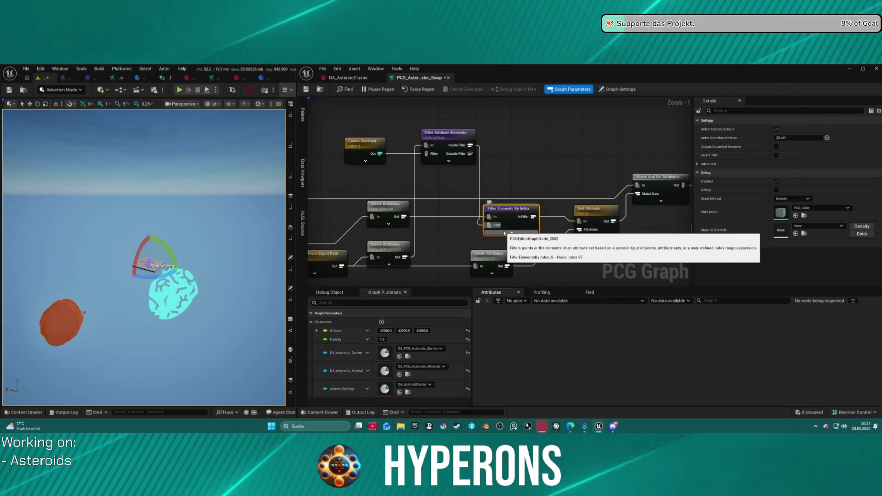